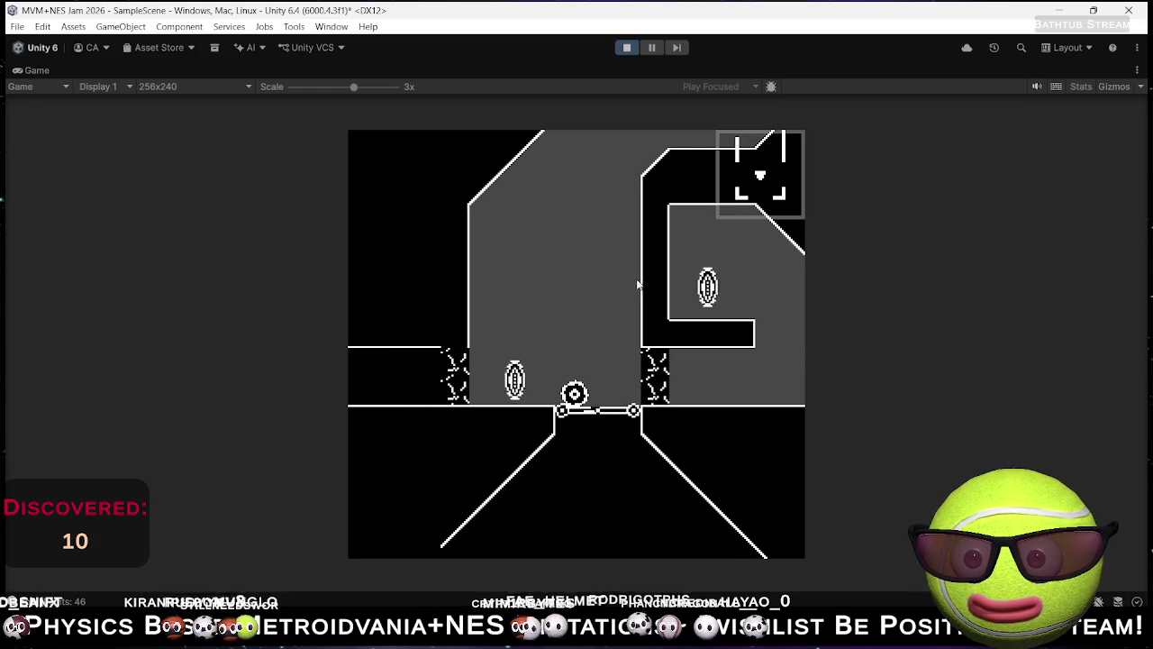
Step: Pick the triangle on the shape wheel so the player ball becomes a triangle
key(e)
key(e)
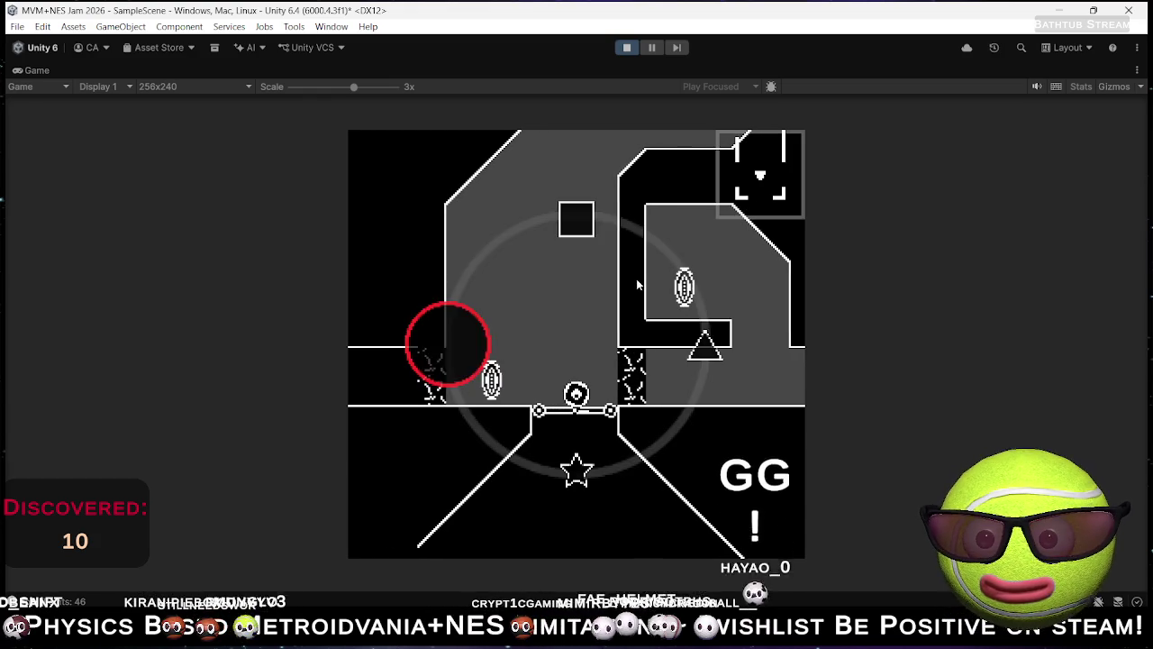
key(d)
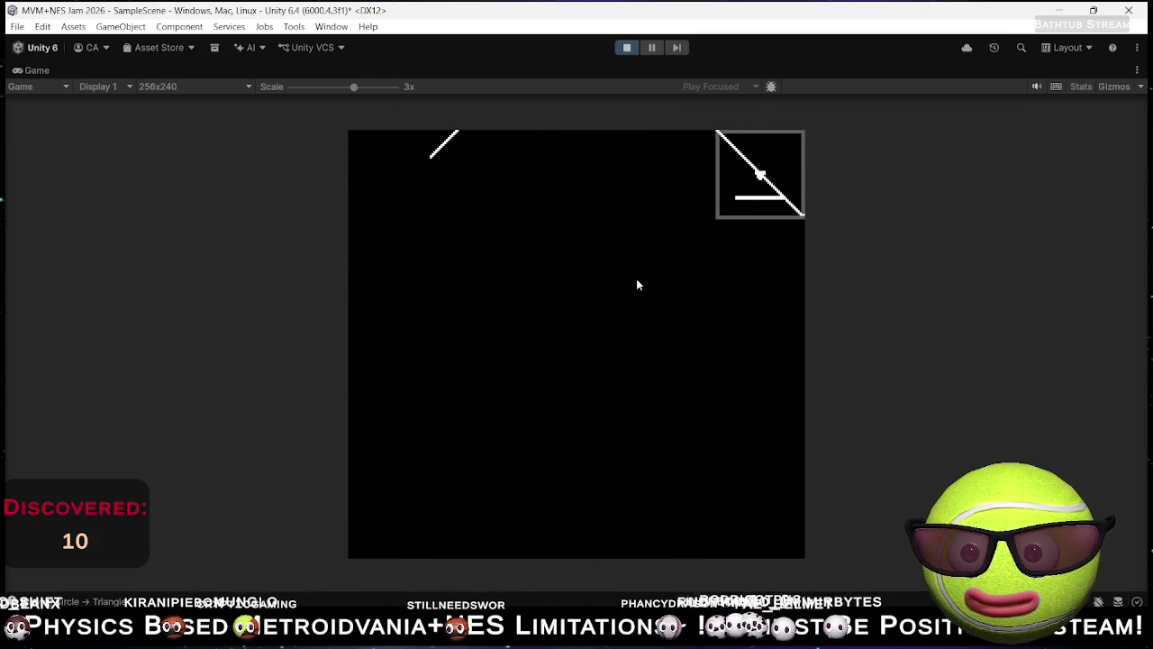
Step: Switch the player to square, roll right, then become a circle to climb past the drop
key(Up)
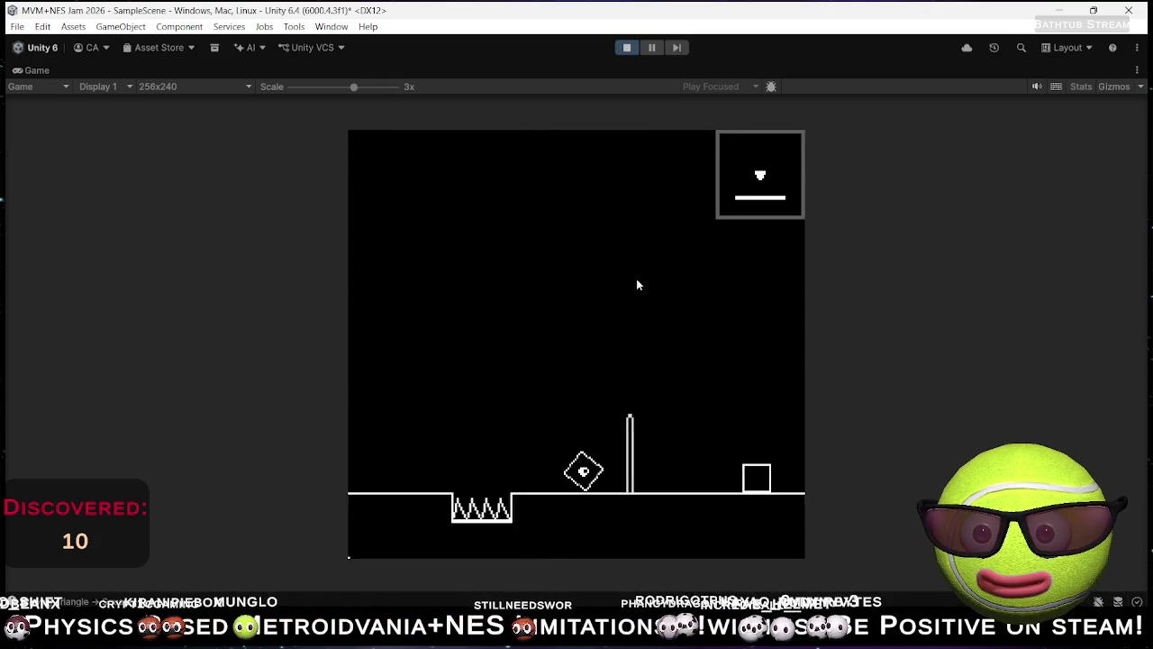
key(Right)
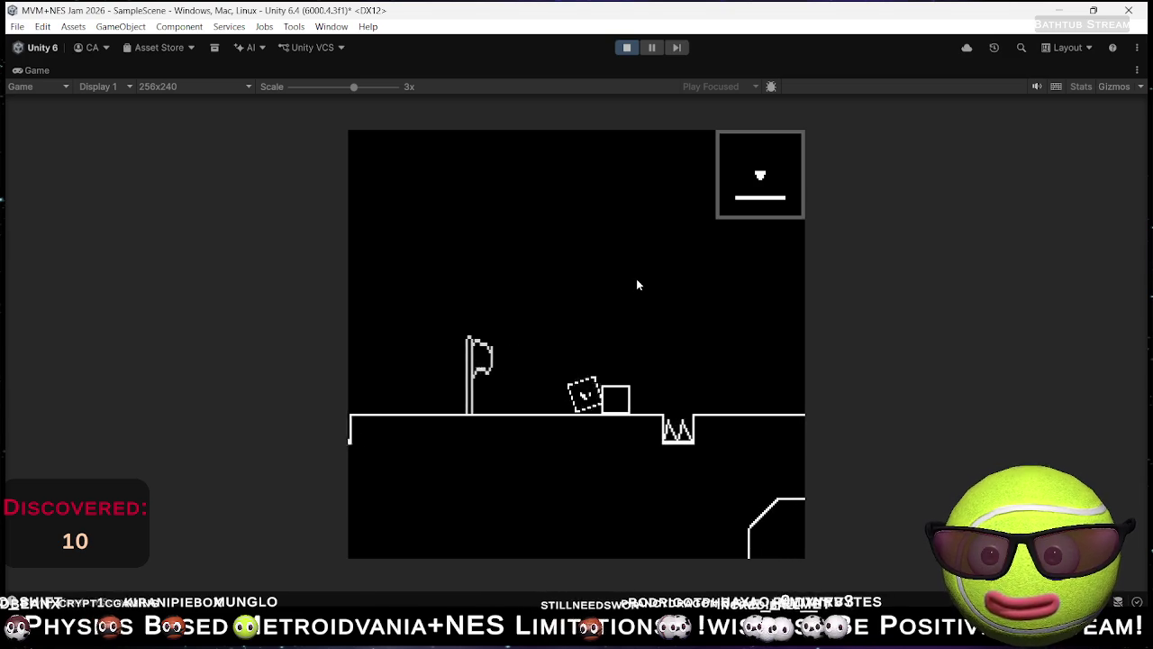
key(Right)
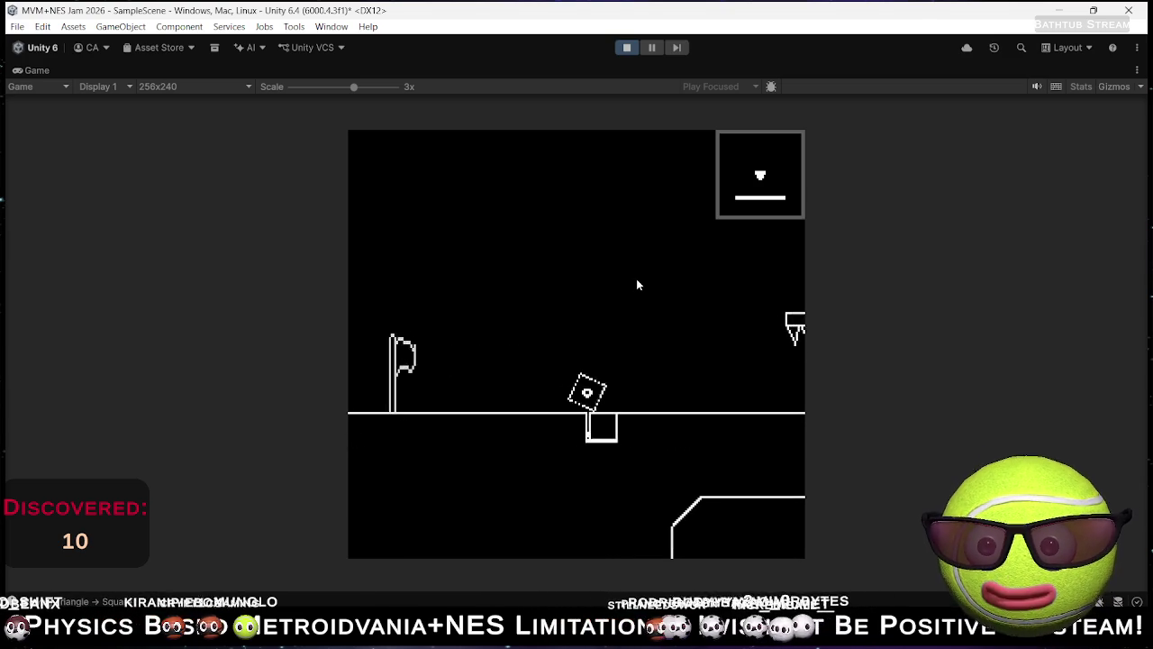
key(Left)
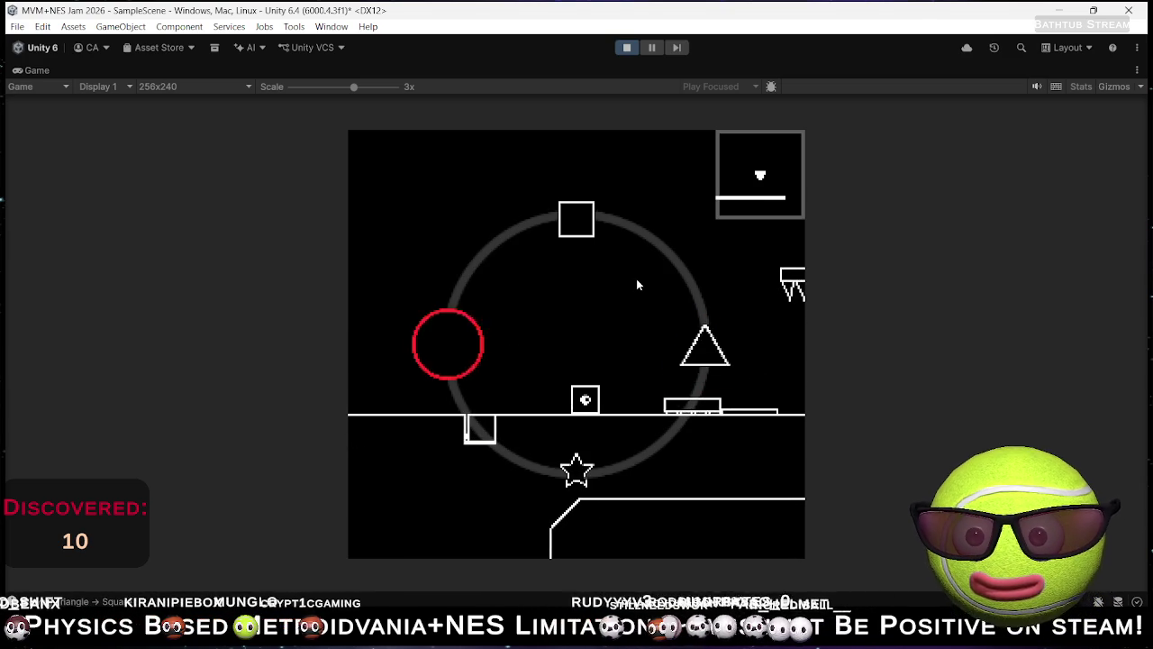
key(Right)
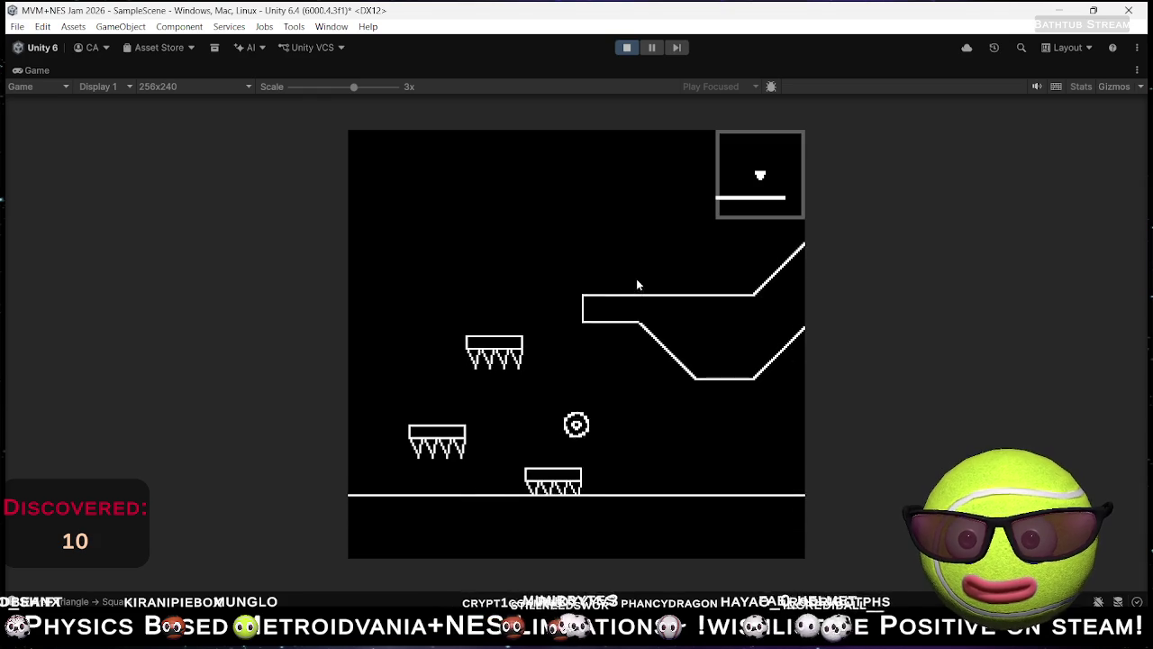
key(Left)
Step: Roll right from the flag checkpoint across and under the spiked platforms, retrying after respawns
key(Right)
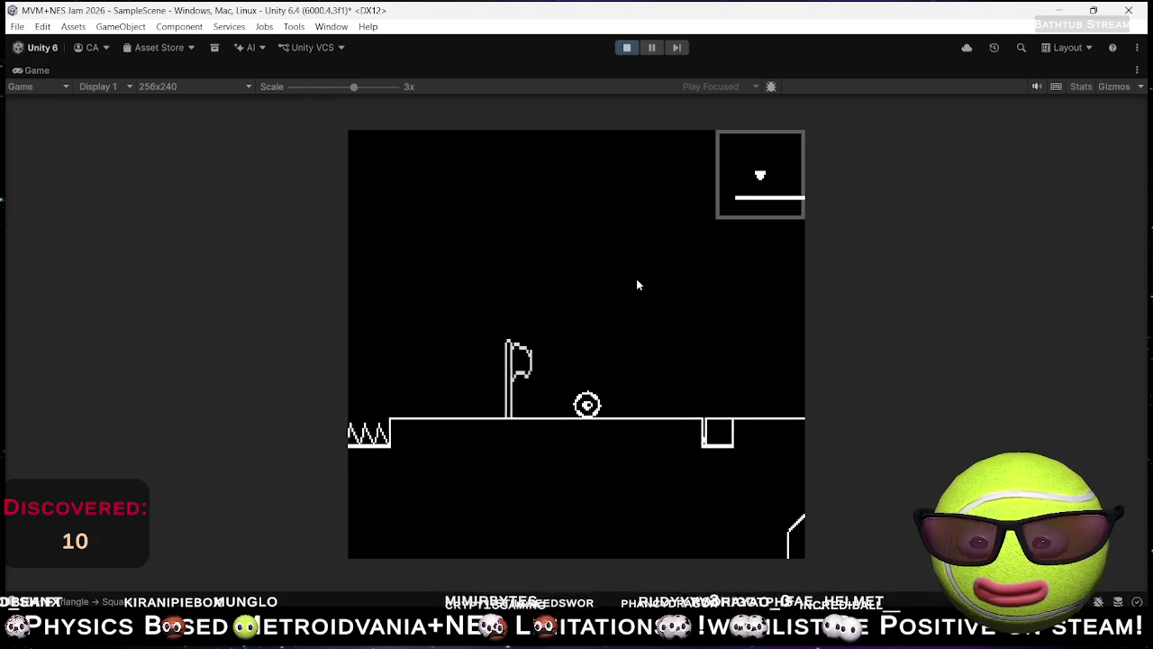
key(Right)
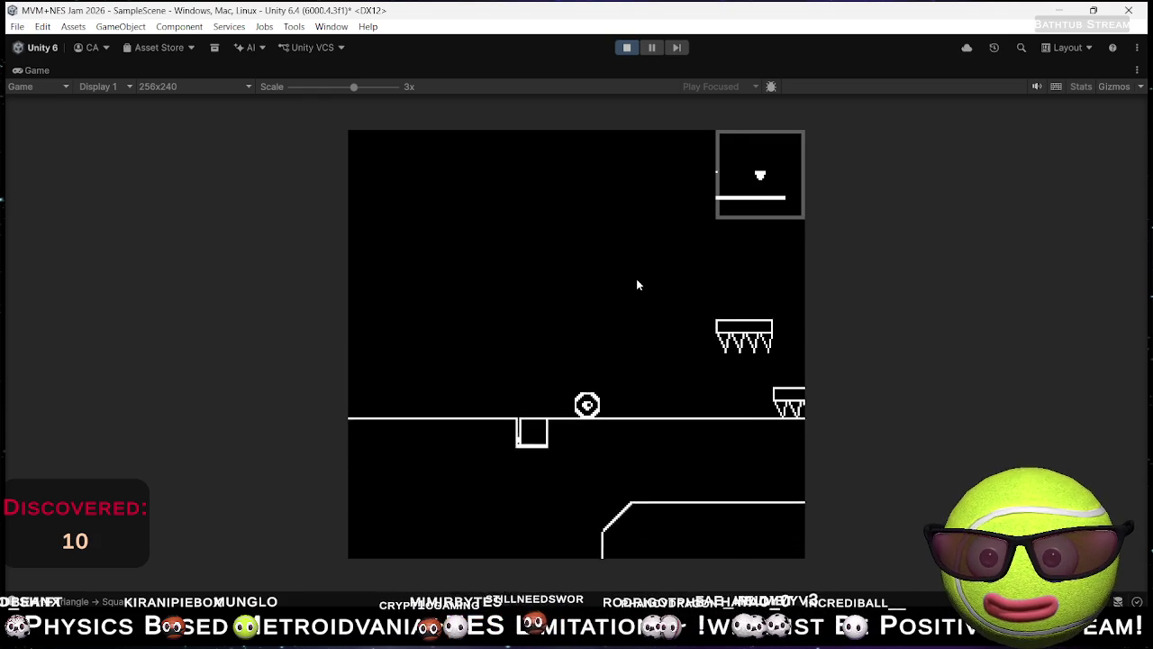
key(Right)
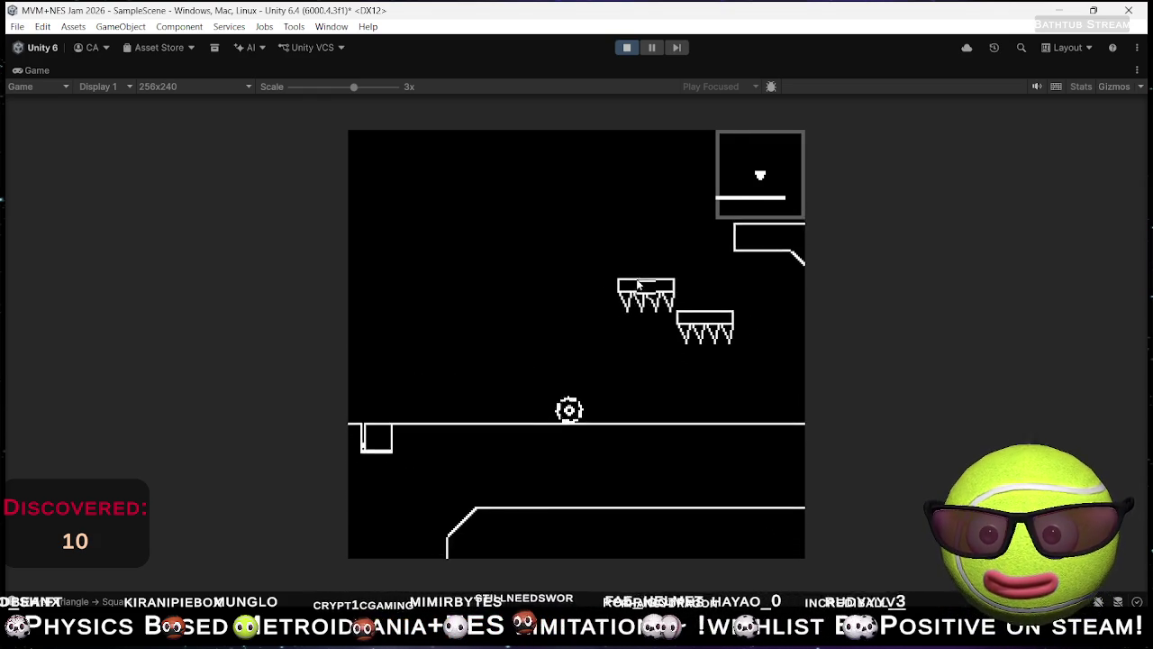
key(Right)
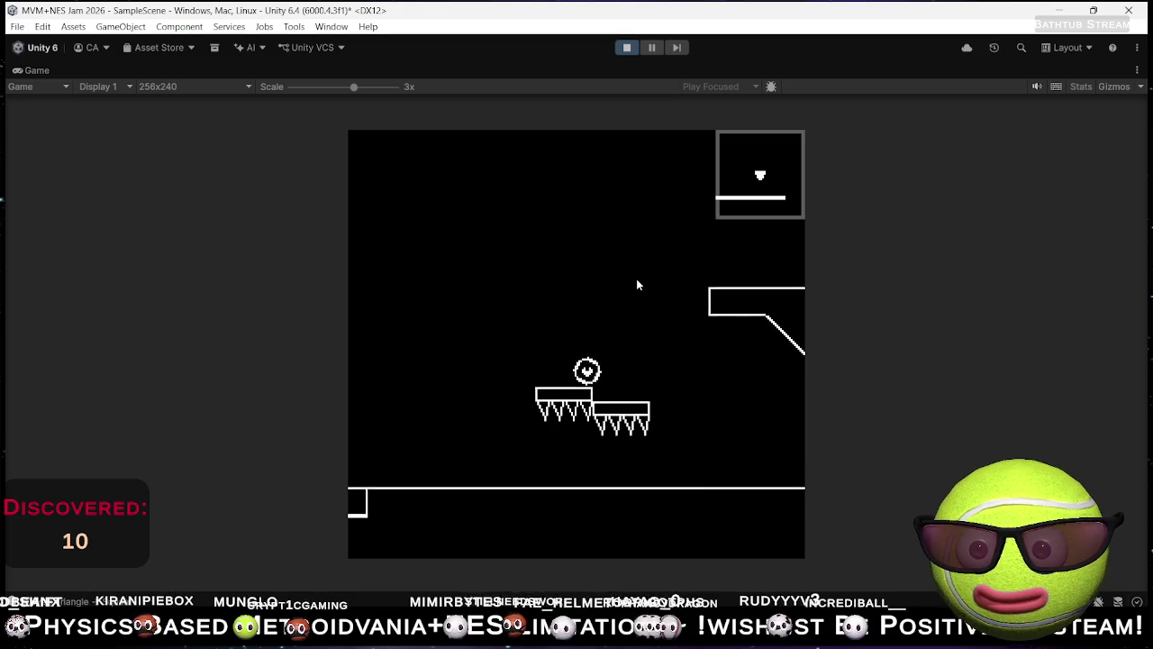
key(Right)
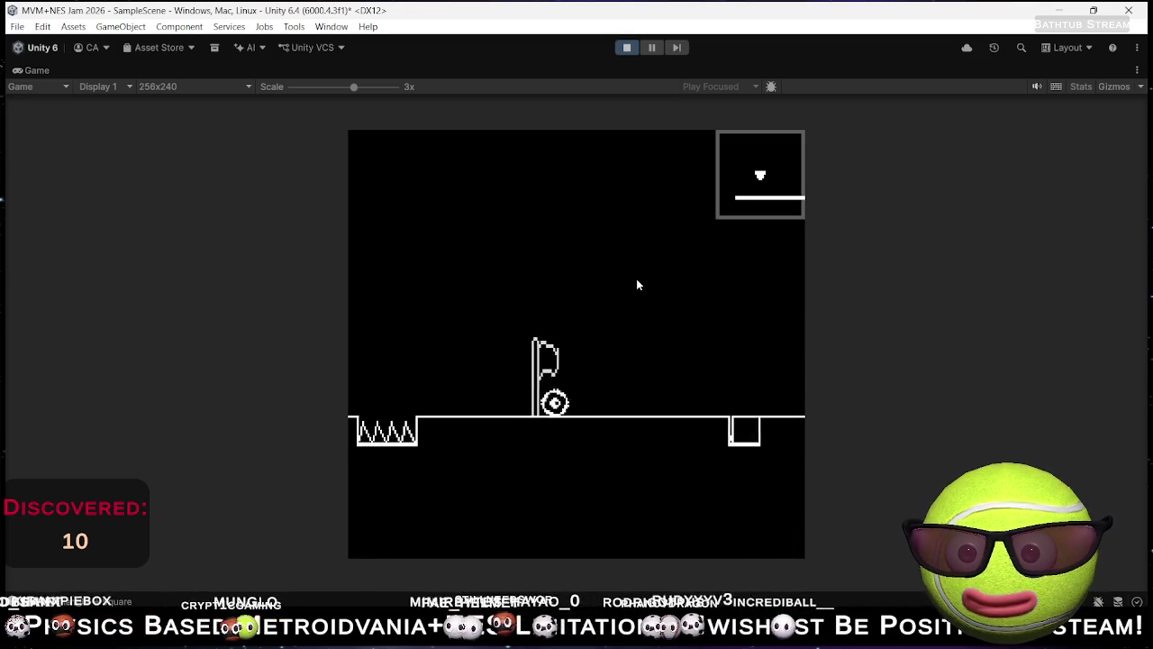
key(Right)
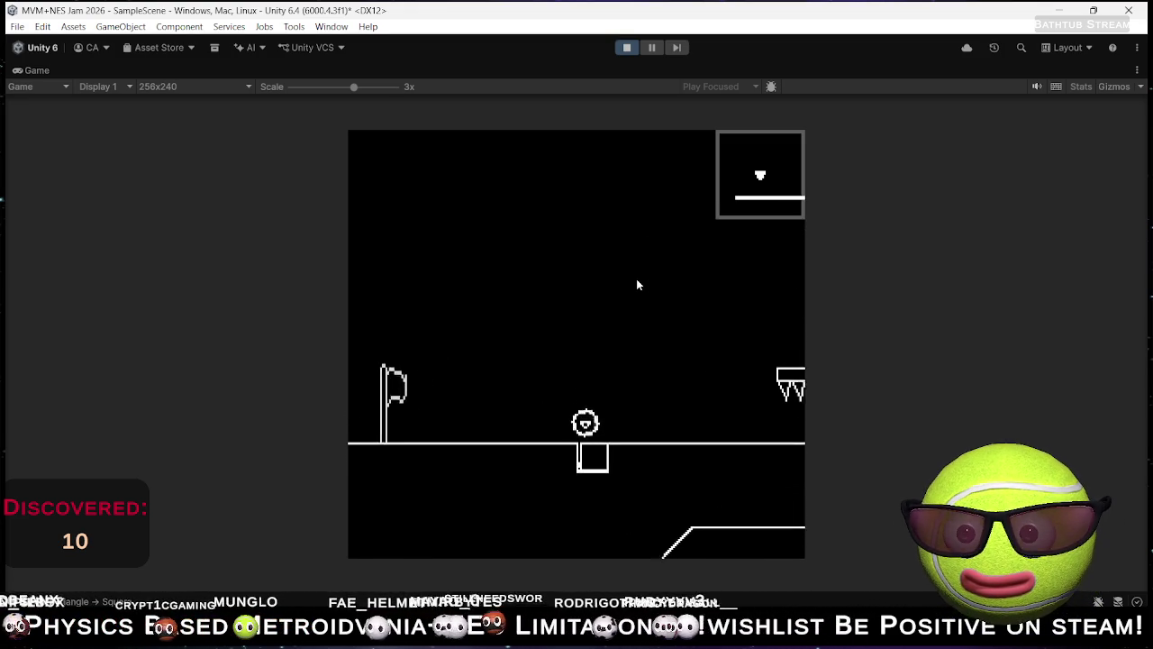
key(Right)
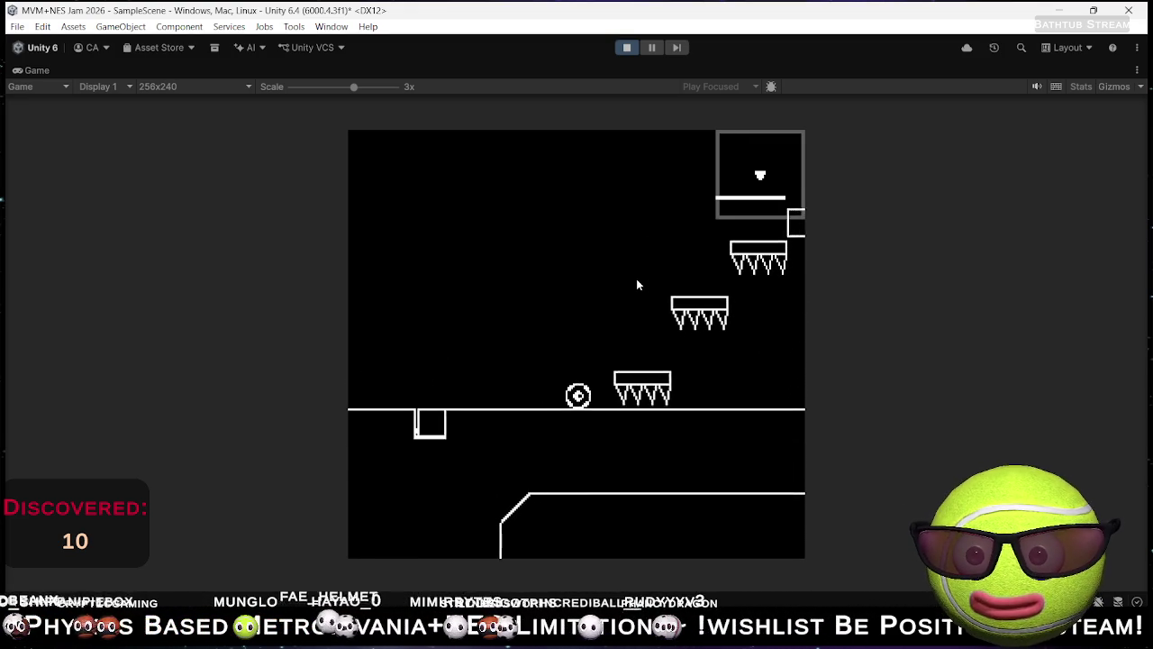
key(Right)
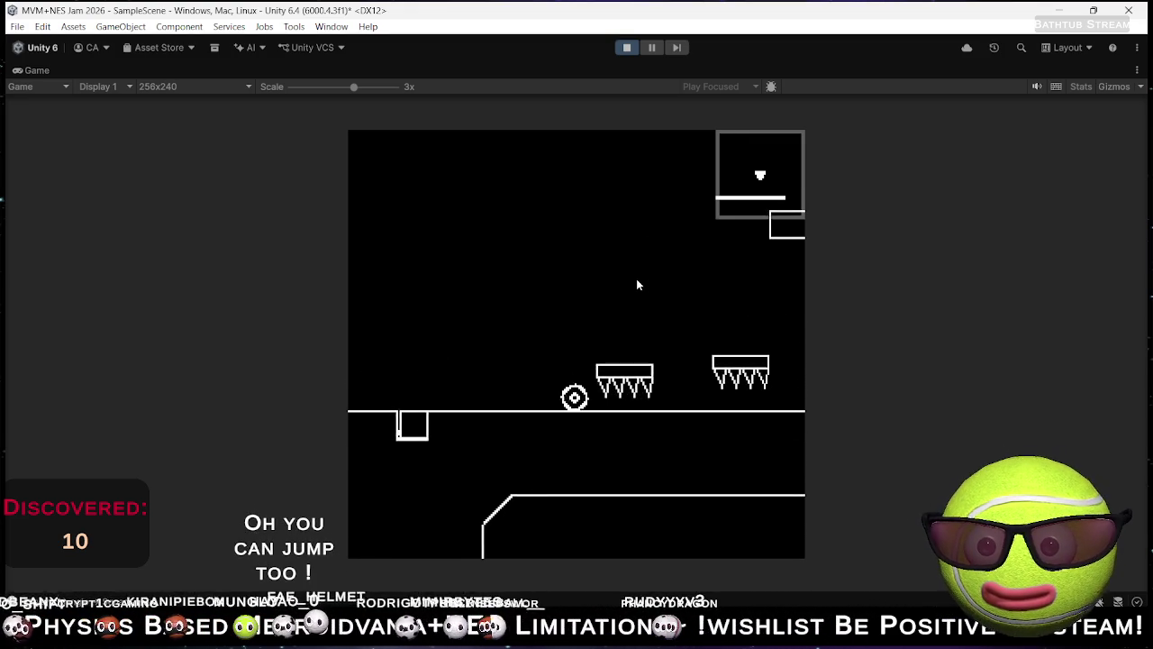
key(Right)
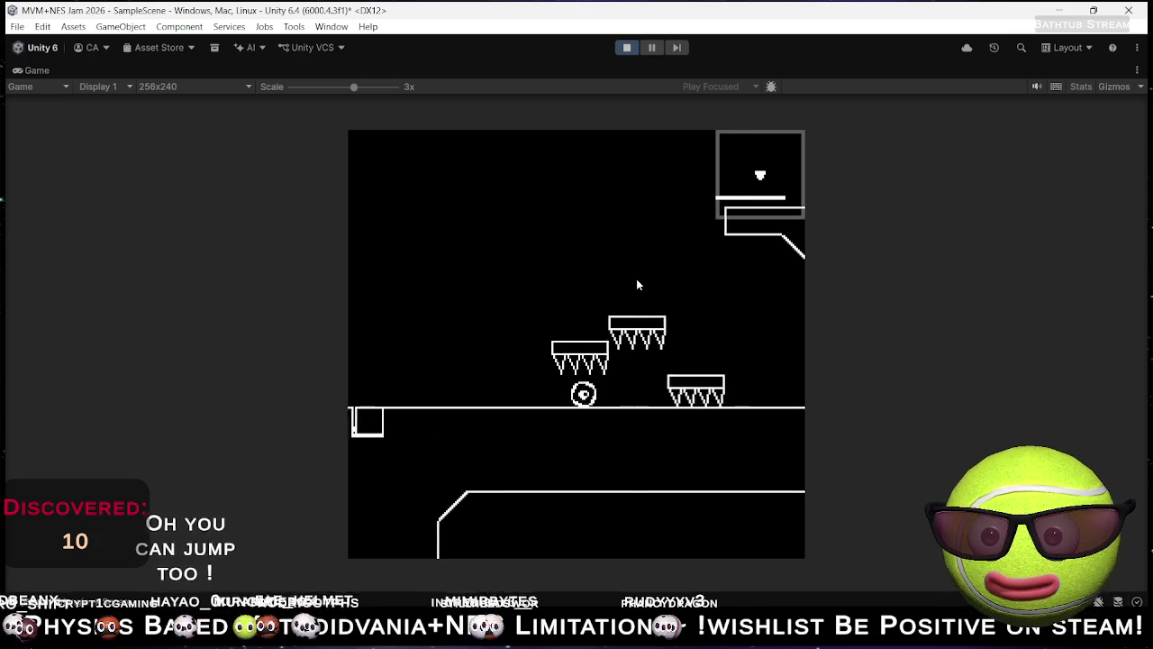
Step: Jump onto the small platform, ride the rising spiked platform, and leap toward the ledge
key(Right)
key(space)
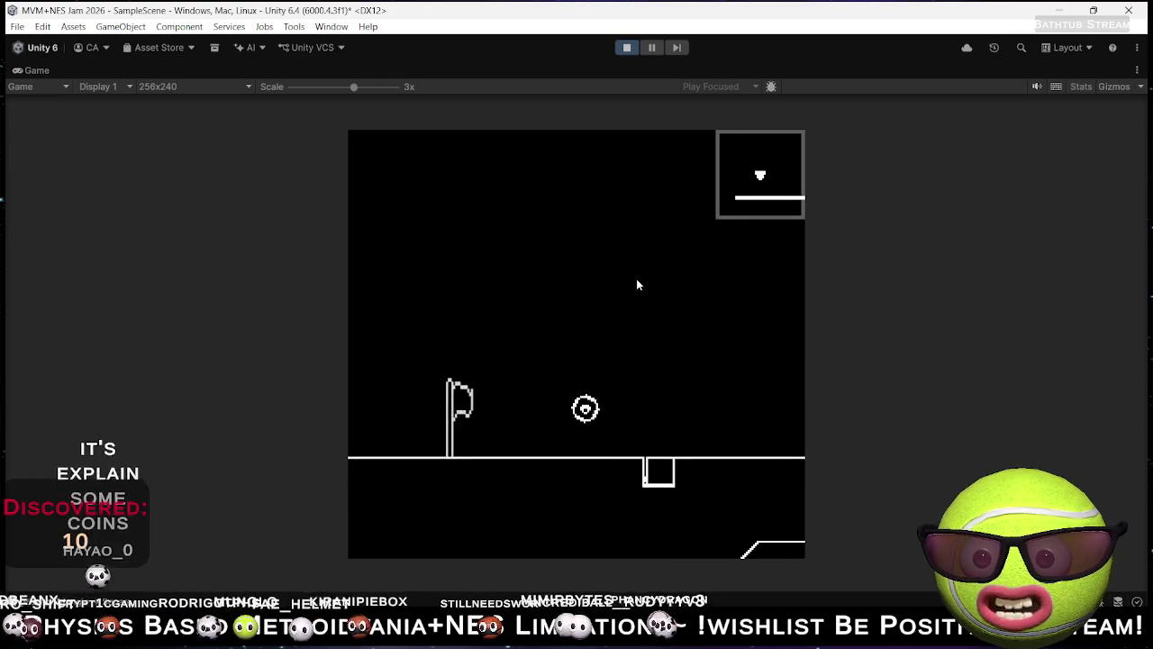
key(Right)
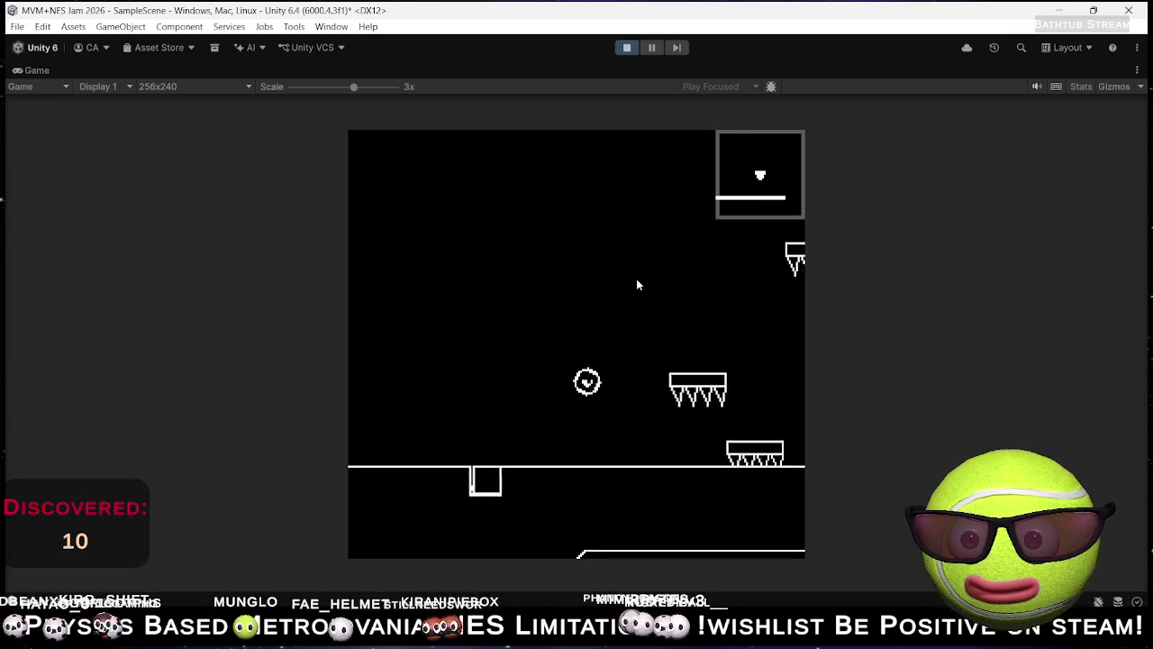
key(Right)
key(space)
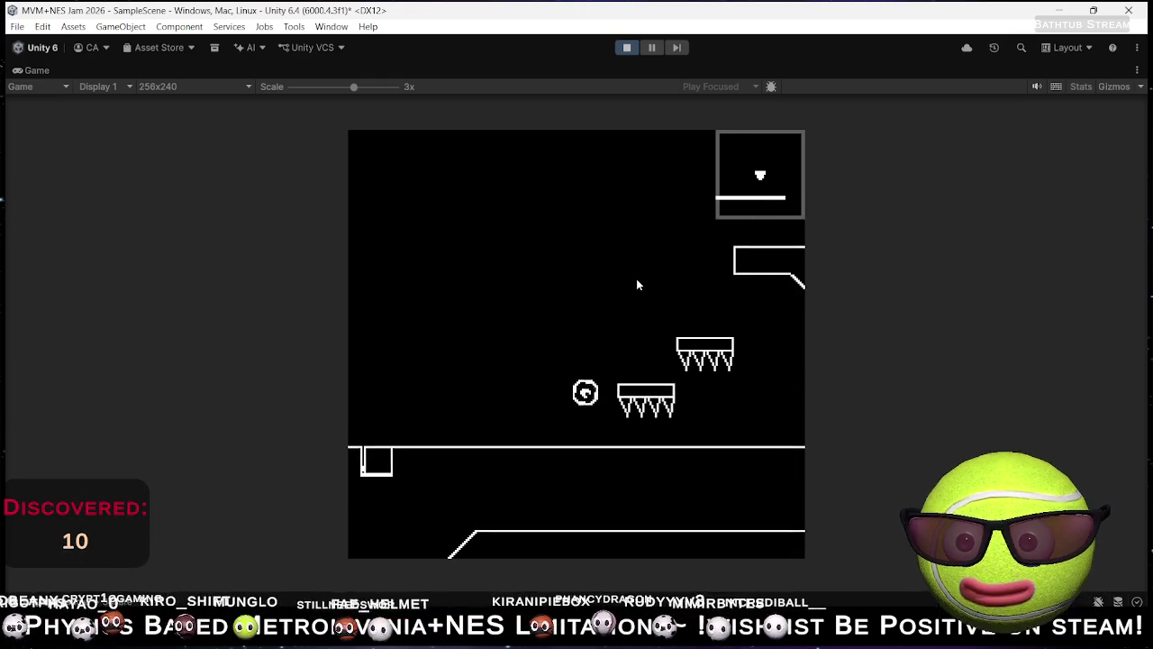
key(Left)
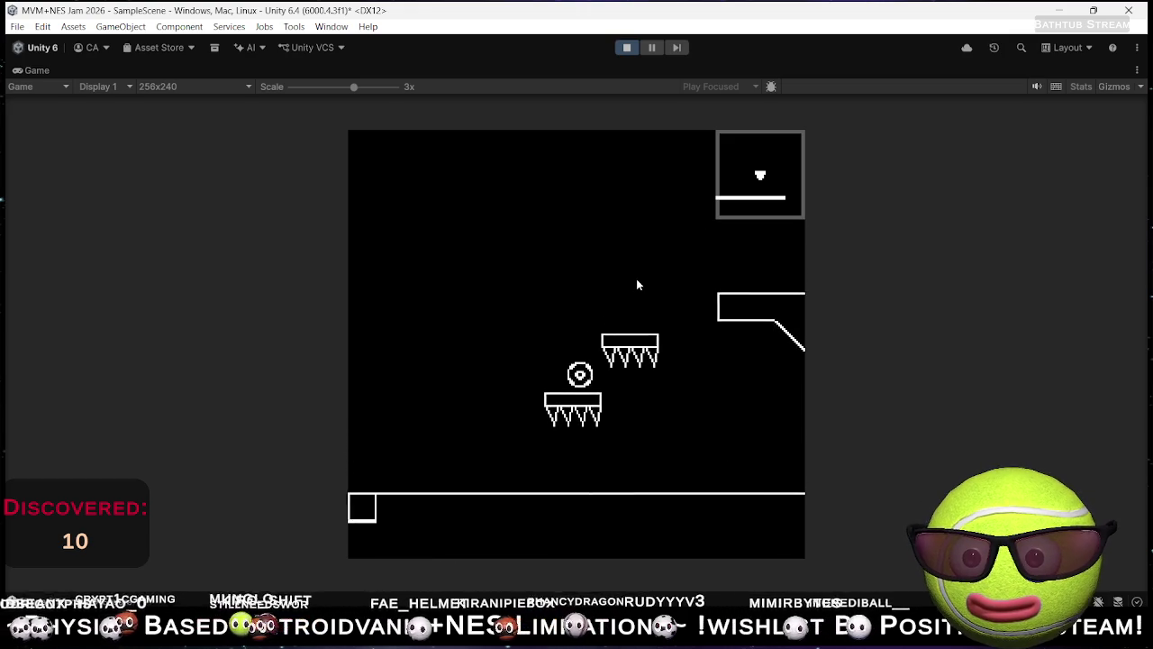
key(Right)
key(space)
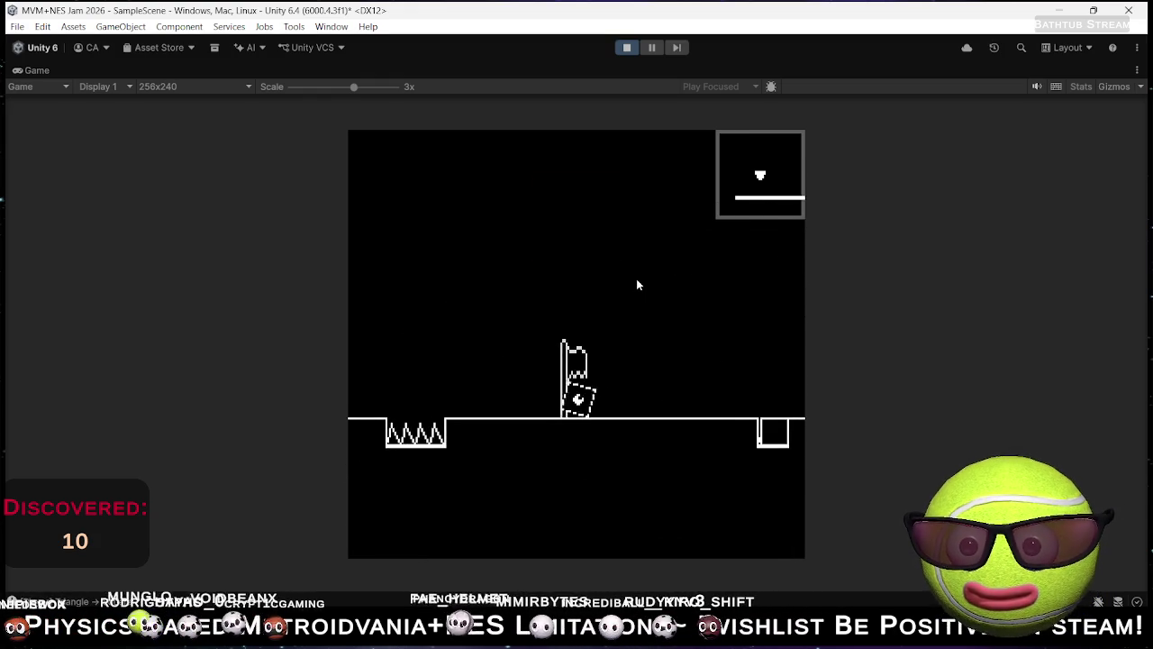
Step: As a square, roll right past the flag and spiked platform onto the hill slope
key(Right)
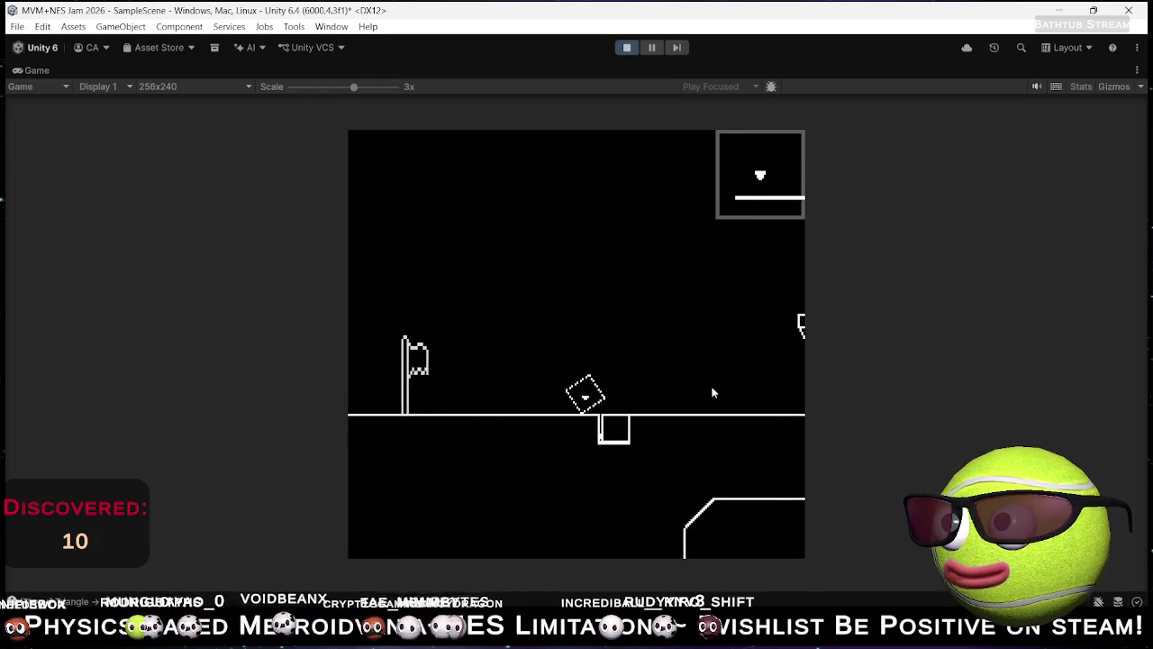
key(Right)
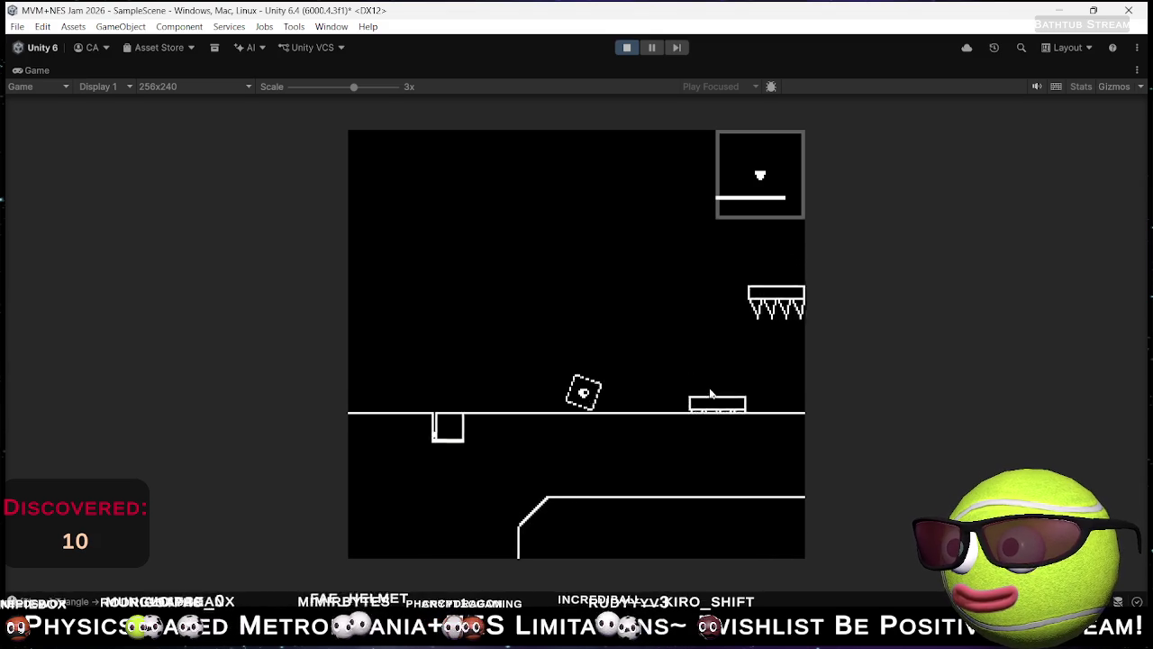
key(Right)
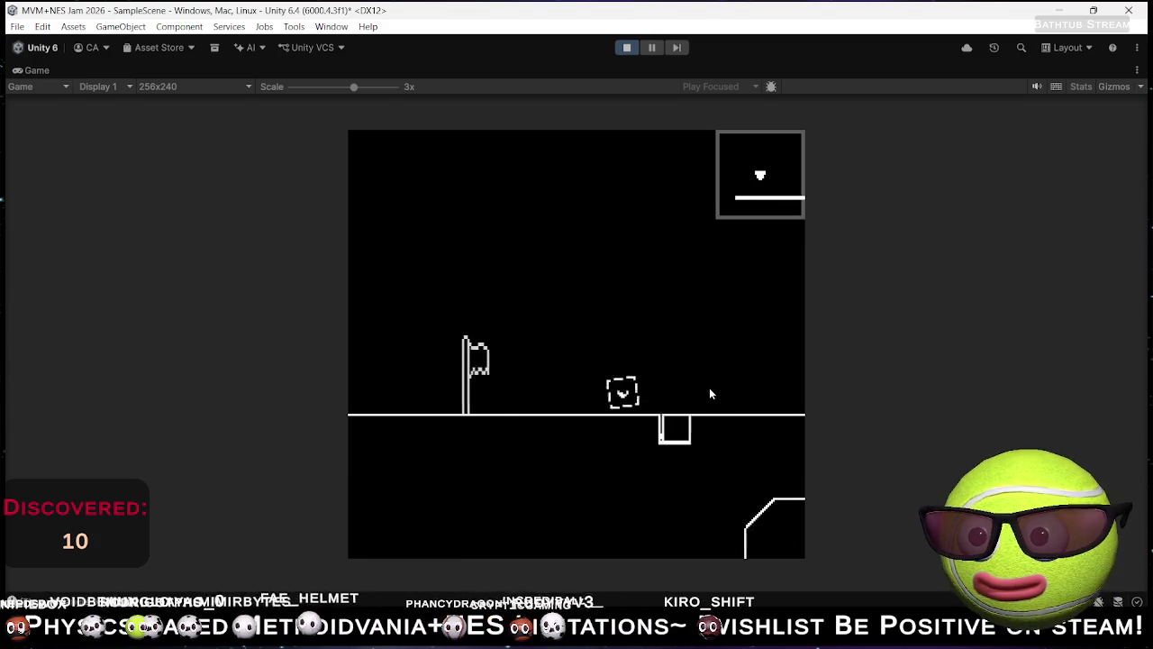
key(Right)
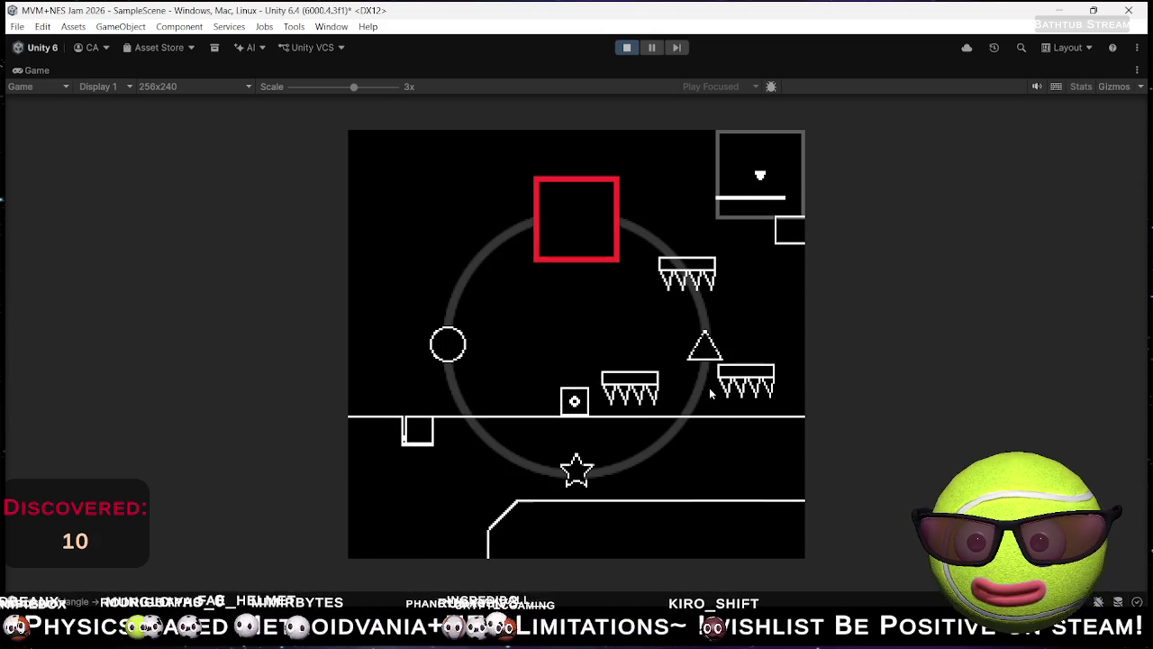
key(Right)
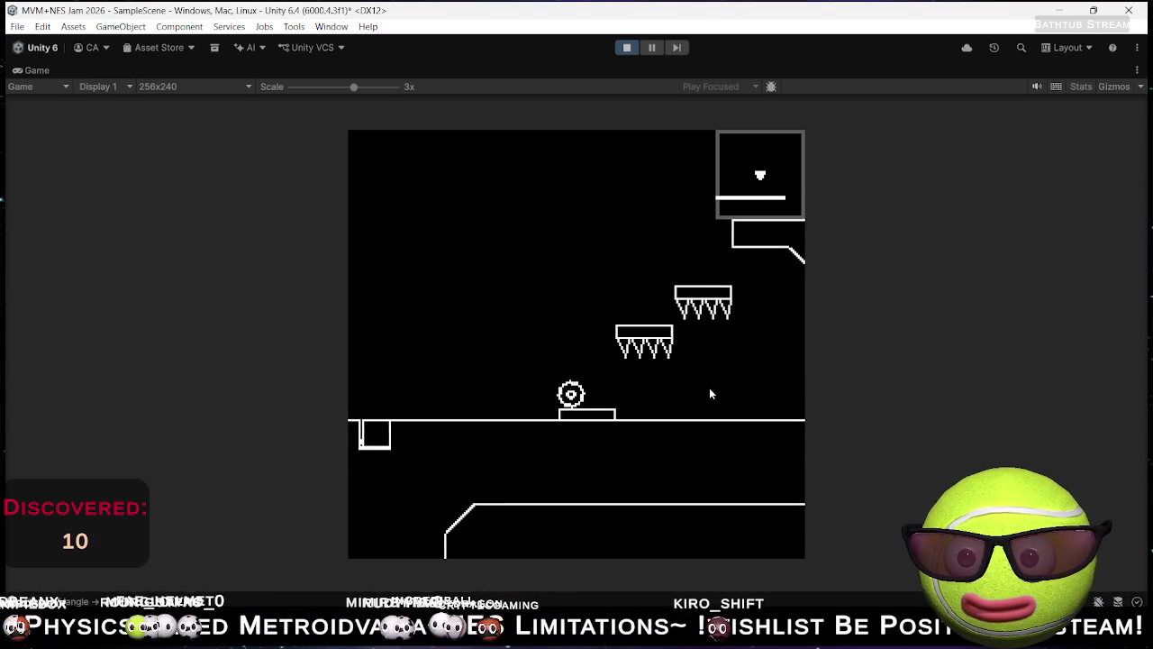
key(Right)
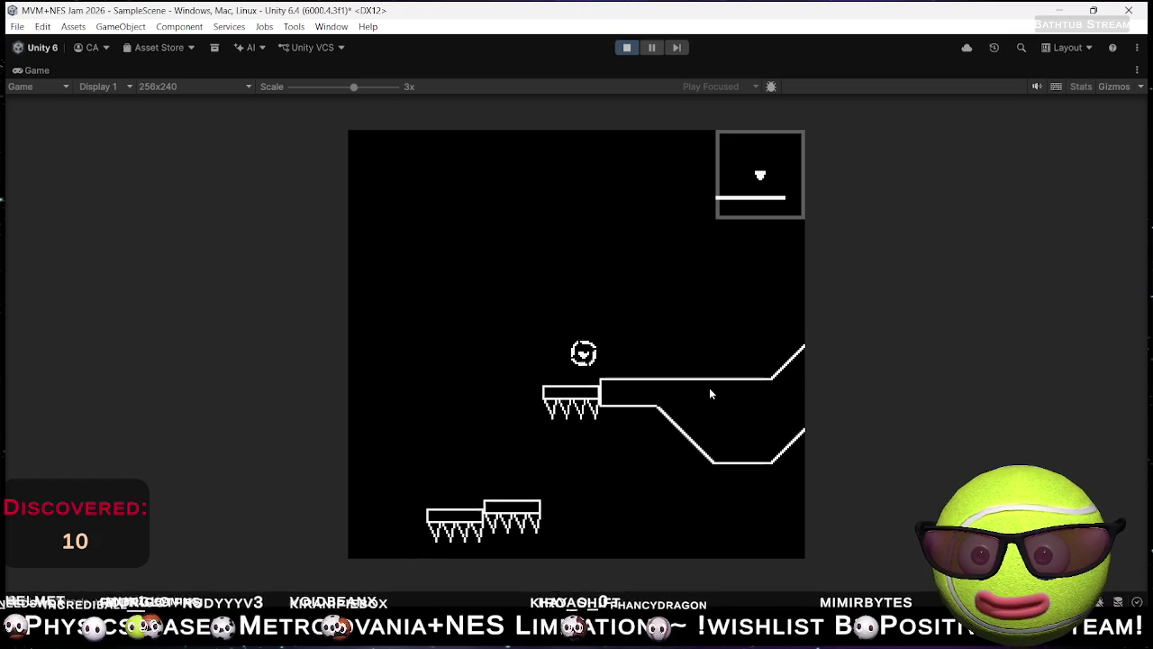
key(Right)
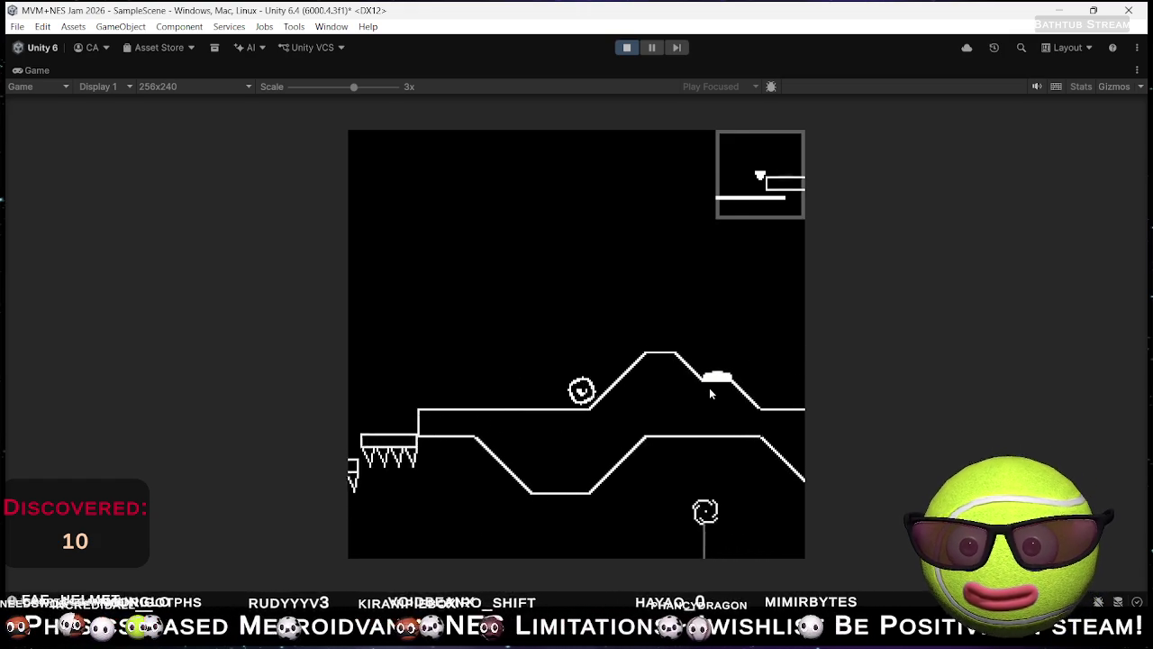
Step: Cross the hill as a square onto the small platform, then turn back into a circle
key(Right)
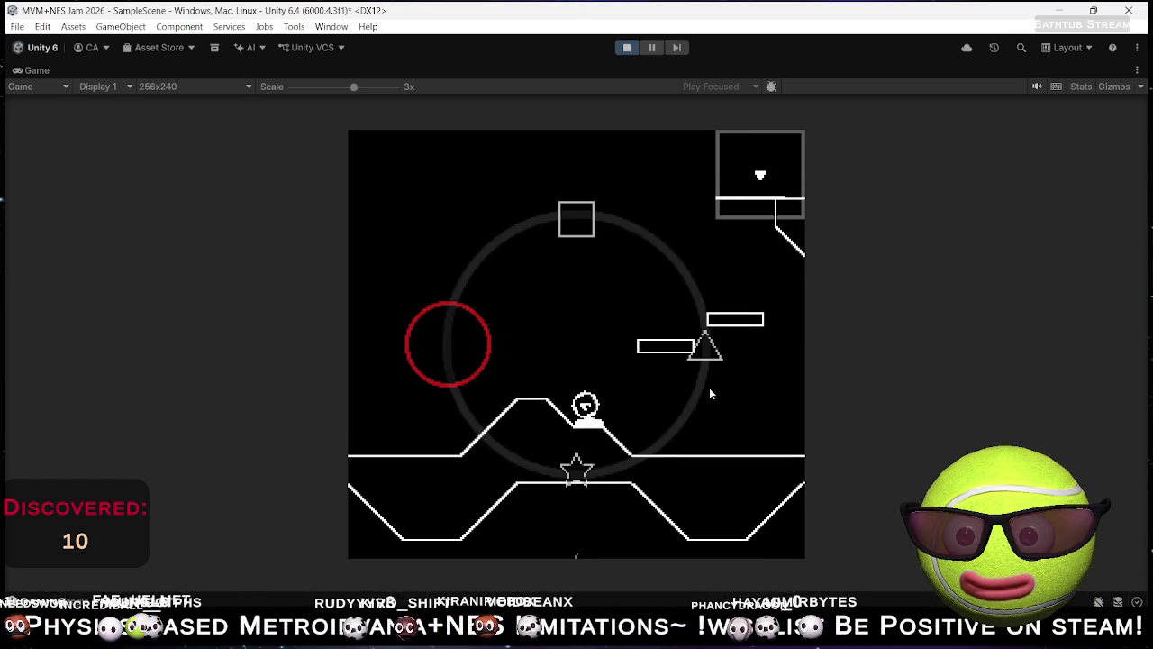
key(Up)
key(Right)
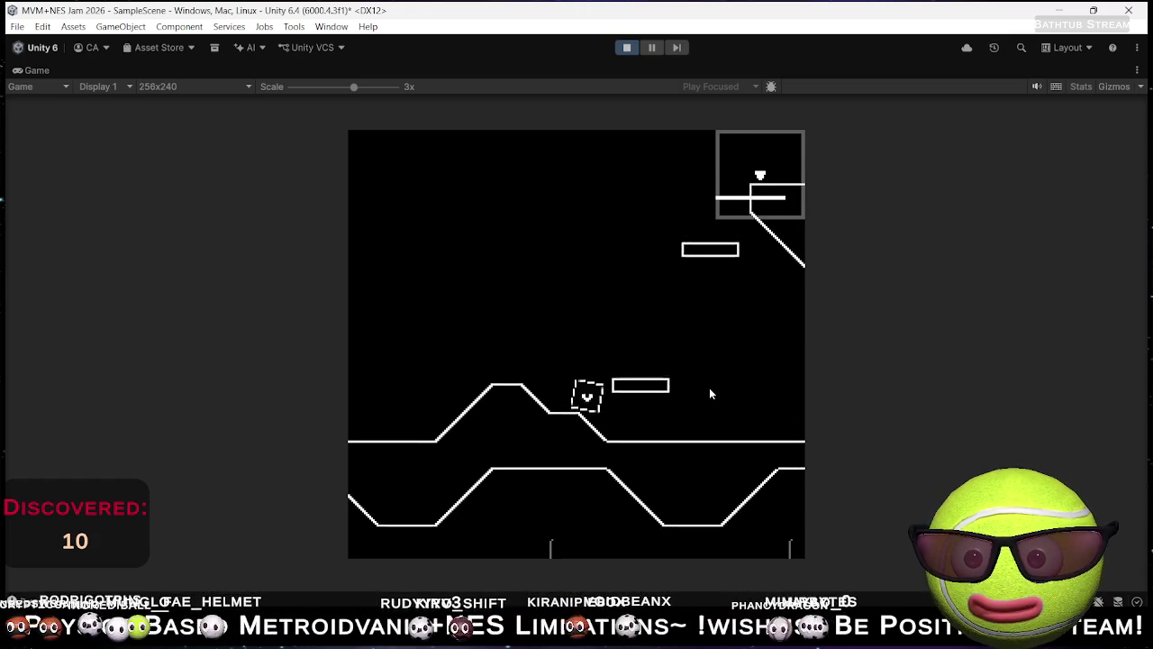
key(Left)
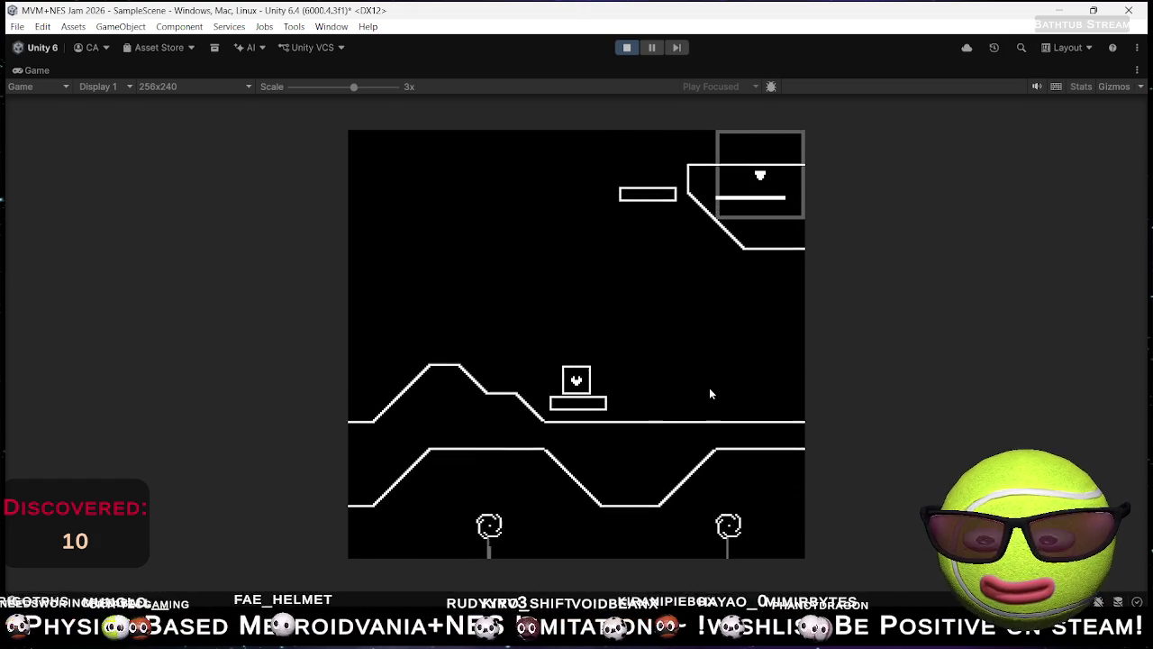
key(space)
key(Left)
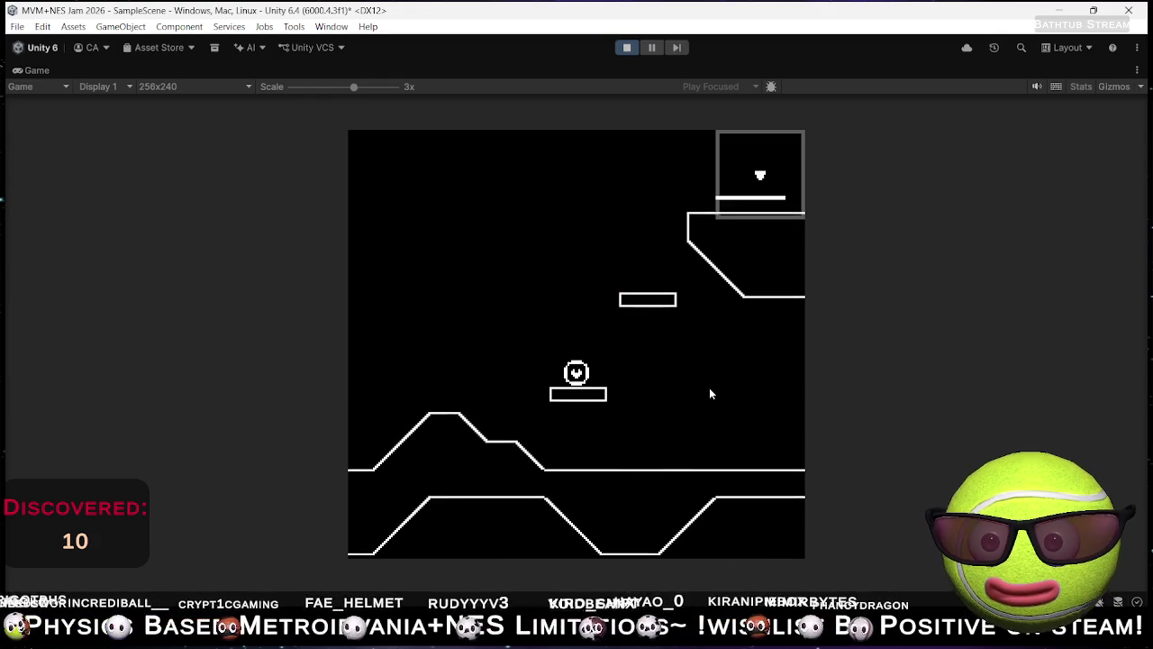
Step: Roll down, ride the rising platform, and roll along the ledge to collect the orb
key(Right)
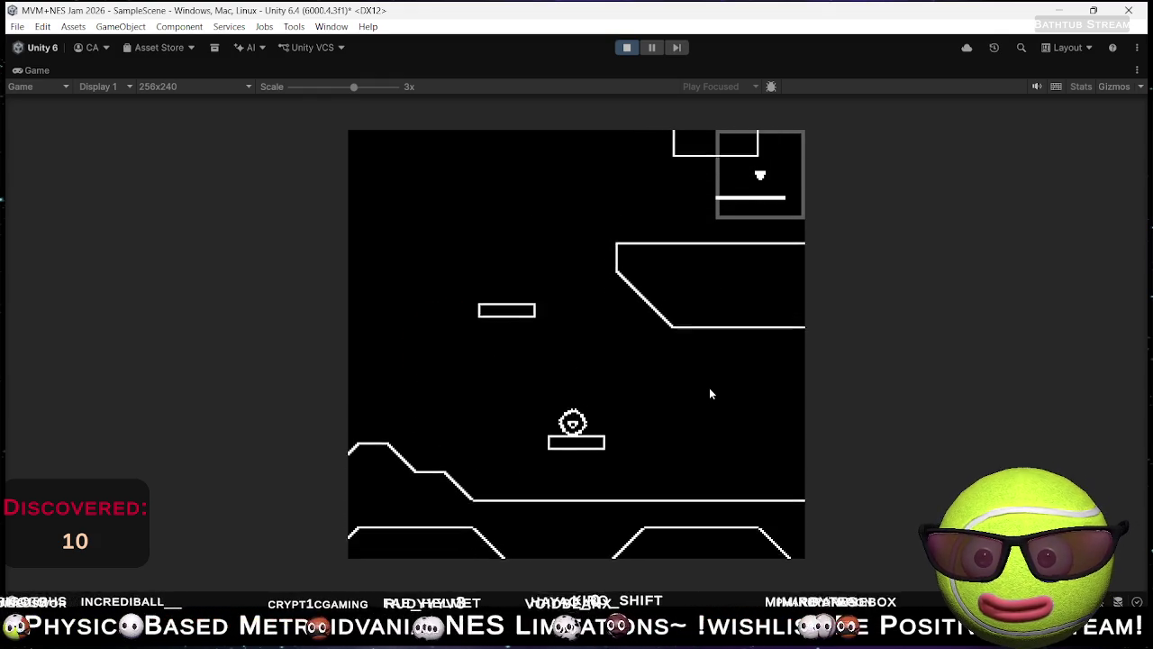
key(Left)
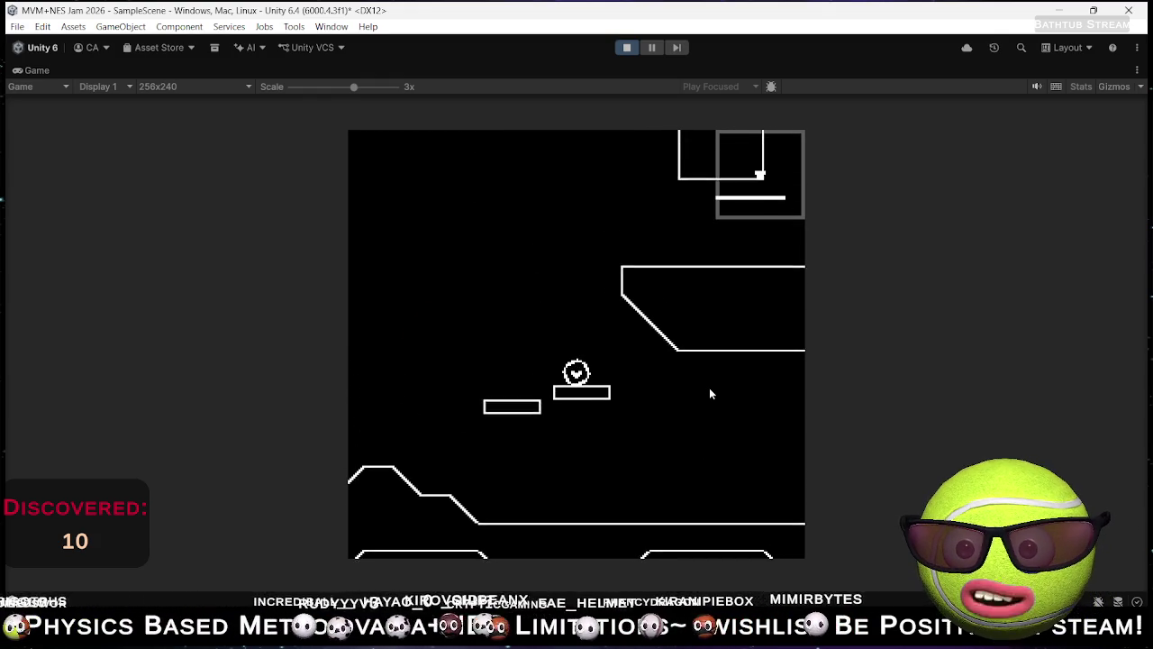
key(Right)
key(Right)
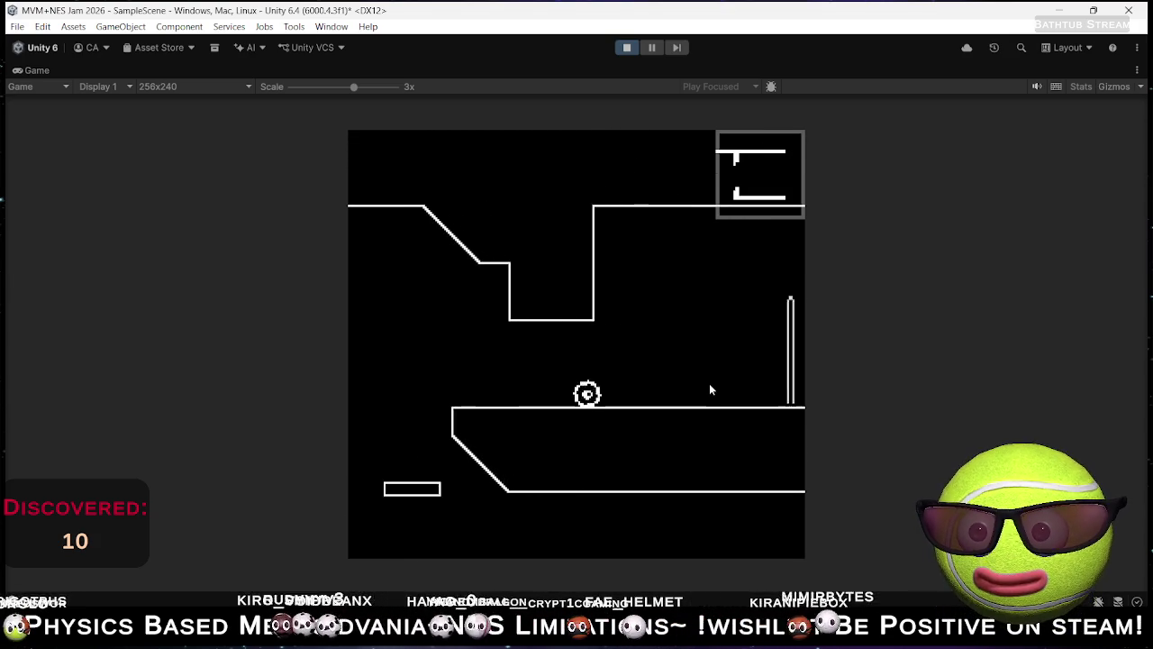
key(Right)
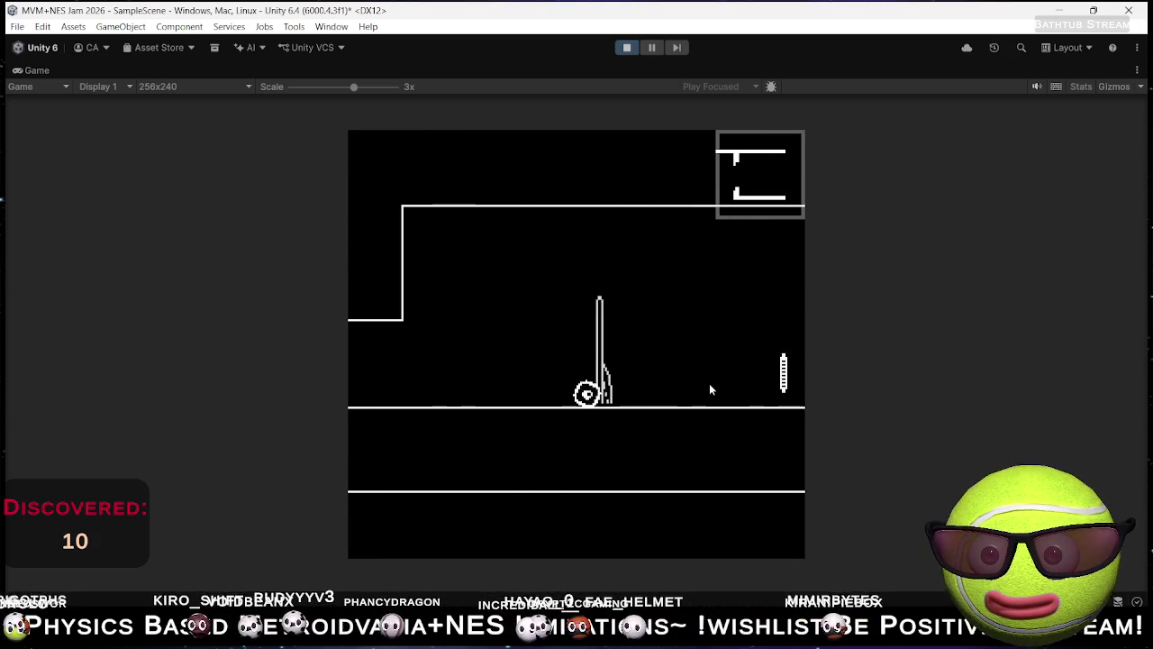
key(Right)
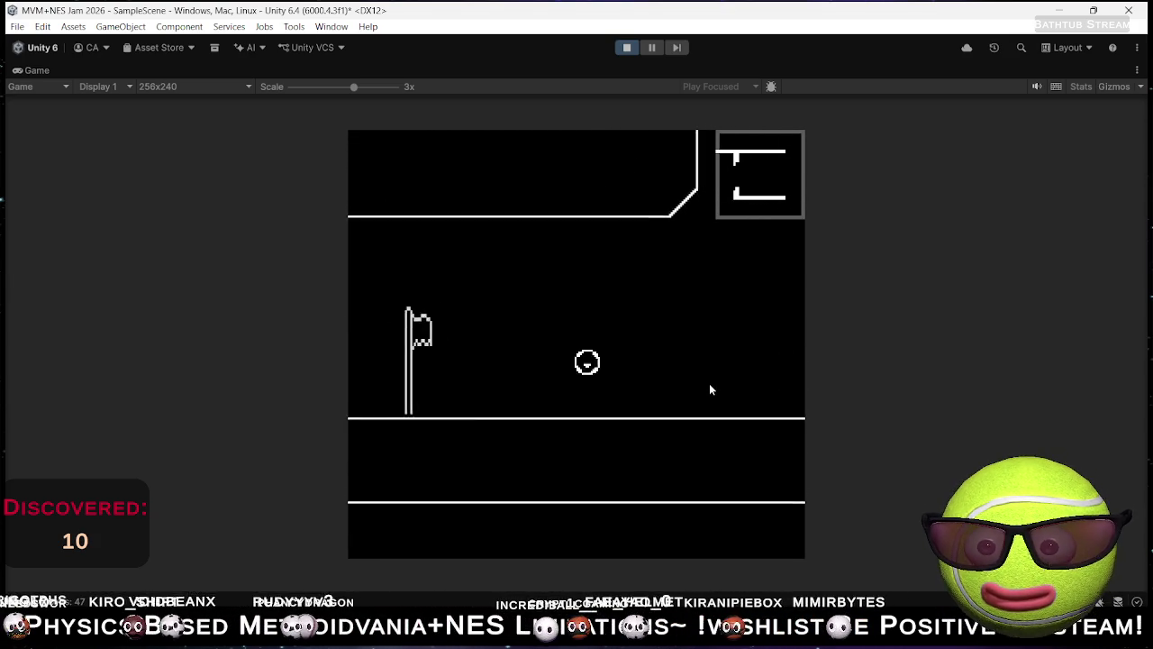
Step: Pass the coffin enemy as a square through the debris column, then switch back to circle
key(Right)
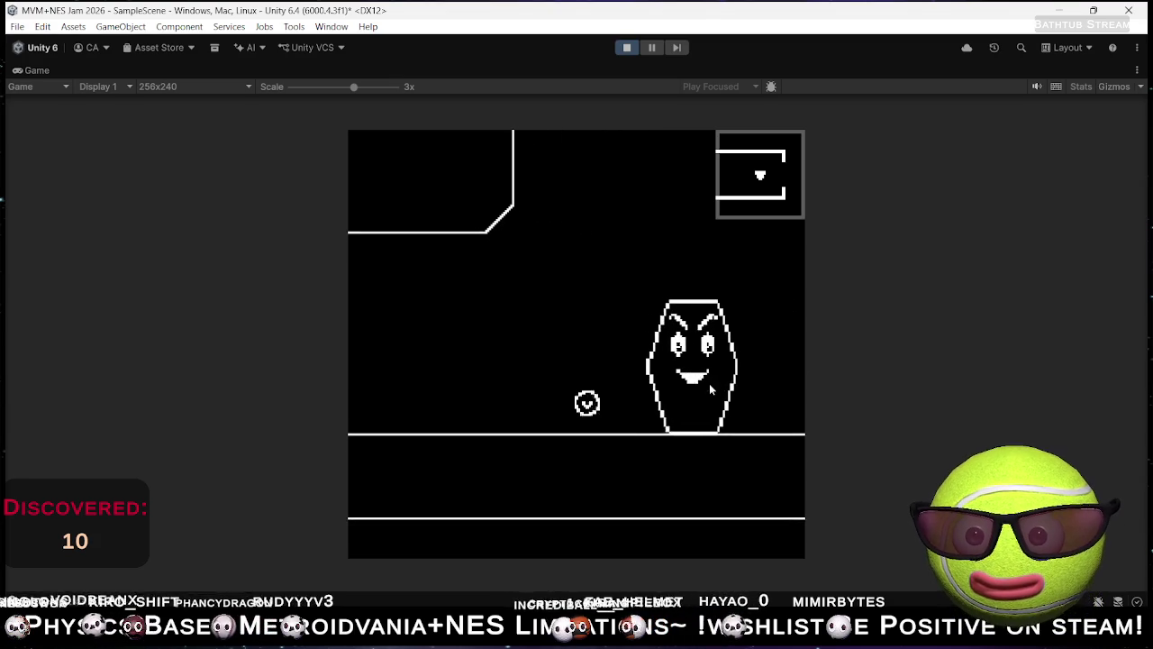
key(shift)
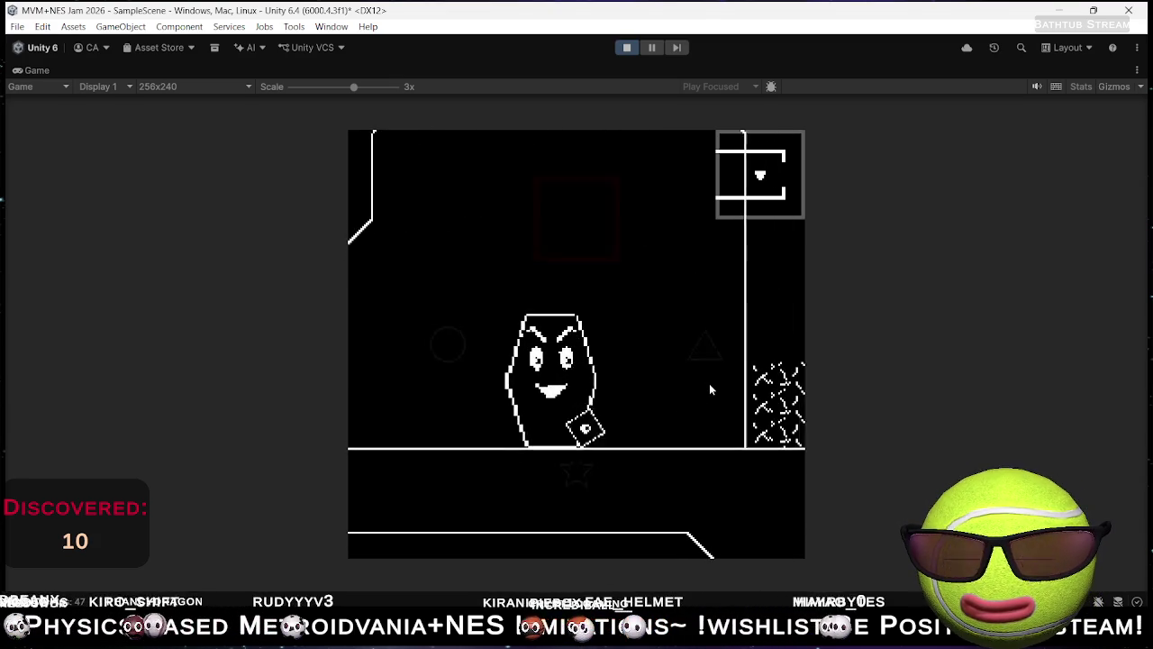
key(Right)
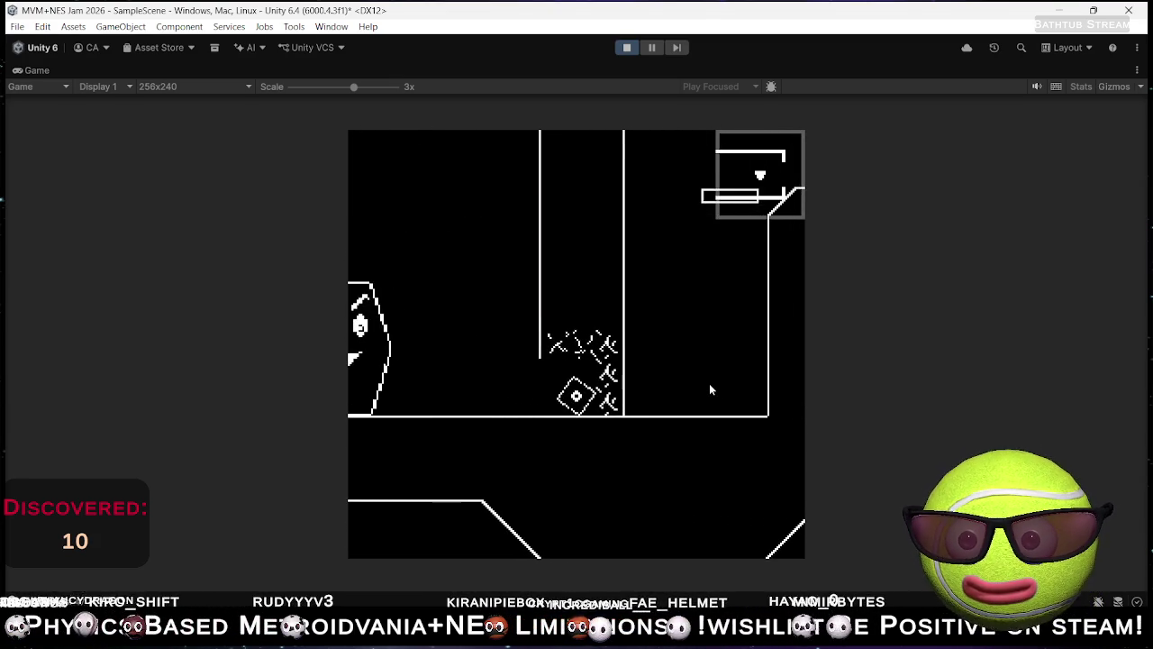
key(Right)
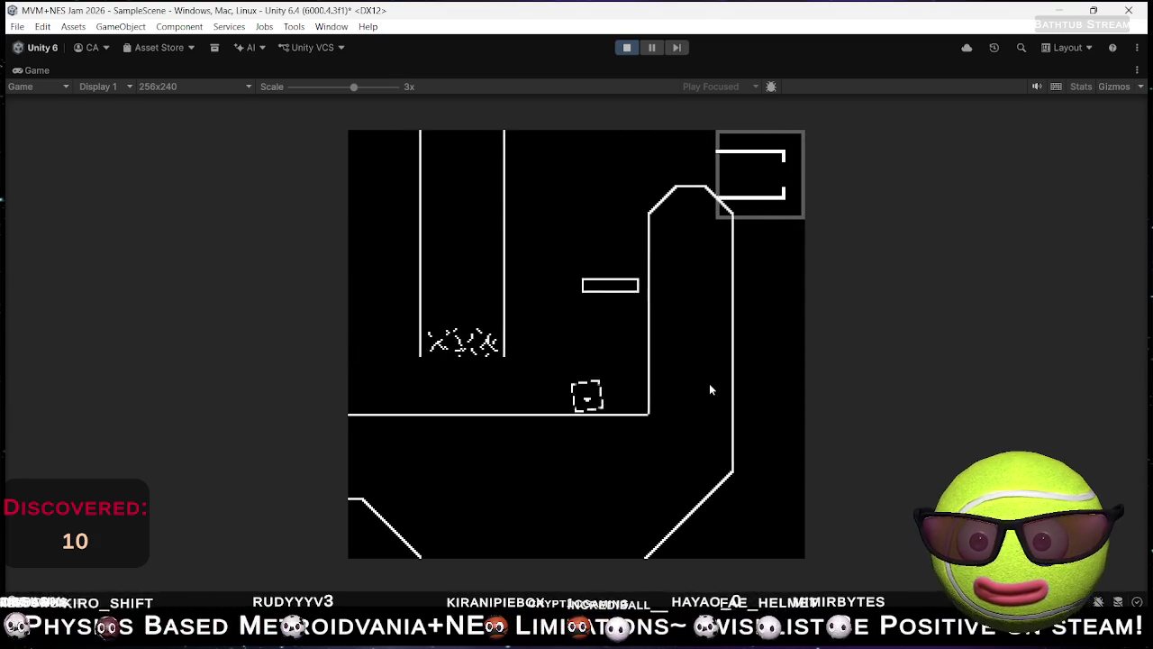
key(shift)
key(Left)
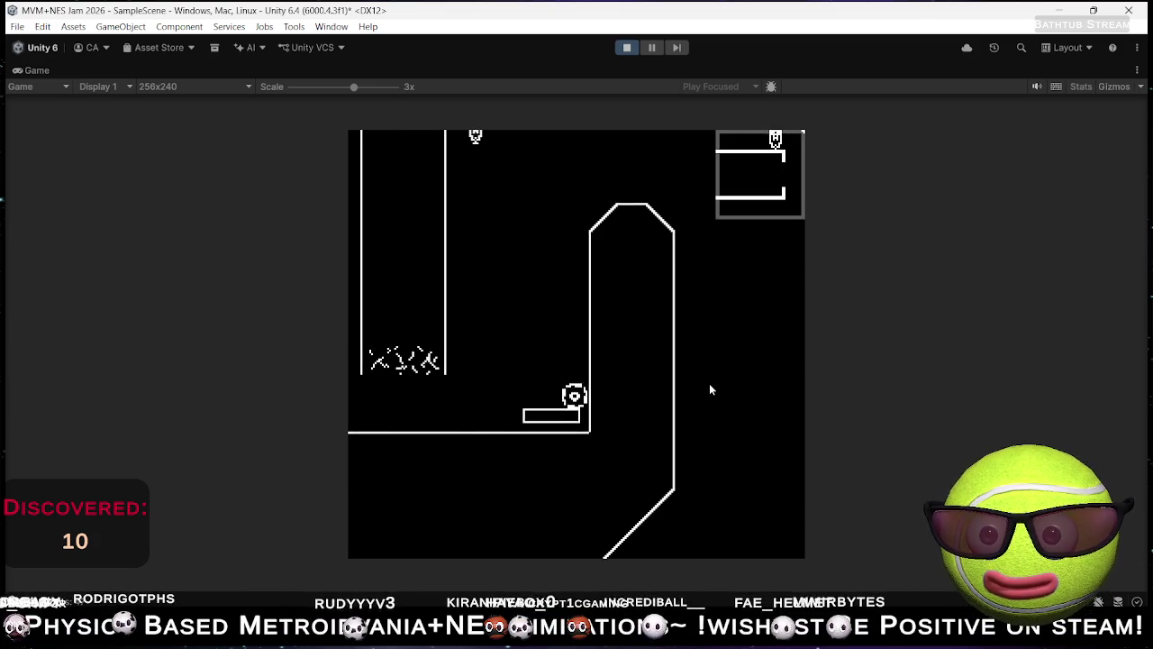
Step: Turn the player into a star, then back into a circle, and roll onto the pillar
key(shift)
key(Down)
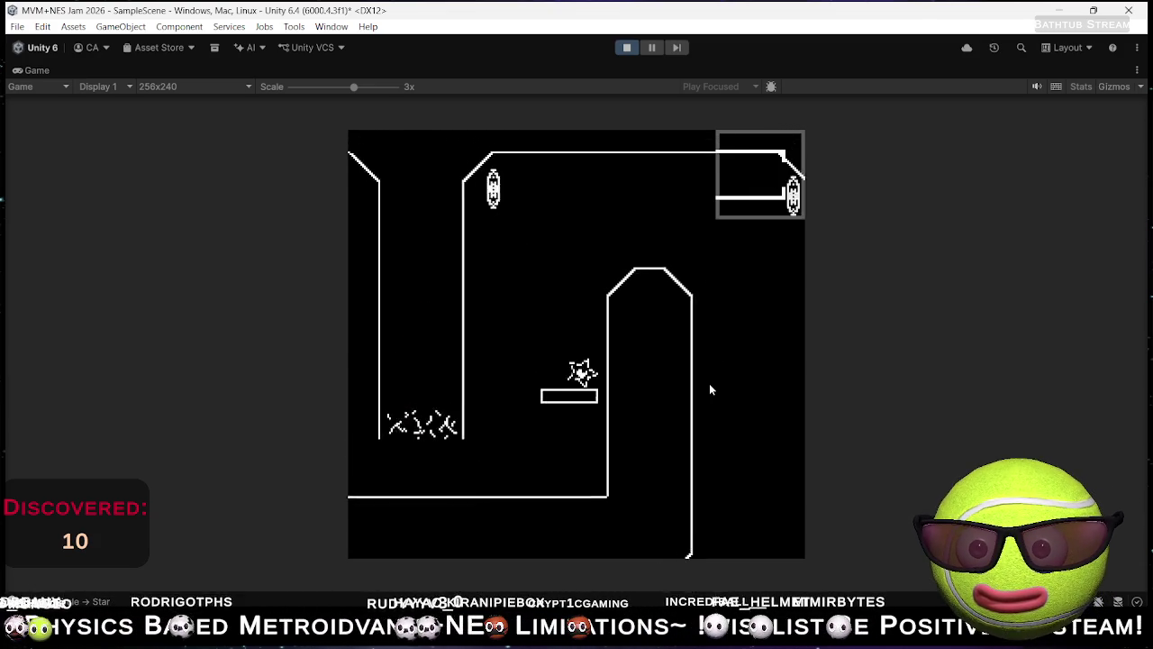
key(shift)
key(Up)
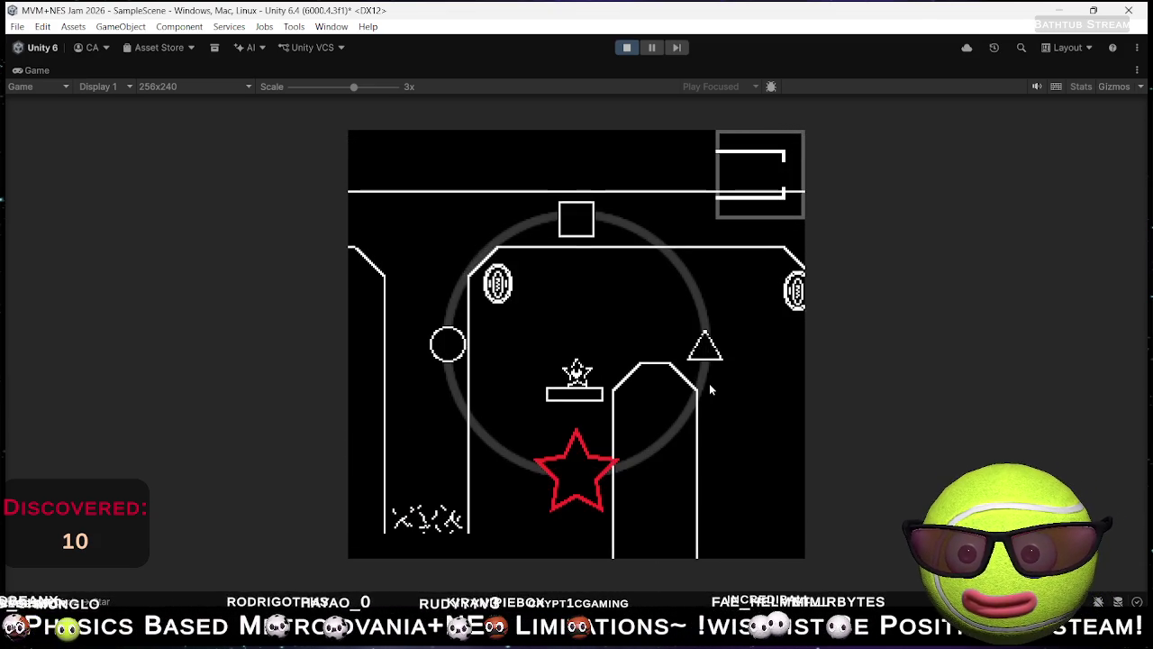
key(Right)
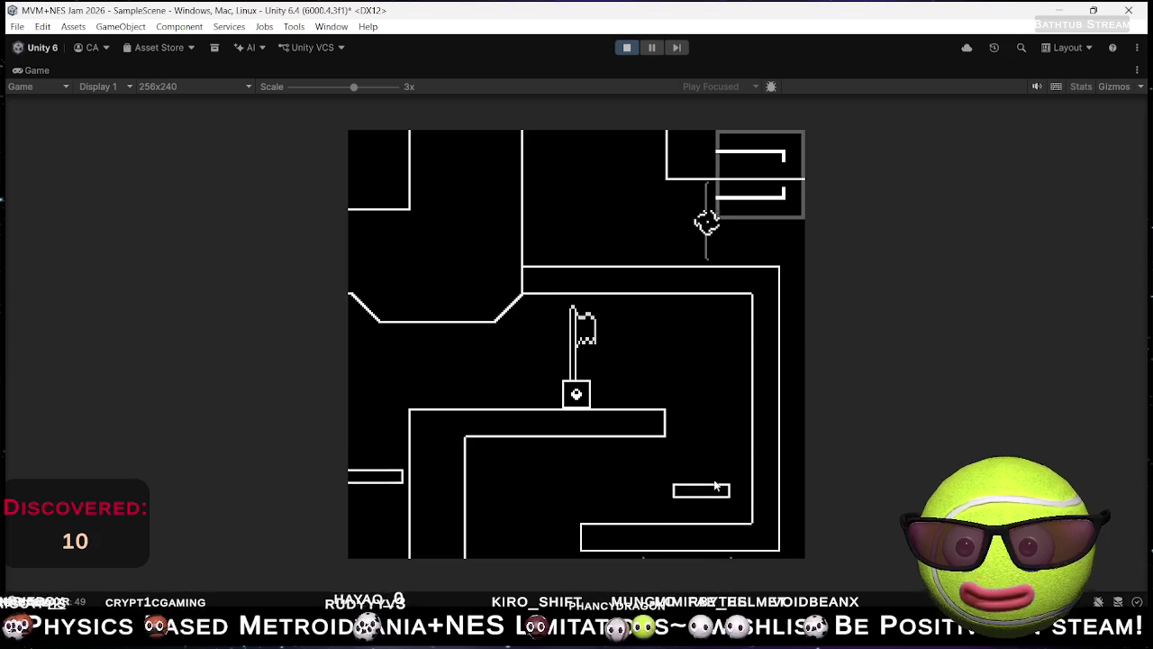
Step: Roll left off the ledge, ride the moving platform right, and rise toward the next flag
key(Left)
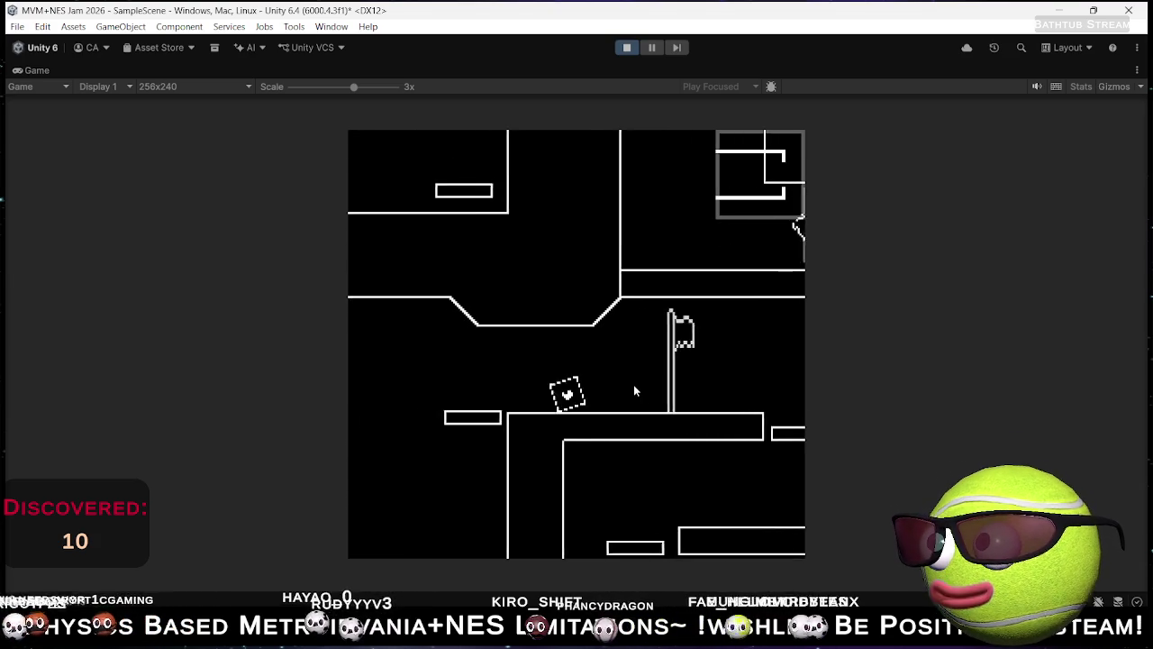
key(Left)
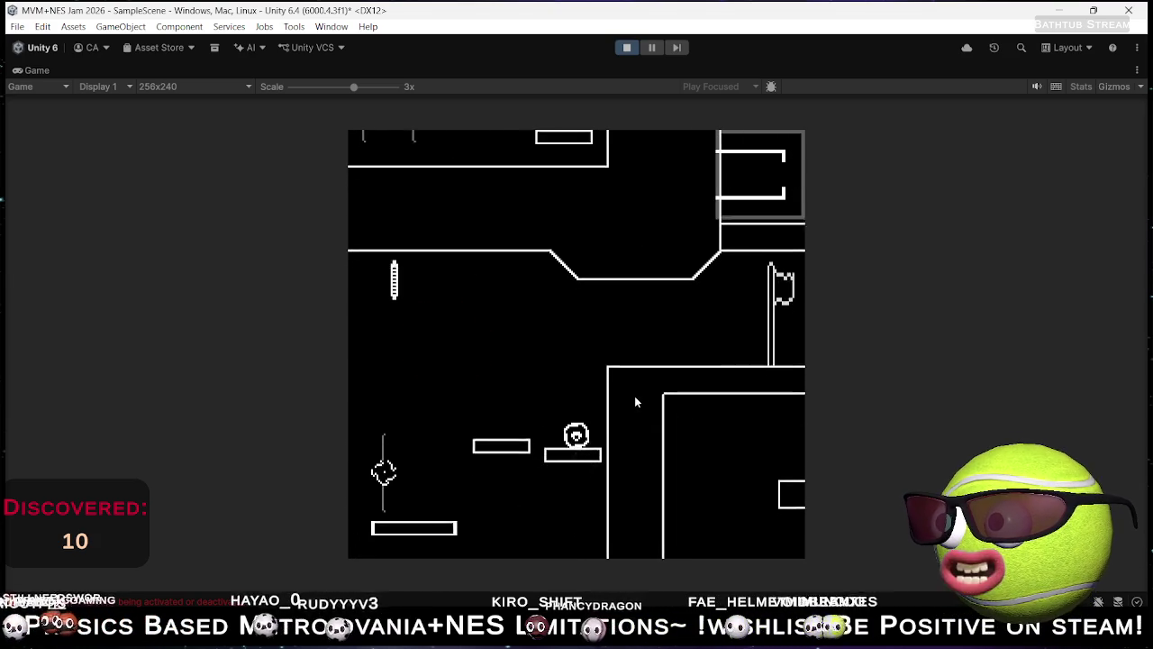
key(Right)
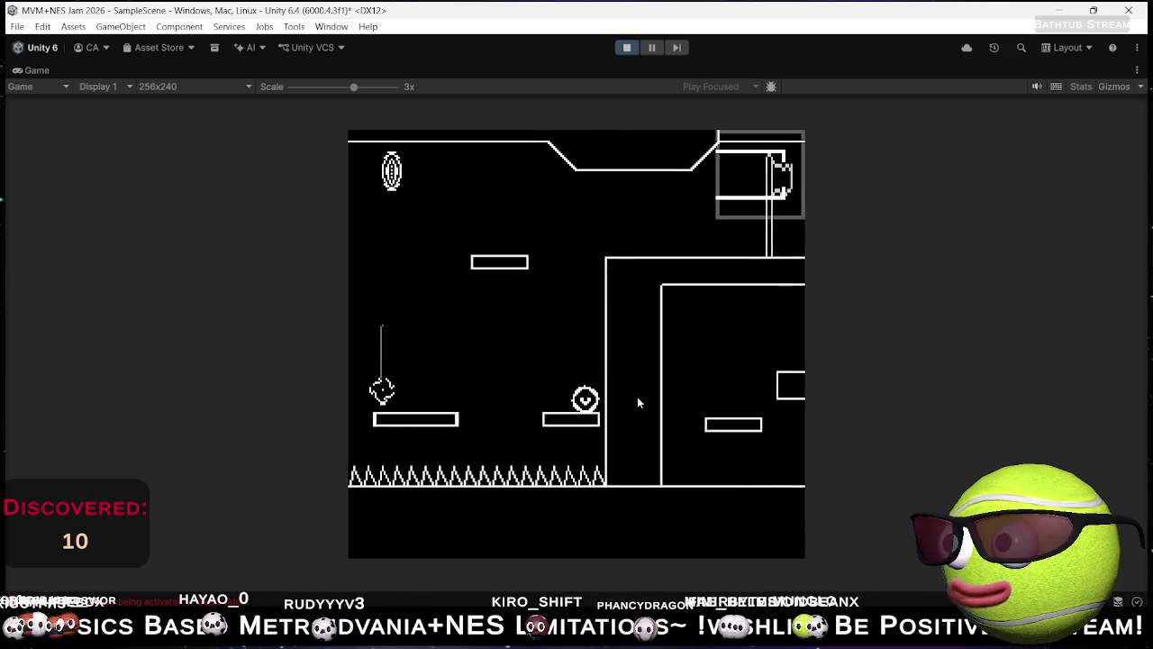
key(Left)
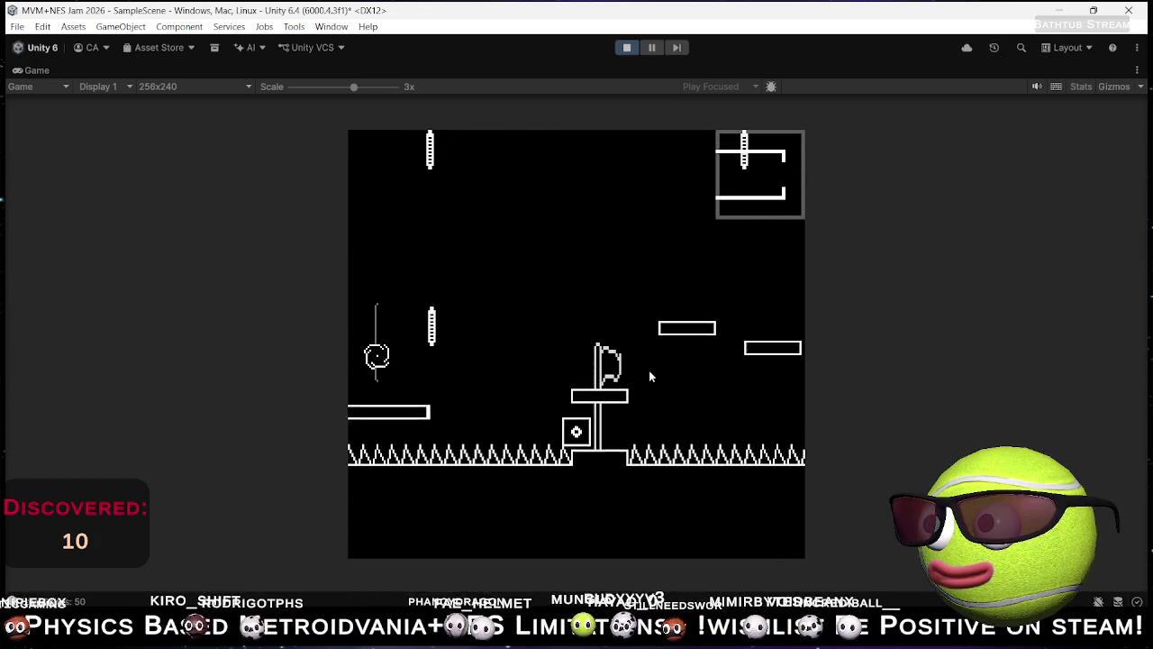
Step: Turn the square into a circle and move through the water currents past the flag checkpoint
key(e)
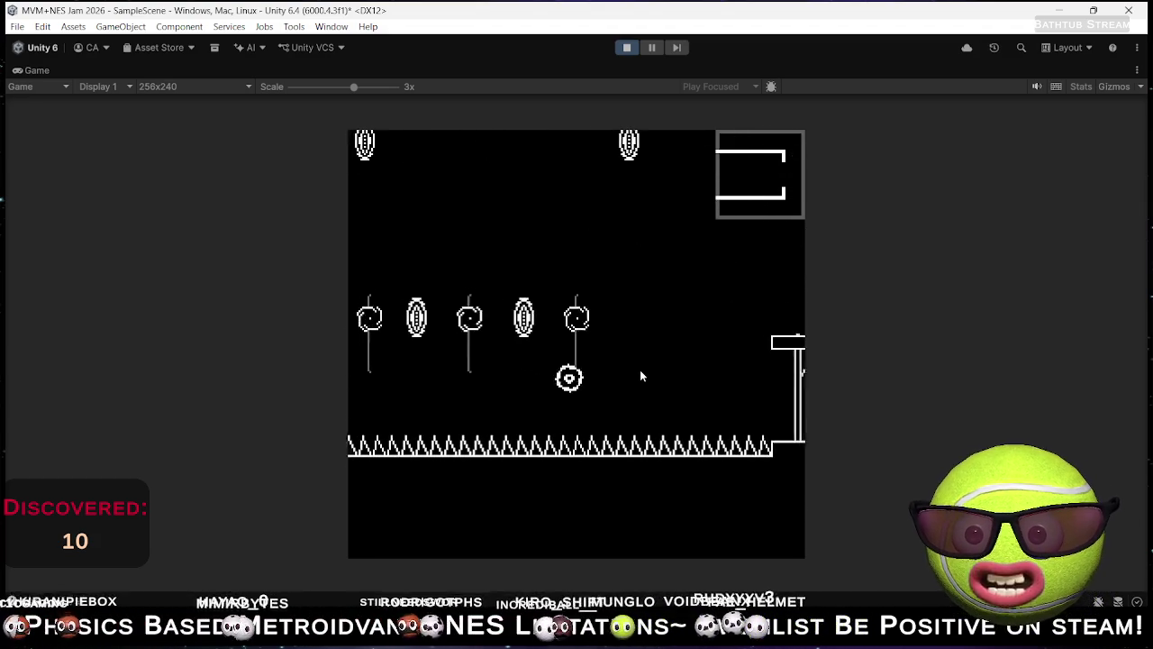
key(Right)
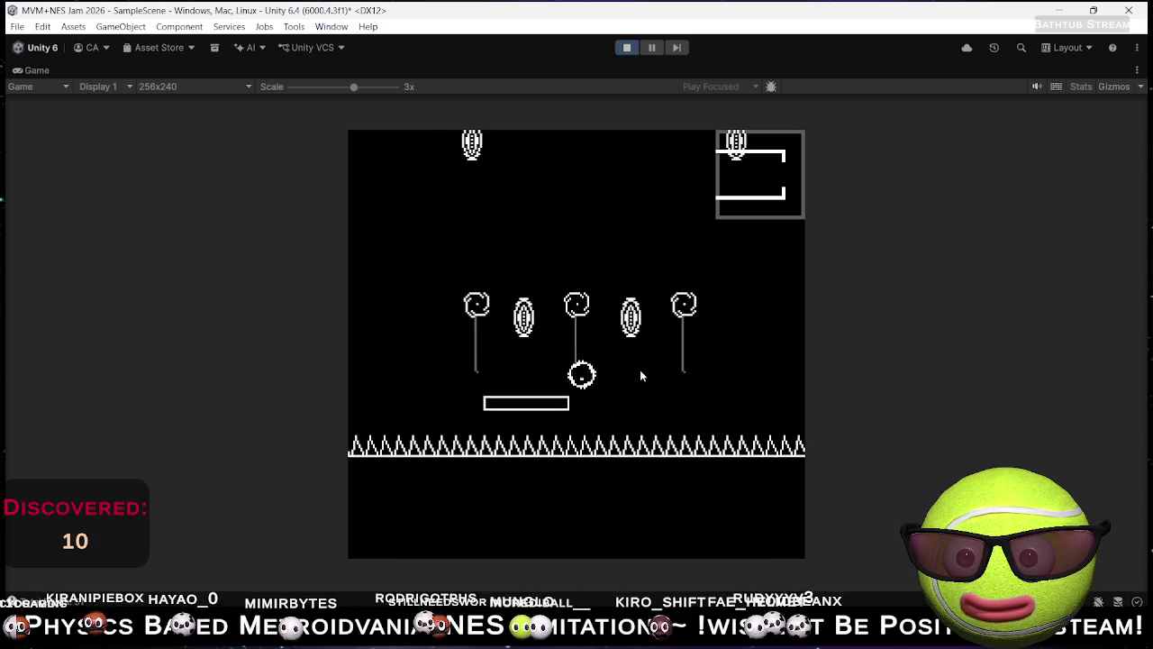
key(Right)
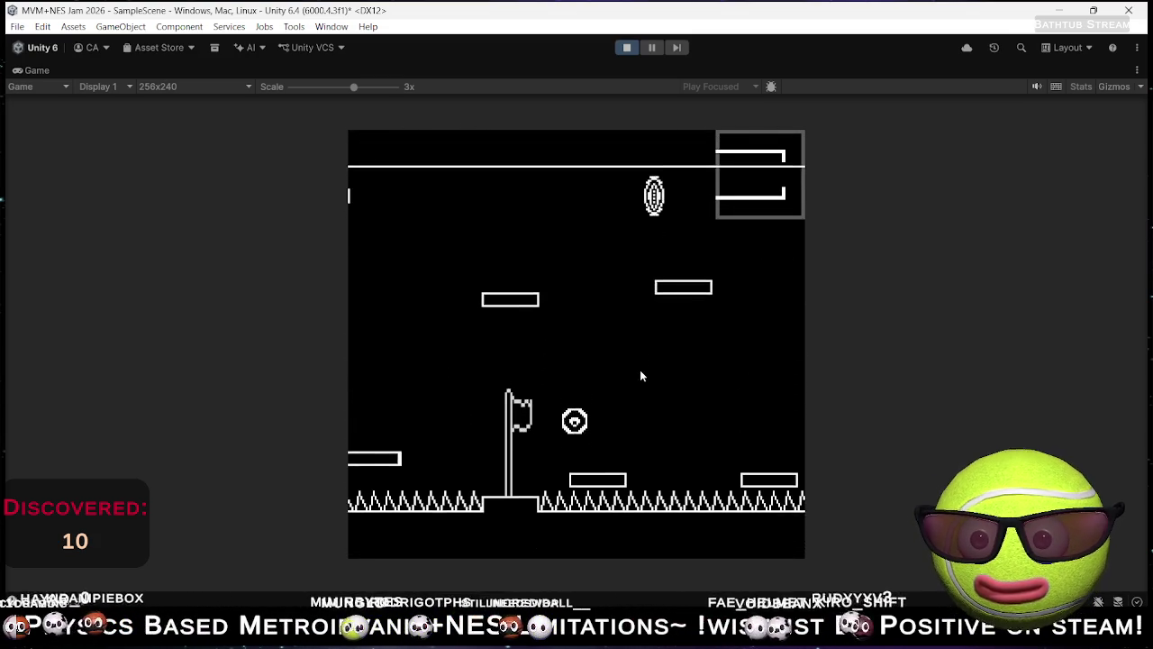
key(Left)
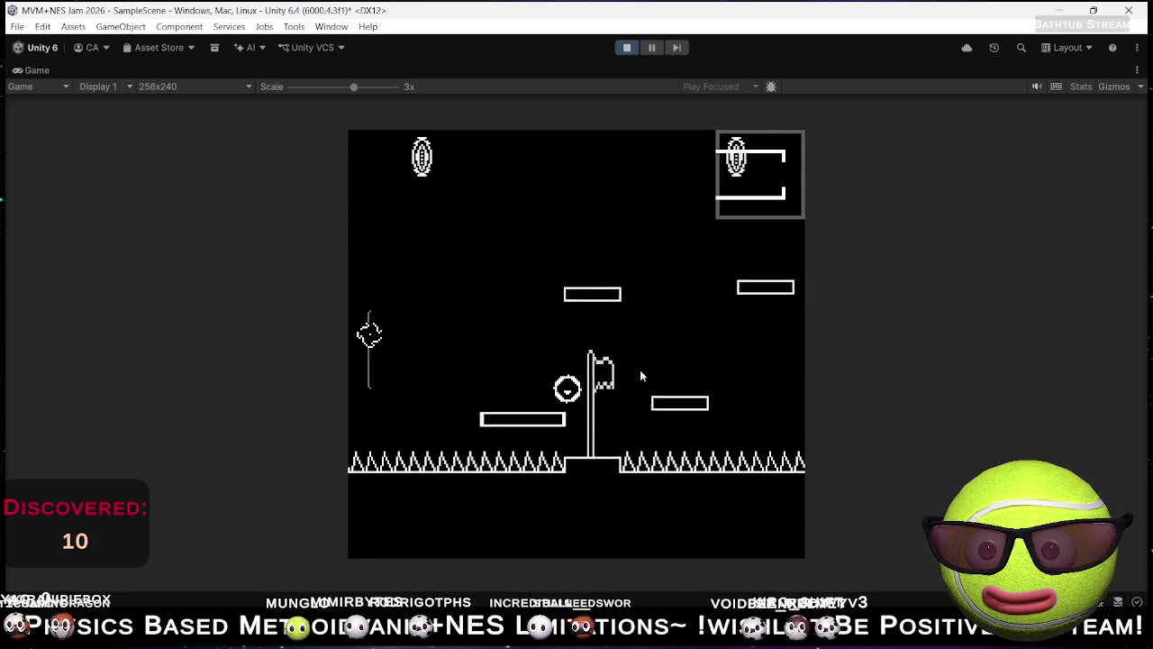
key(Left)
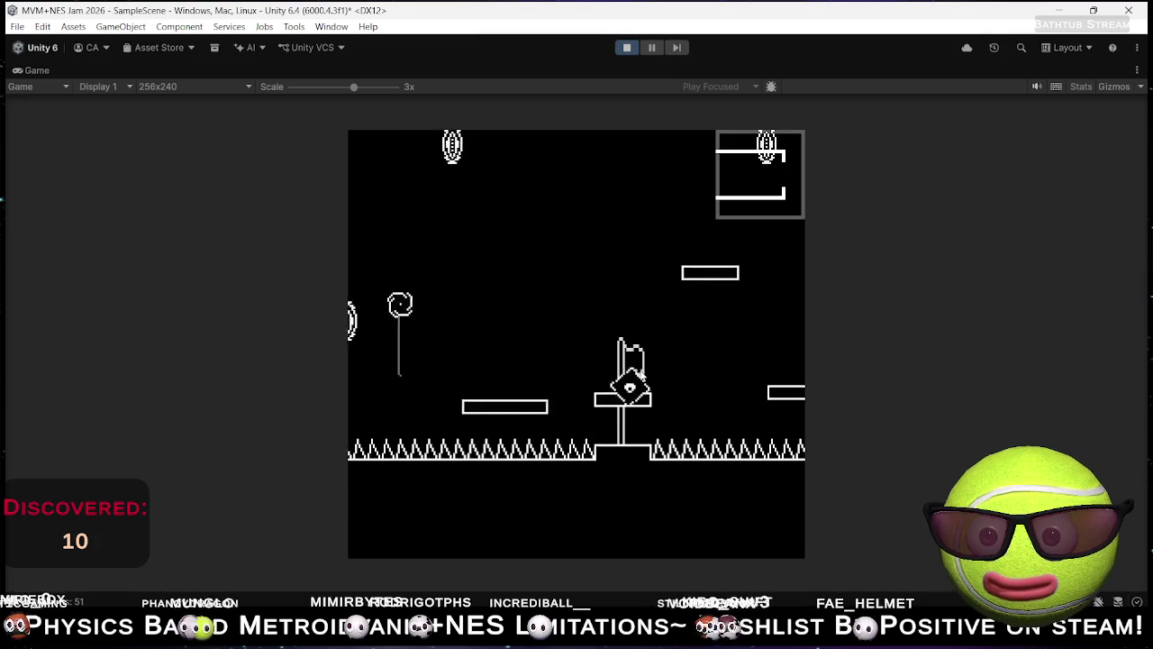
key(Right)
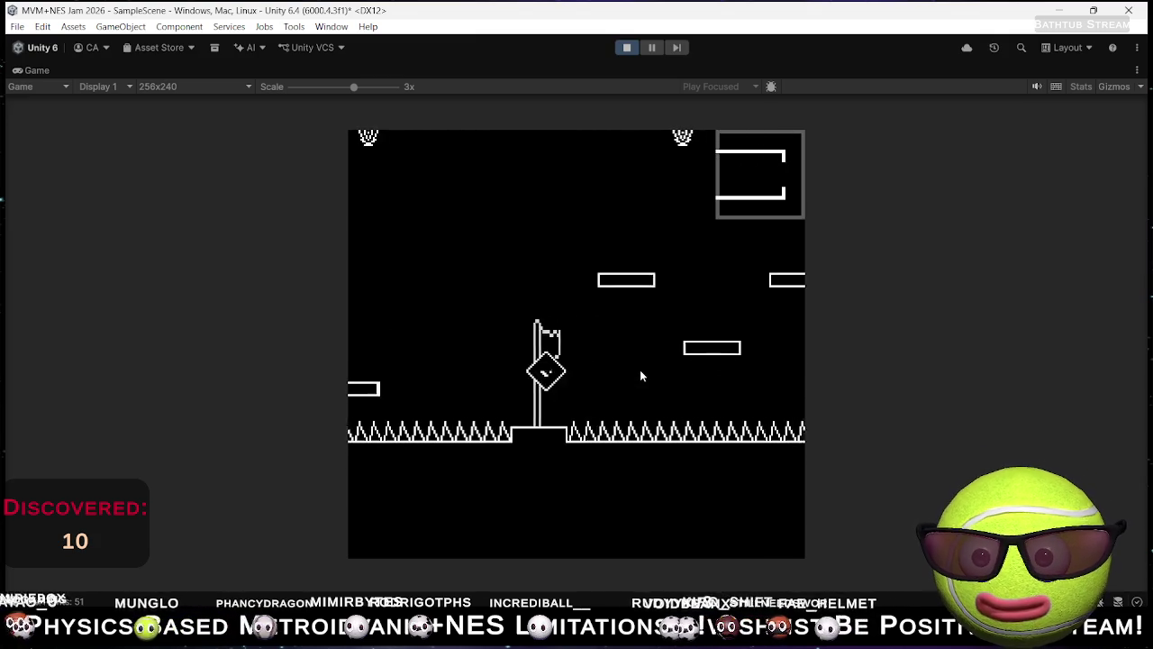
Step: Reconfirm the circle shape on the platform, then switch the player to a triangle
key(Left)
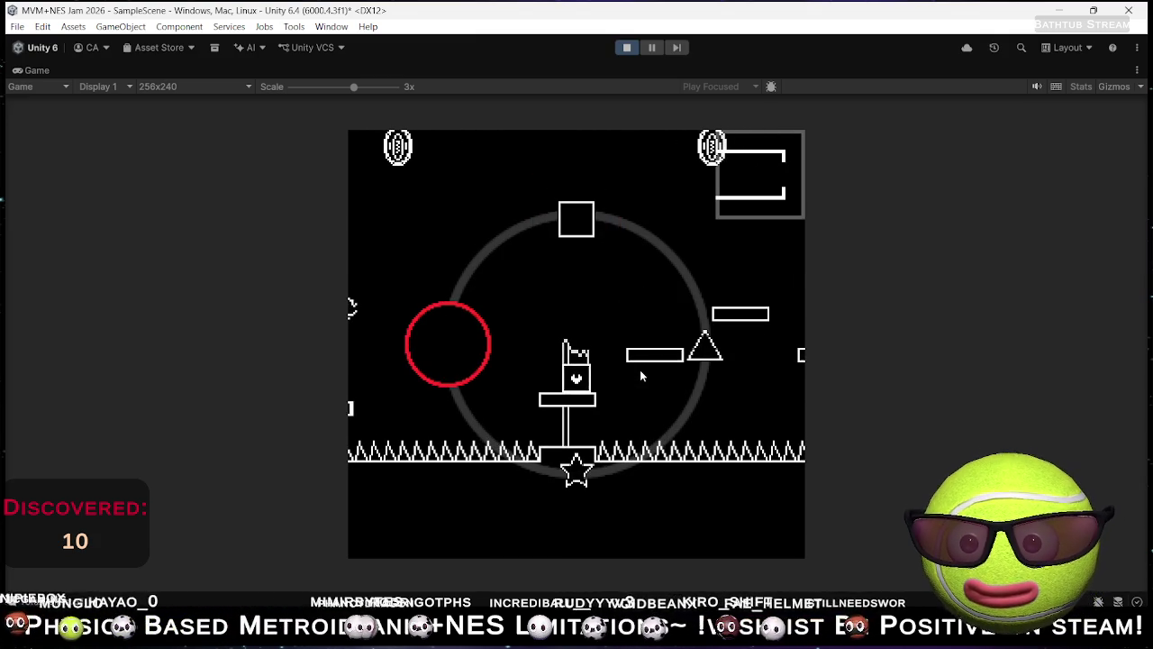
key(space)
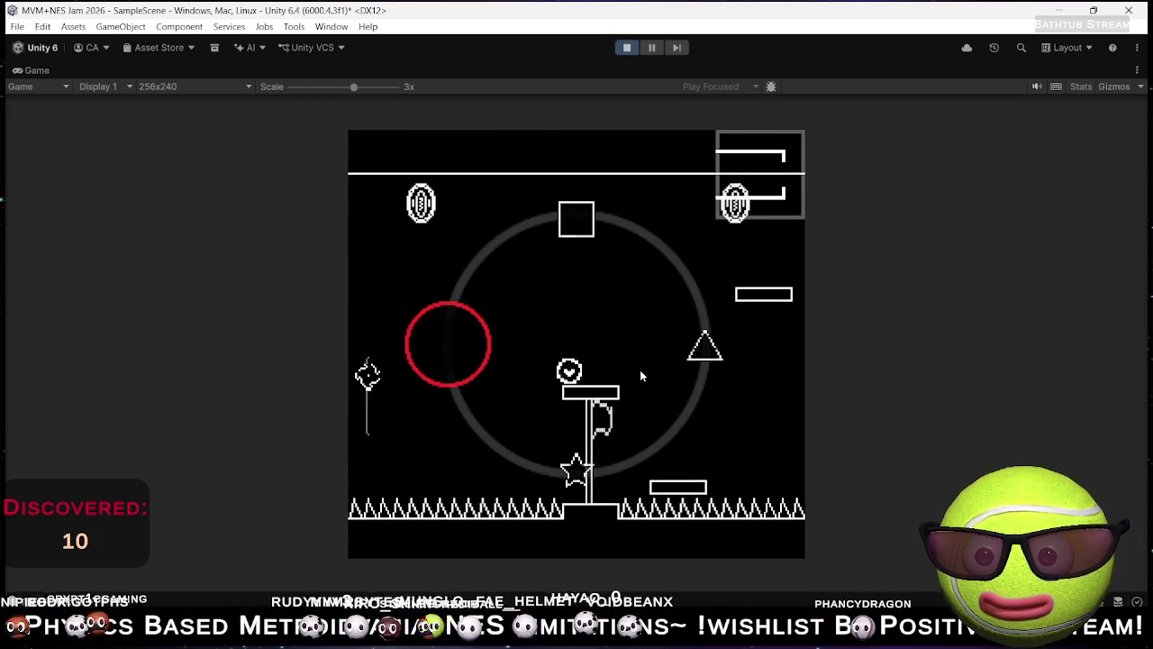
key(Right)
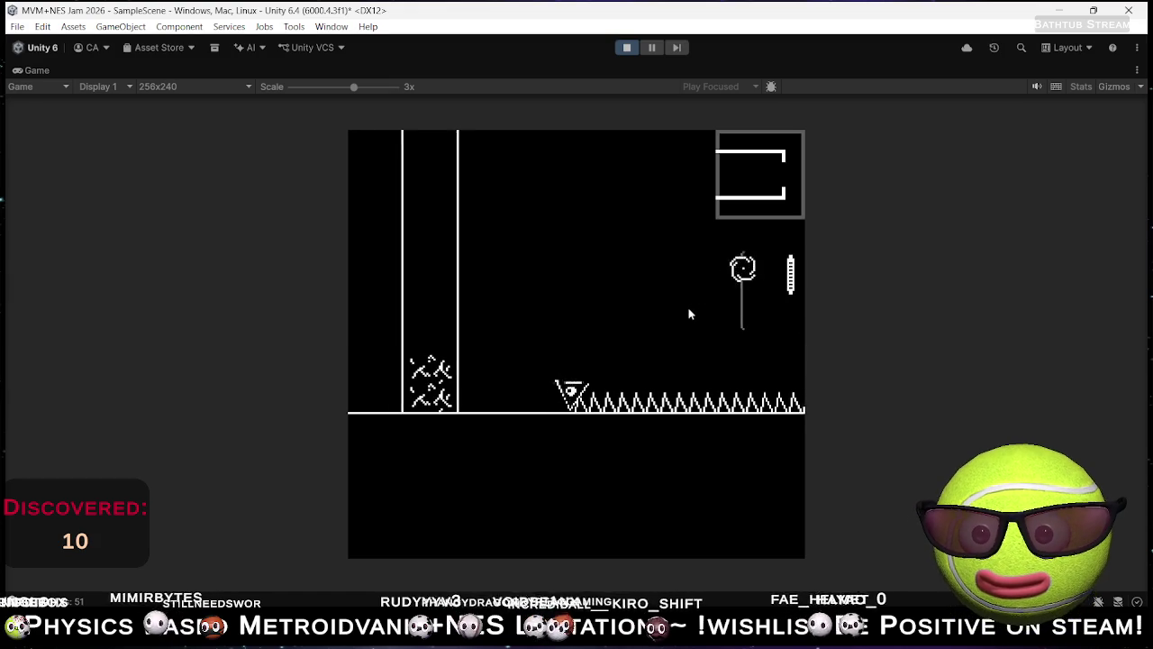
Step: Switch the player to a square, back to a circle, and roll back and forth near the ghost
key(Up)
key(Left)
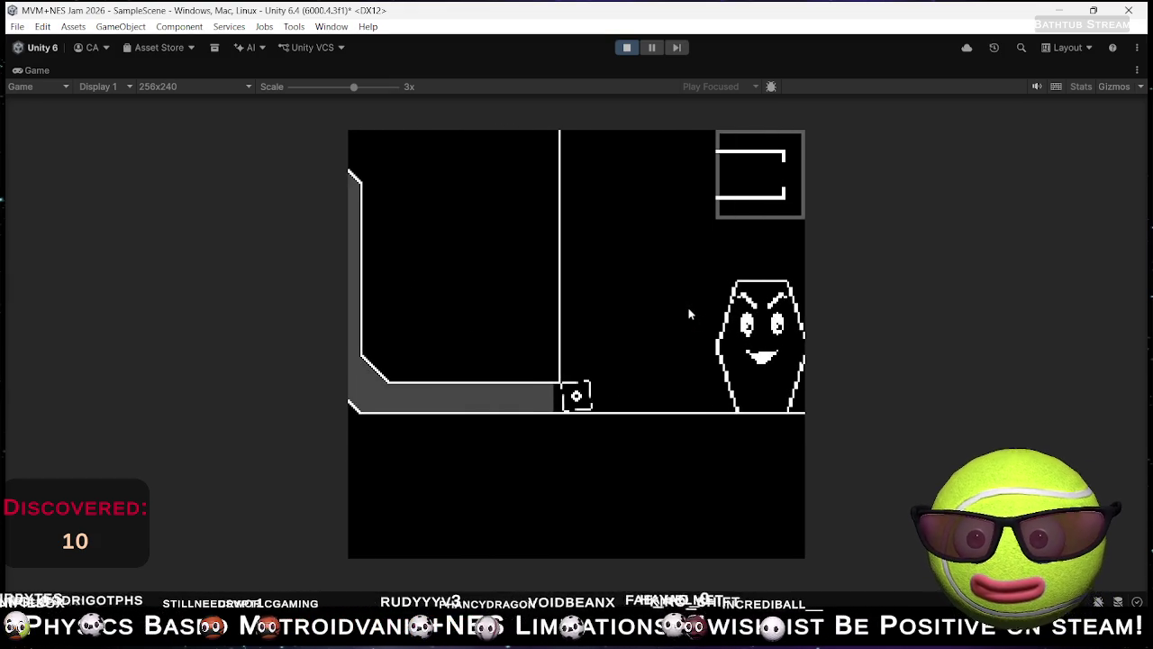
key(Left)
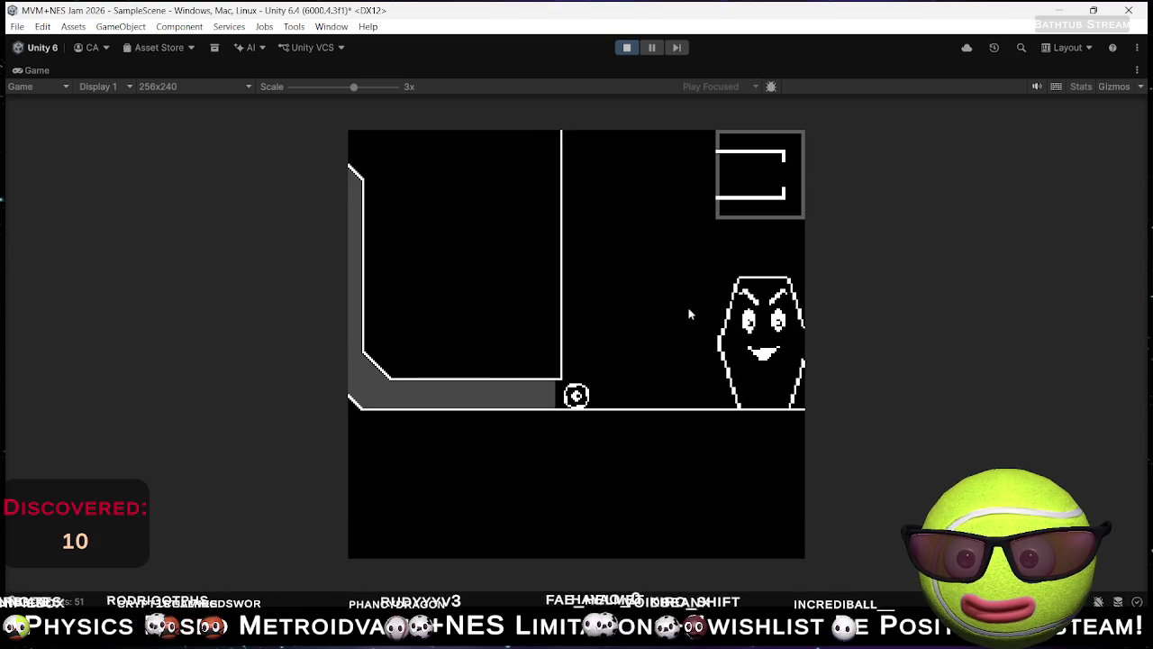
key(Right)
key(Left)
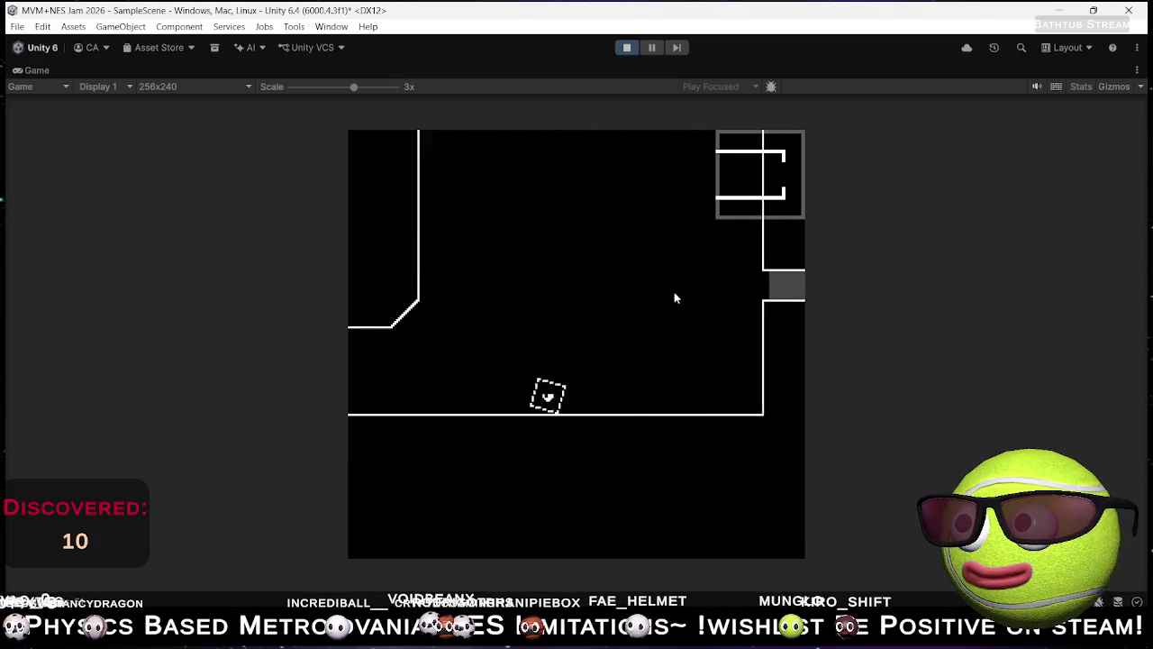
Step: Stop Play, tick Floats On Surface in Player Circle Water Behaviour, and restart Play mode
click(628, 49)
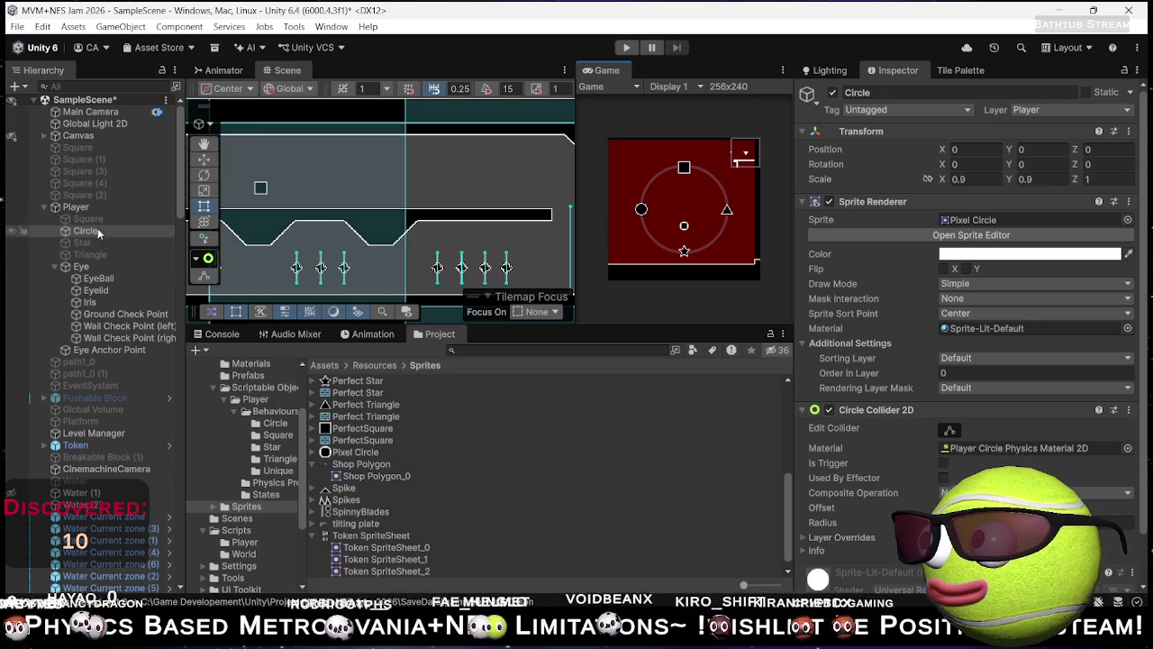
scroll(892, 422, down, 2)
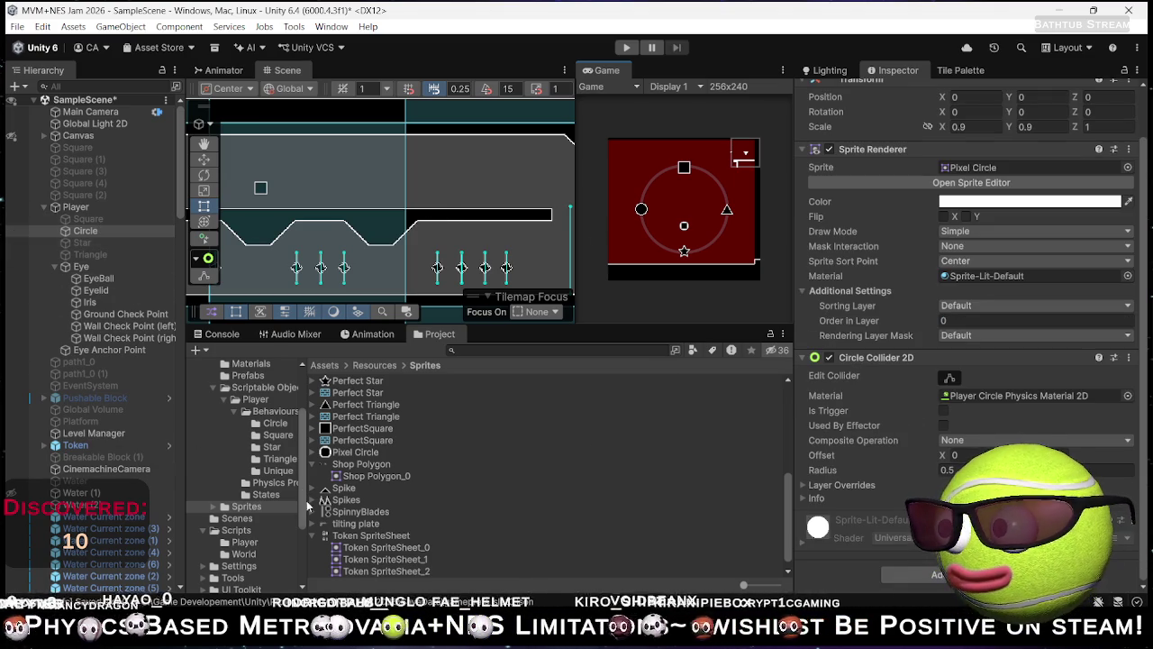
click(267, 425)
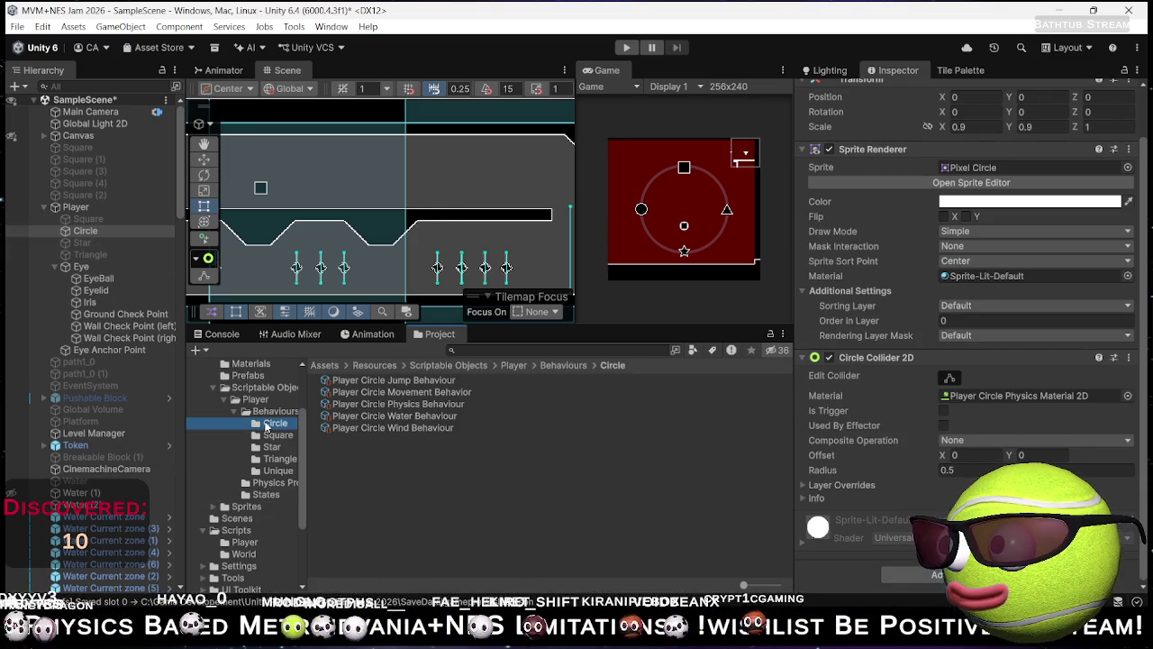
click(402, 417)
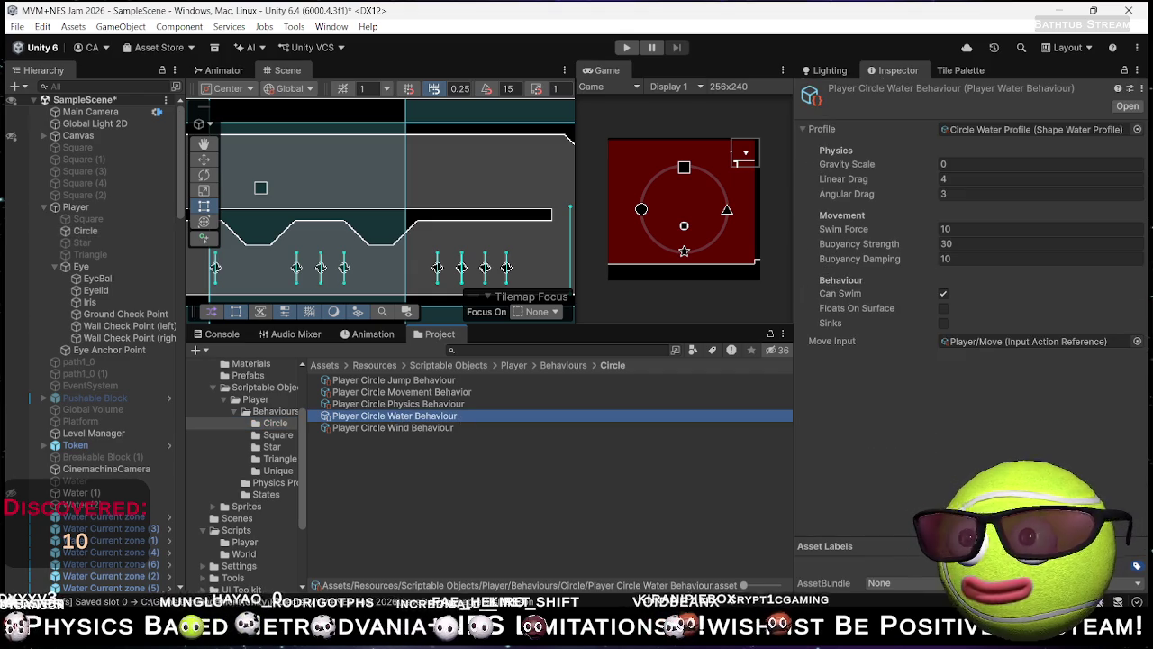
click(943, 308)
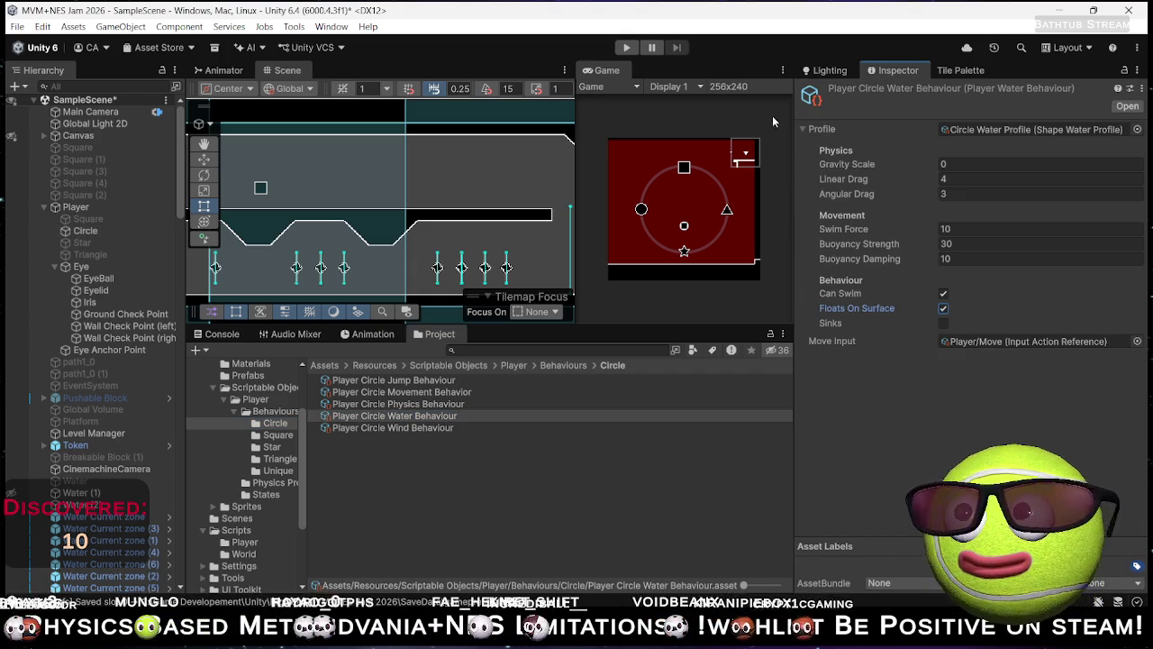
click(624, 49)
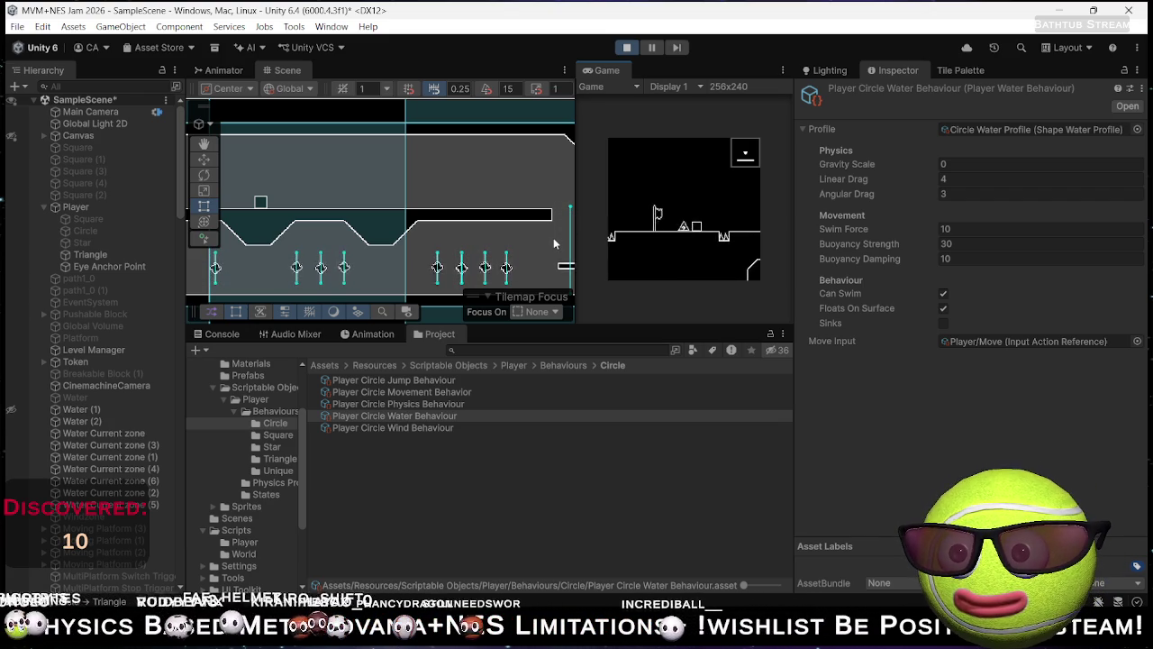
Step: Use the Q key to cycle the player's shape to circle, then square, in the water
key(q)
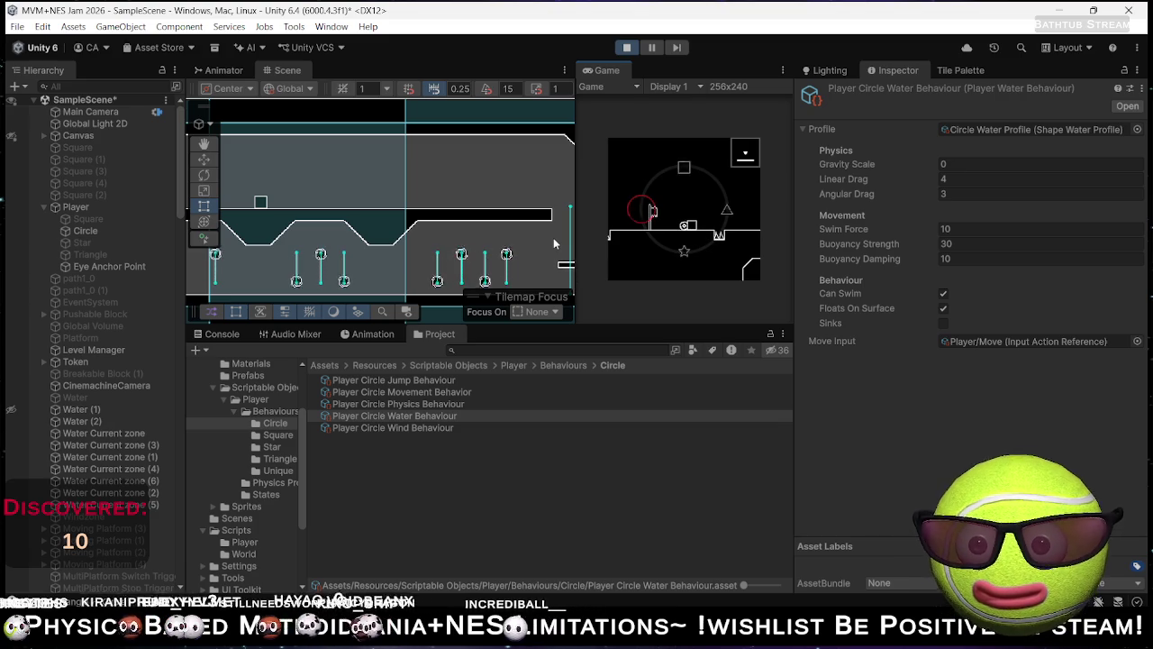
key(q)
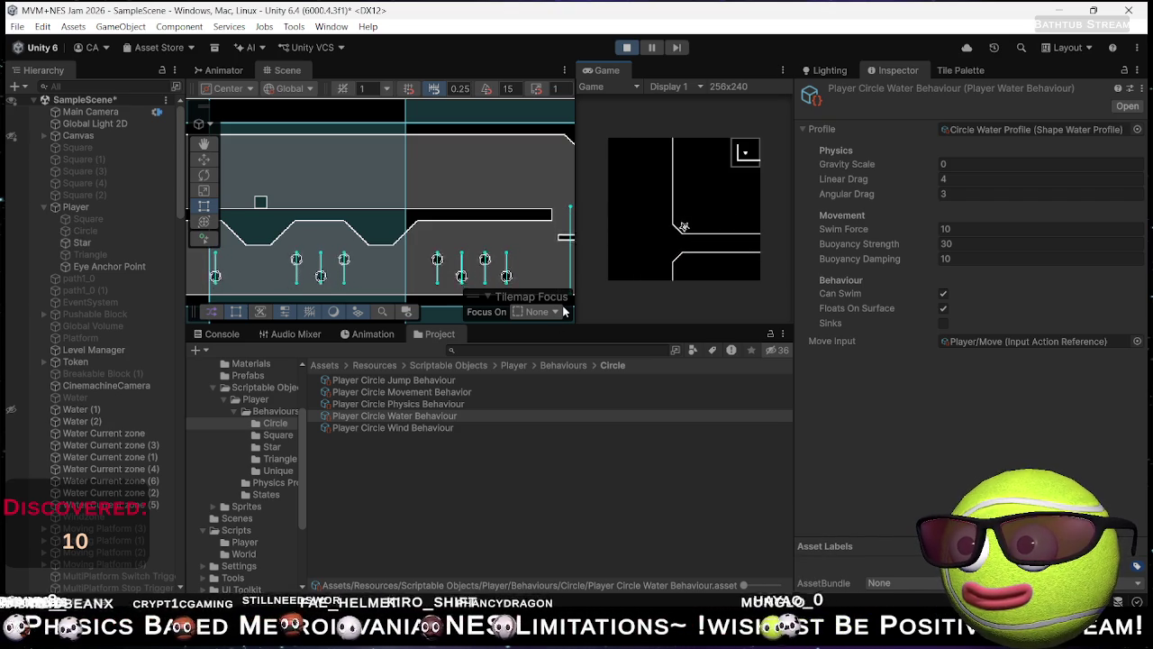
Step: Stop Play mode and select the Prefabs folder in the Project window
click(626, 49)
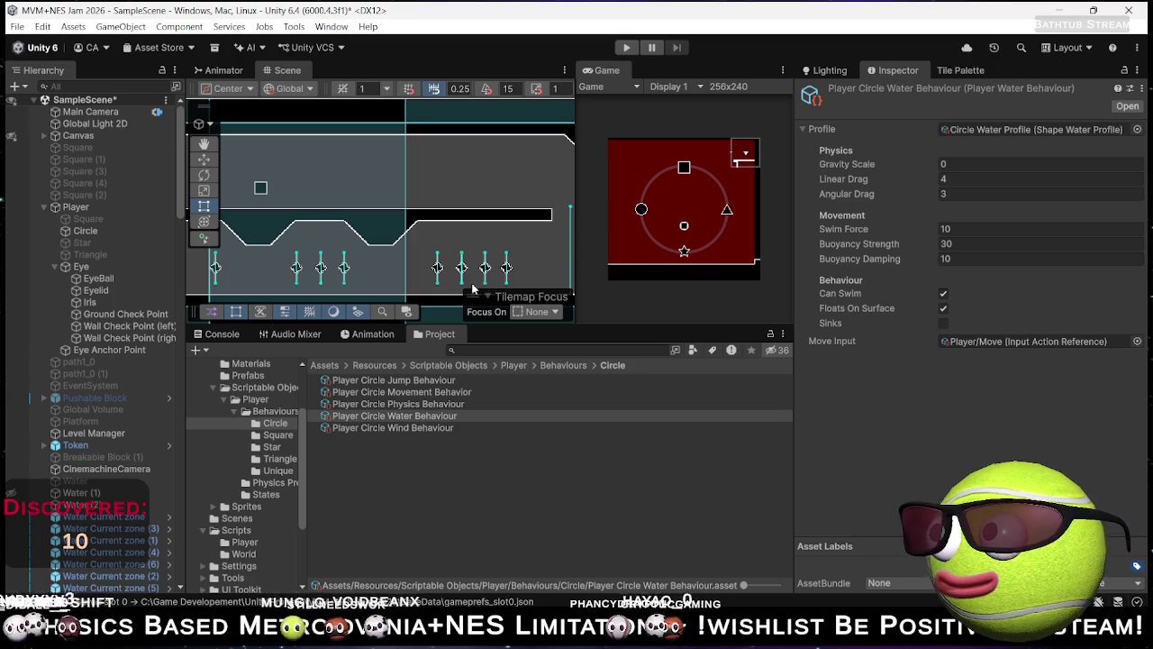
scroll(535, 252, down, 4)
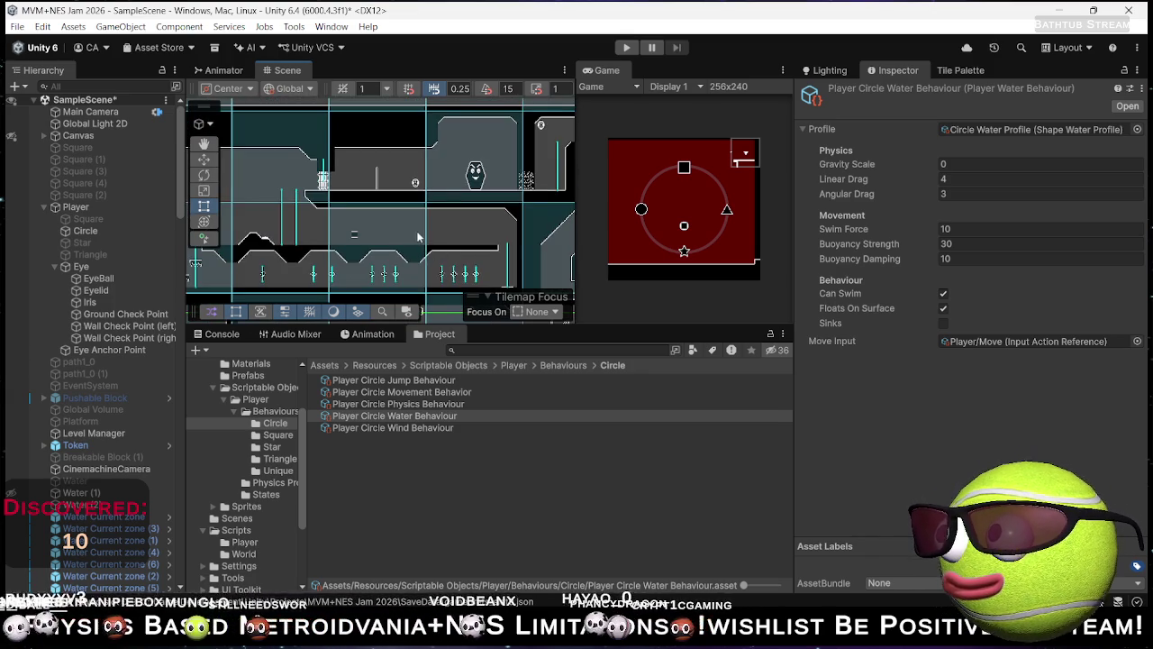
scroll(417, 237, down, 2)
scroll(382, 215, down, 2)
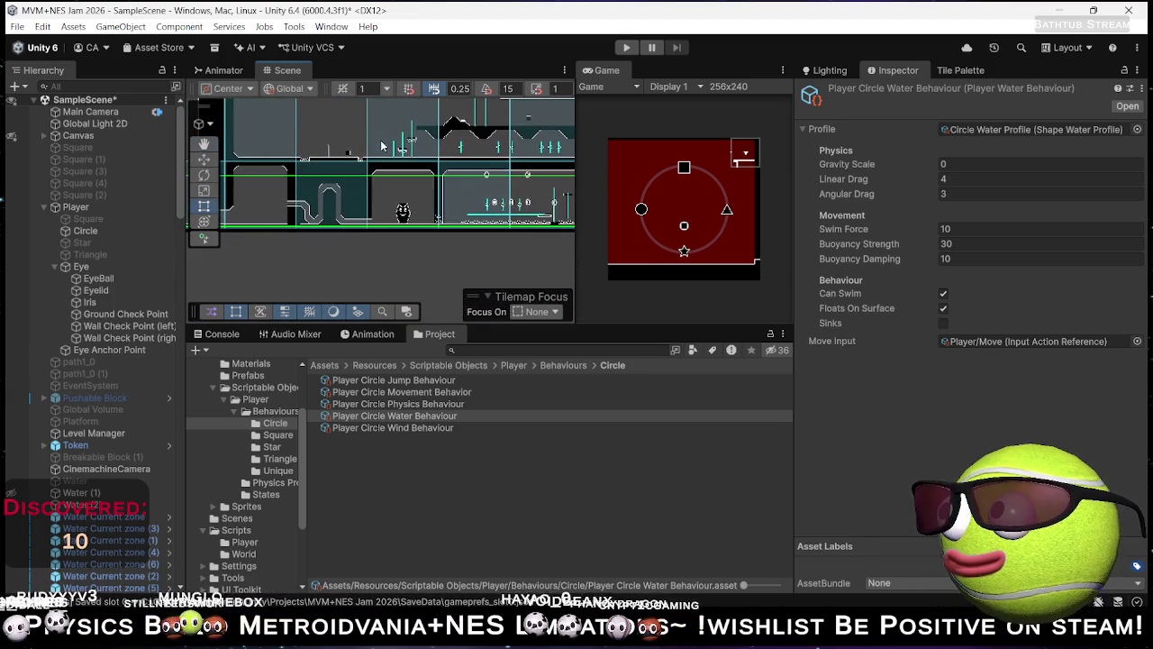
scroll(436, 205, up, 5)
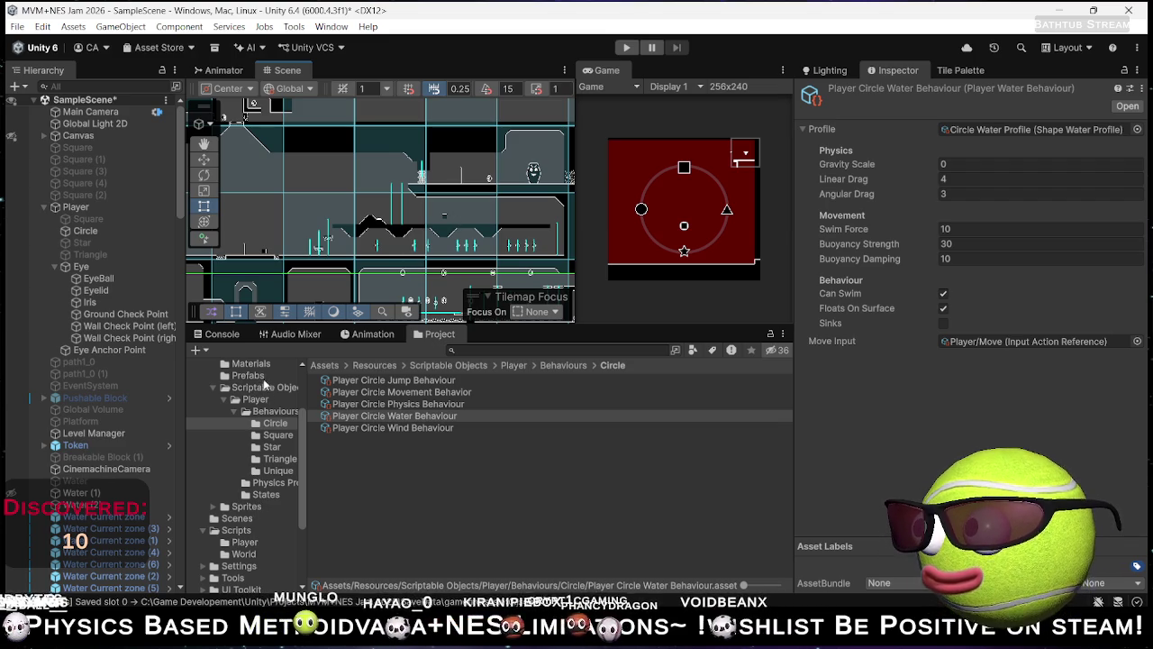
click(252, 376)
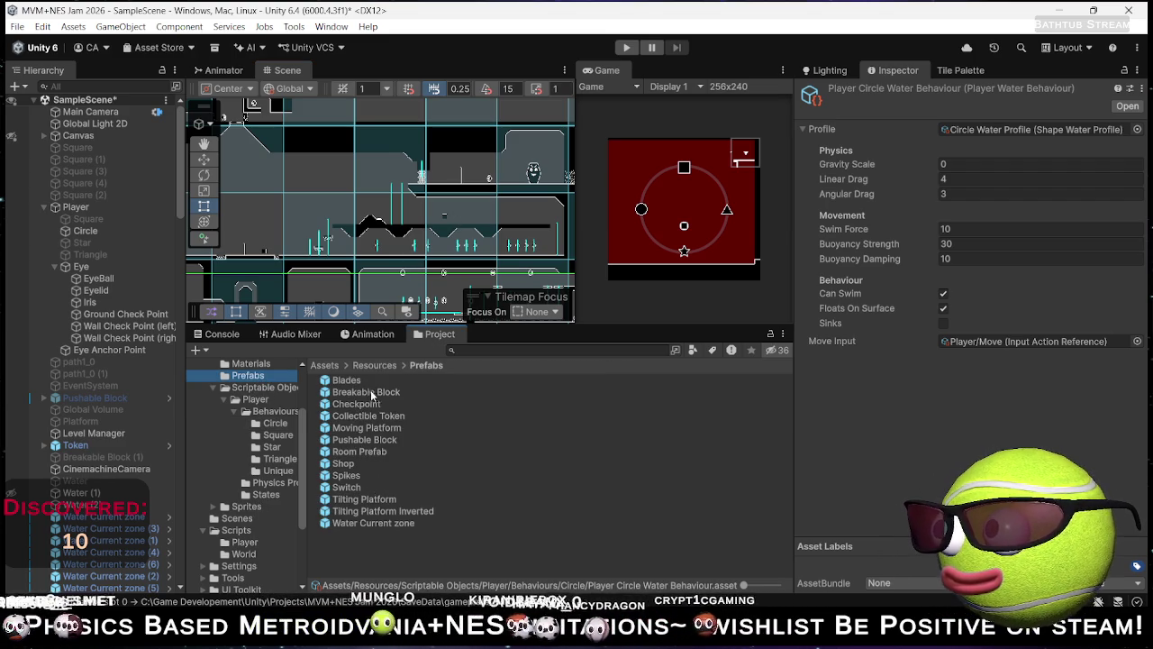
Step: Pan and zoom the Scene view to bring a checkpoint into view
drag(517, 215, 361, 175)
scroll(402, 275, up, 5)
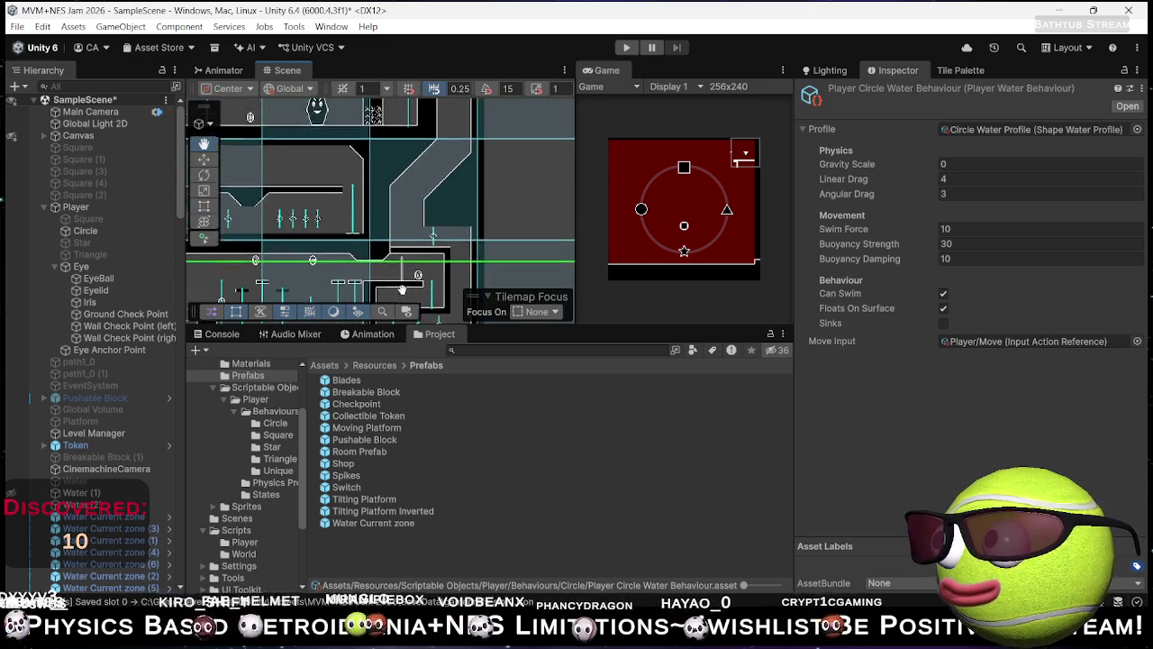
scroll(403, 275, up, 2)
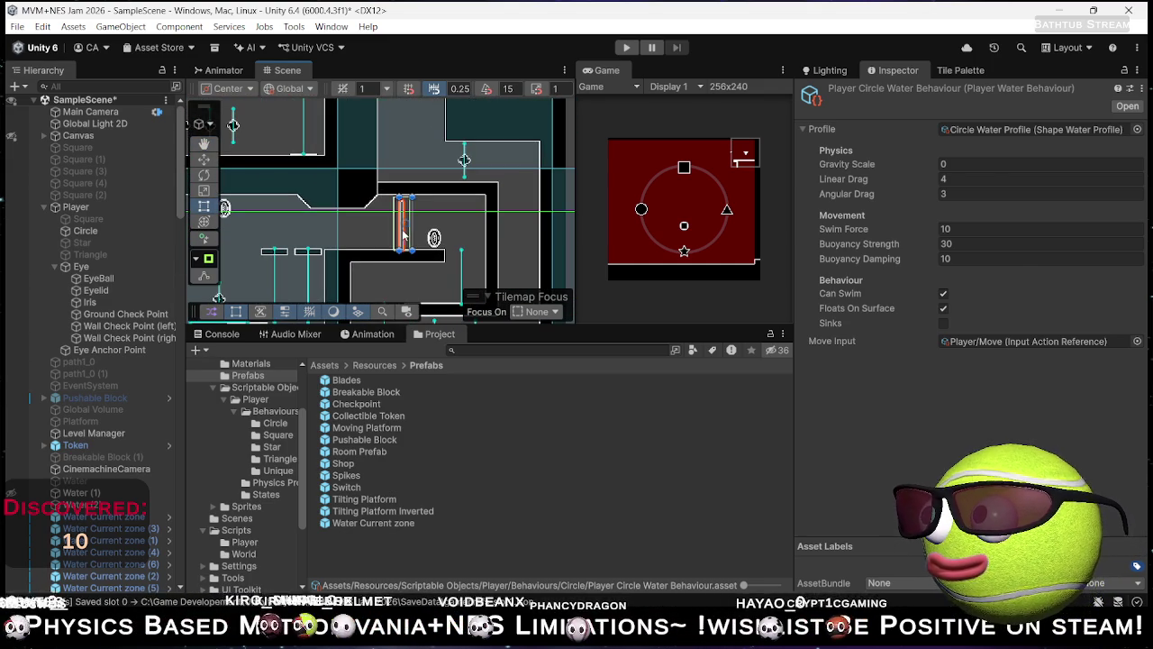
Step: Duplicate the checkpoint and place Checkpoint (3) in the upper room at X 72.84, Y -33.11
click(402, 234)
key(ctrl+d)
key(w)
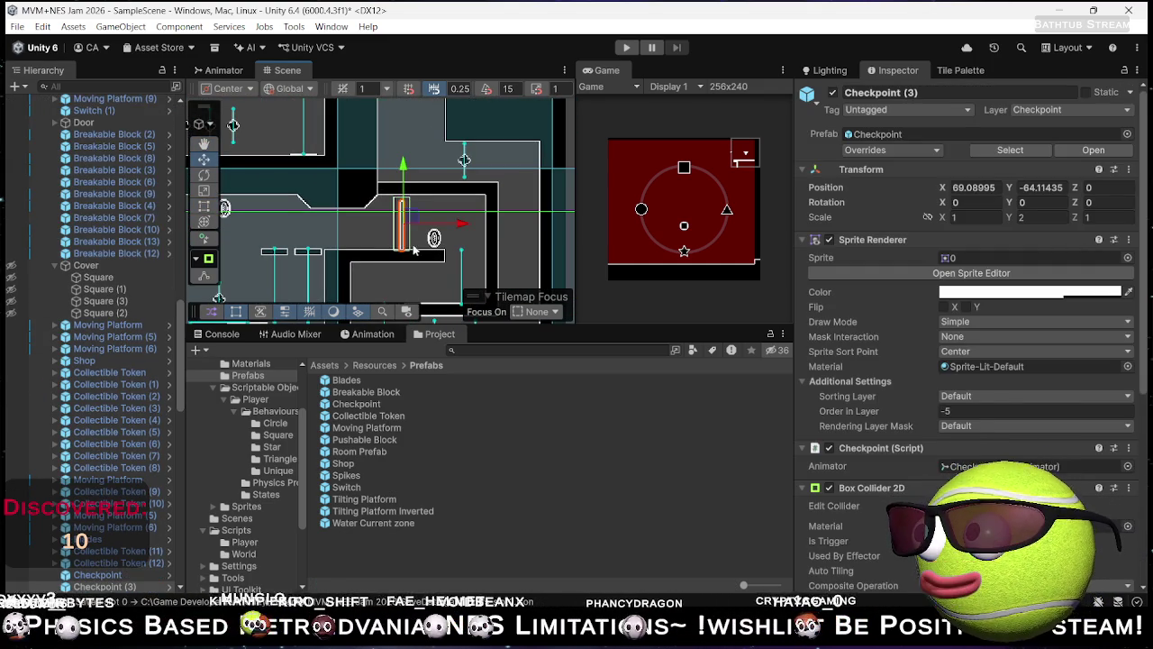
mouse_move(409, 219)
mouse_down()
mouse_move(416, 148)
mouse_move(402, 272)
mouse_move(411, 246)
mouse_move(524, 194)
mouse_move(485, 224)
mouse_move(468, 118)
mouse_move(460, 138)
mouse_move(498, 87)
mouse_up()
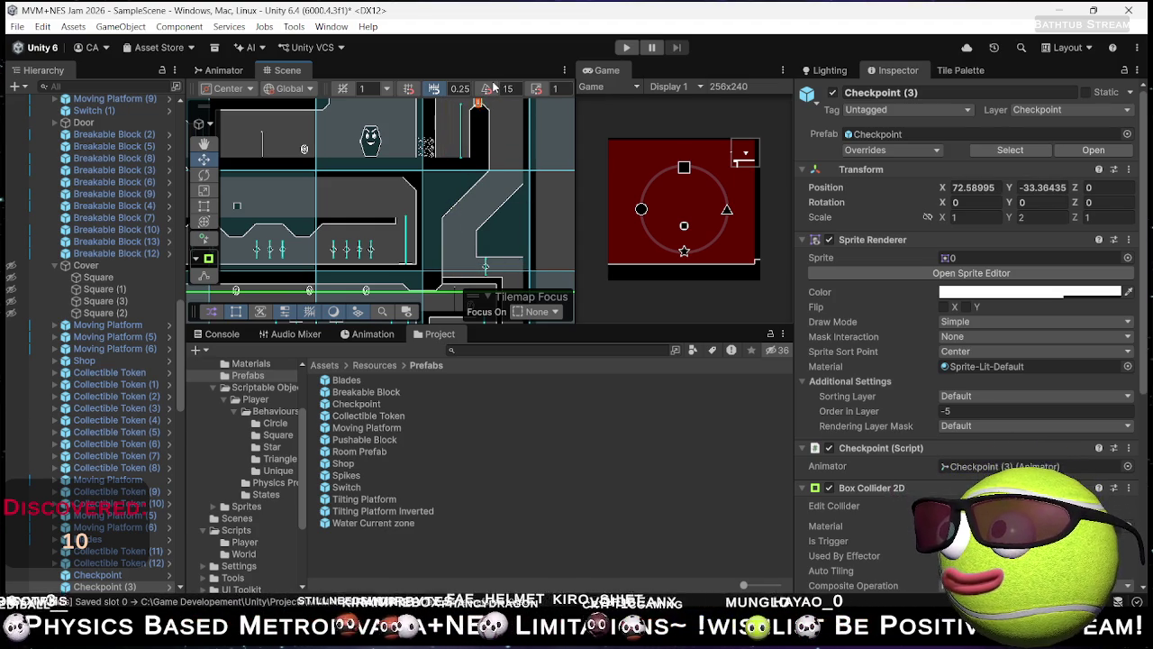
key(f)
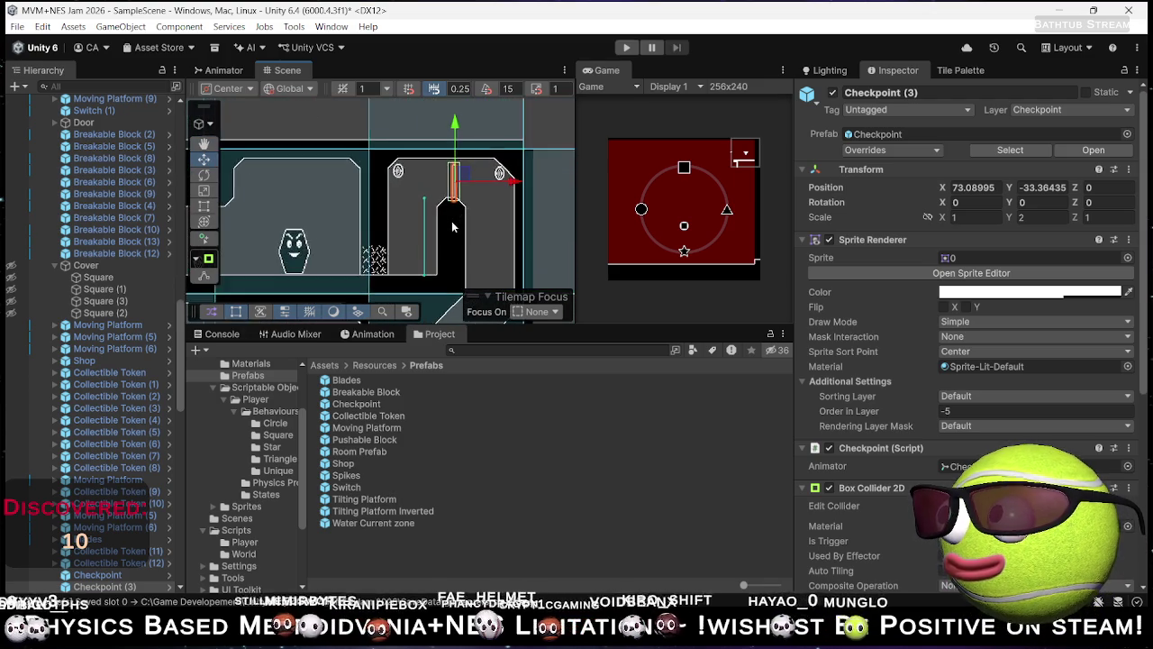
scroll(428, 269, up, 3)
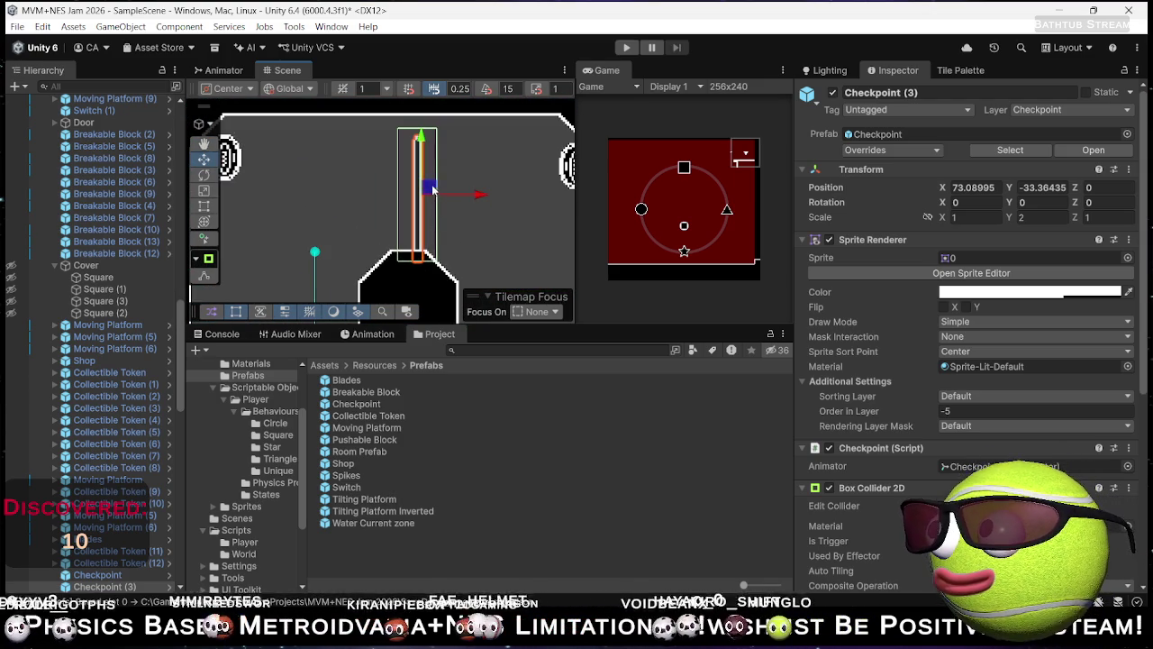
drag(432, 190, 424, 180)
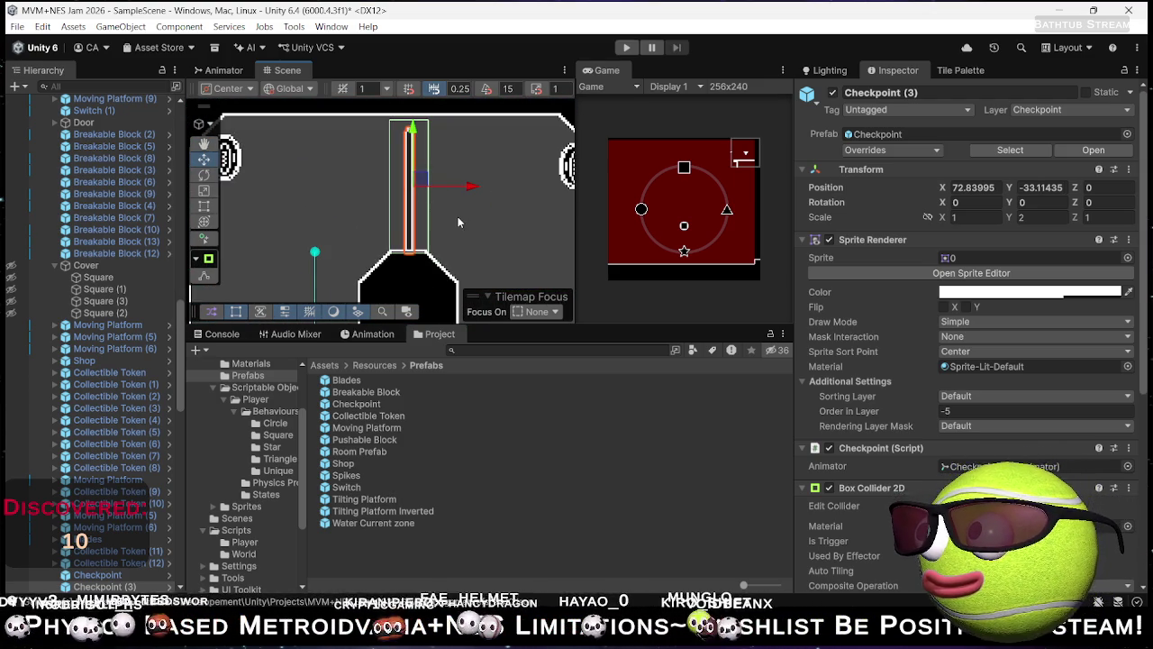
scroll(325, 225, down, 4)
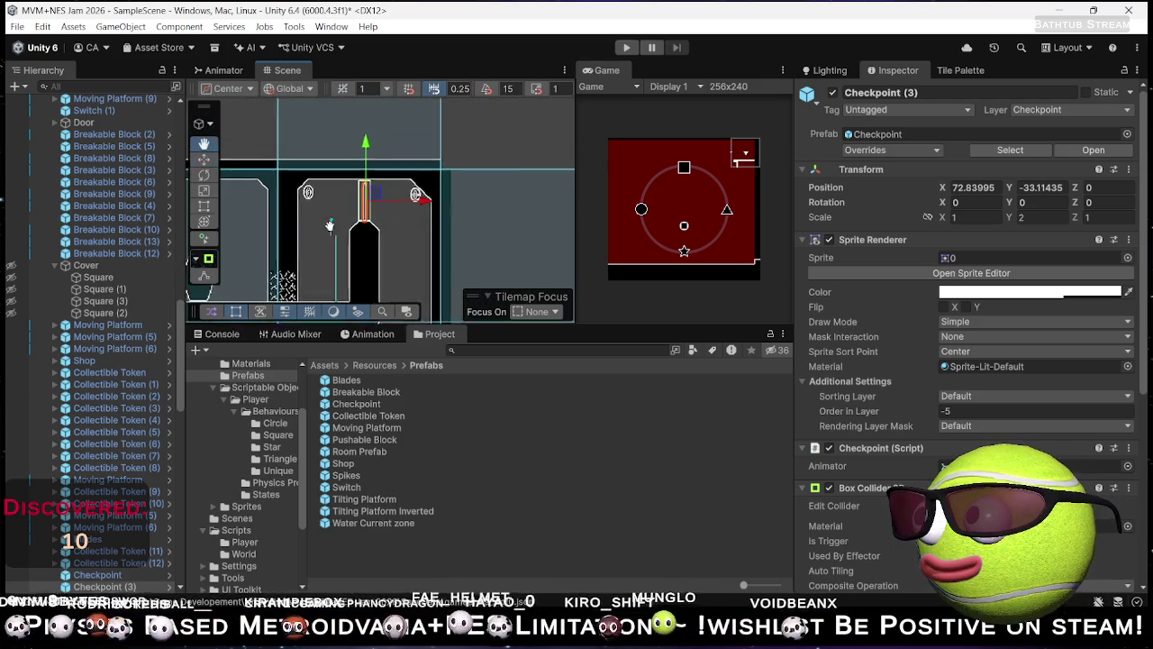
scroll(469, 221, up, 2)
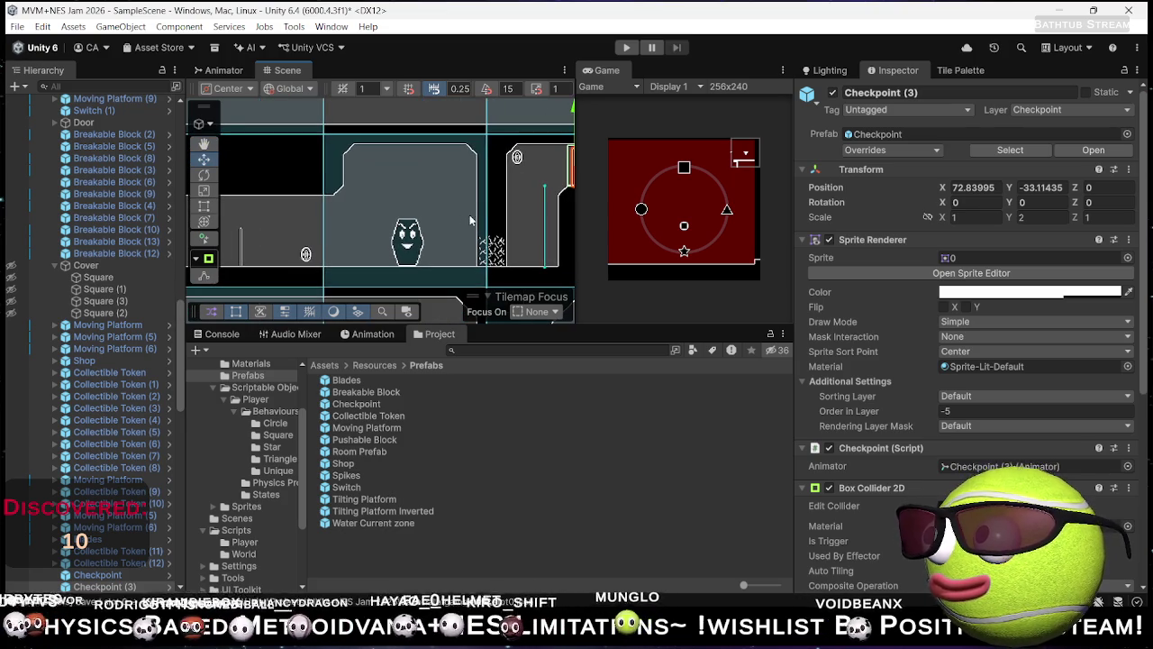
Step: Pan to the neighbouring room and select Checkpoint (2)
drag(469, 221, 572, 148)
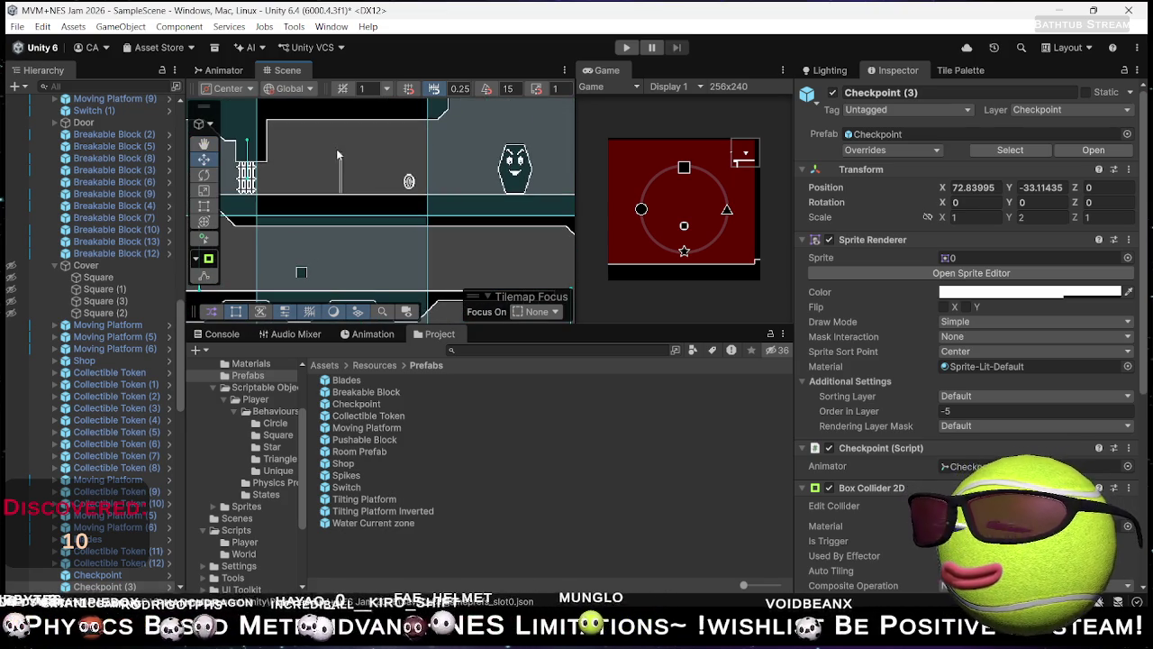
click(338, 156)
click(343, 174)
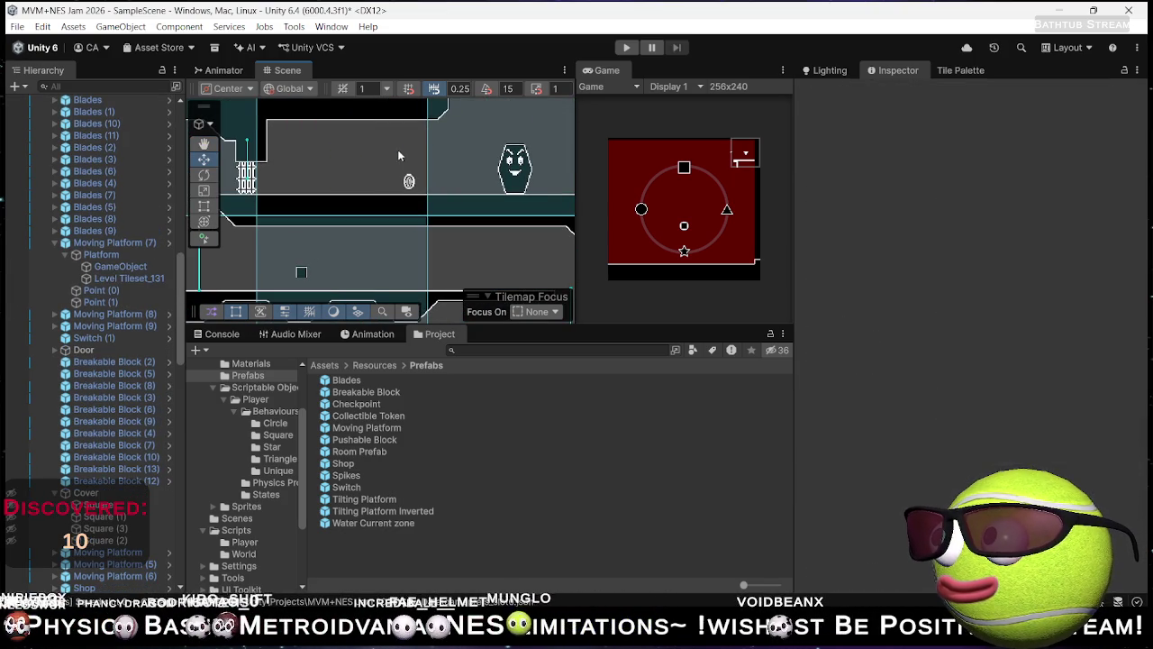
click(410, 182)
mouse_move(410, 182)
mouse_down()
mouse_move(307, 178)
mouse_move(460, 183)
mouse_up()
key(ctrl+d)
key(ctrl+d)
key(ctrl+d)
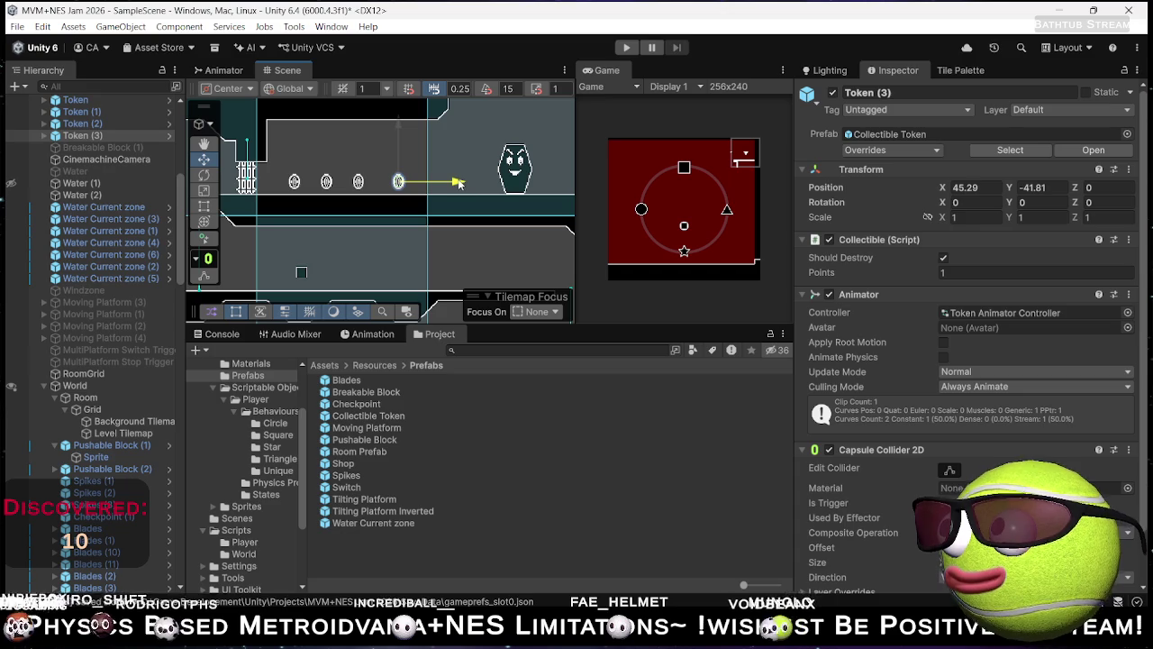
scroll(356, 212, down, 3)
scroll(357, 213, down, 1)
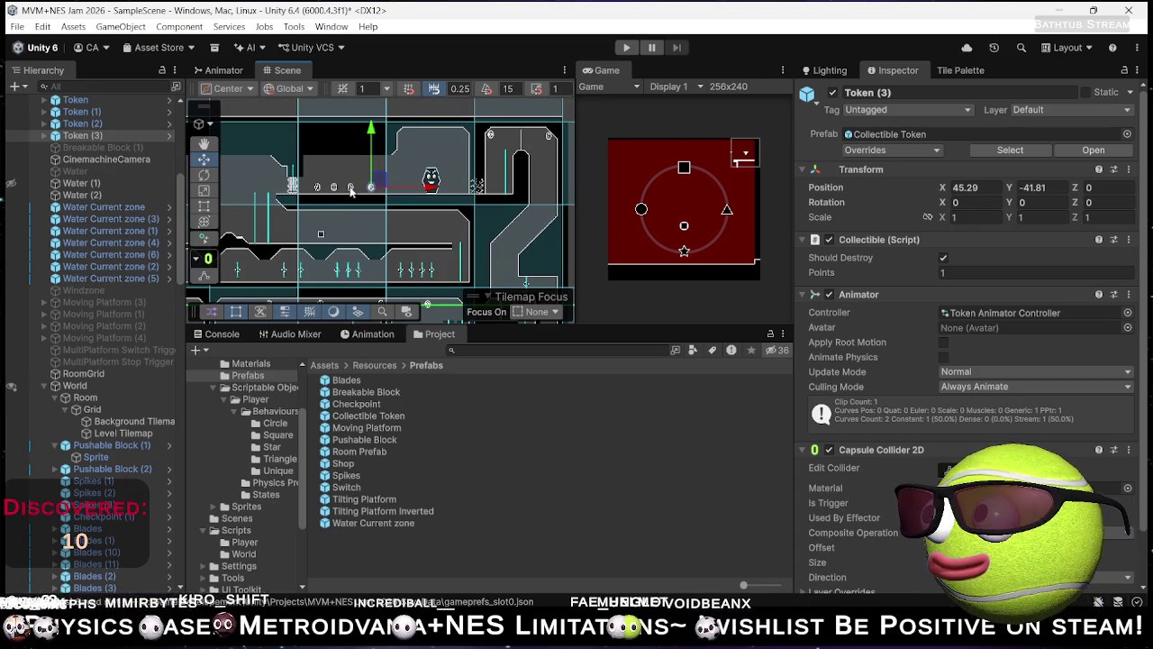
ctrl+click(352, 189)
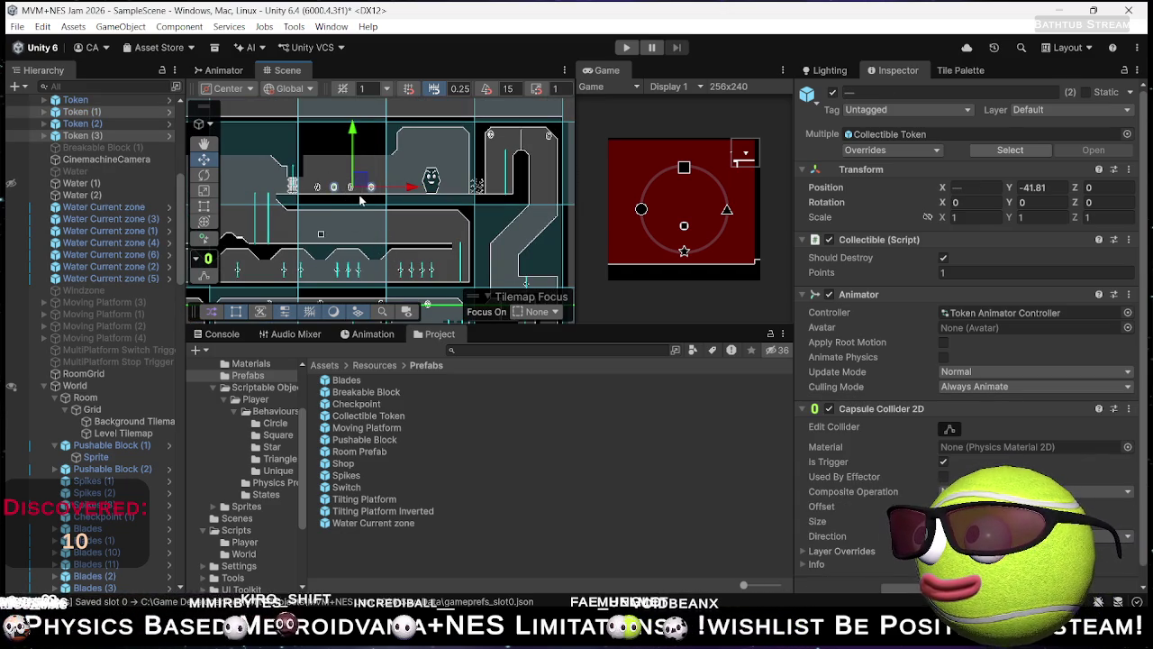
key(ctrl+d)
mouse_move(361, 182)
mouse_down()
mouse_move(419, 228)
mouse_move(394, 231)
mouse_move(425, 231)
mouse_move(375, 237)
mouse_up()
key(ctrl+d)
click(392, 239)
click(413, 235)
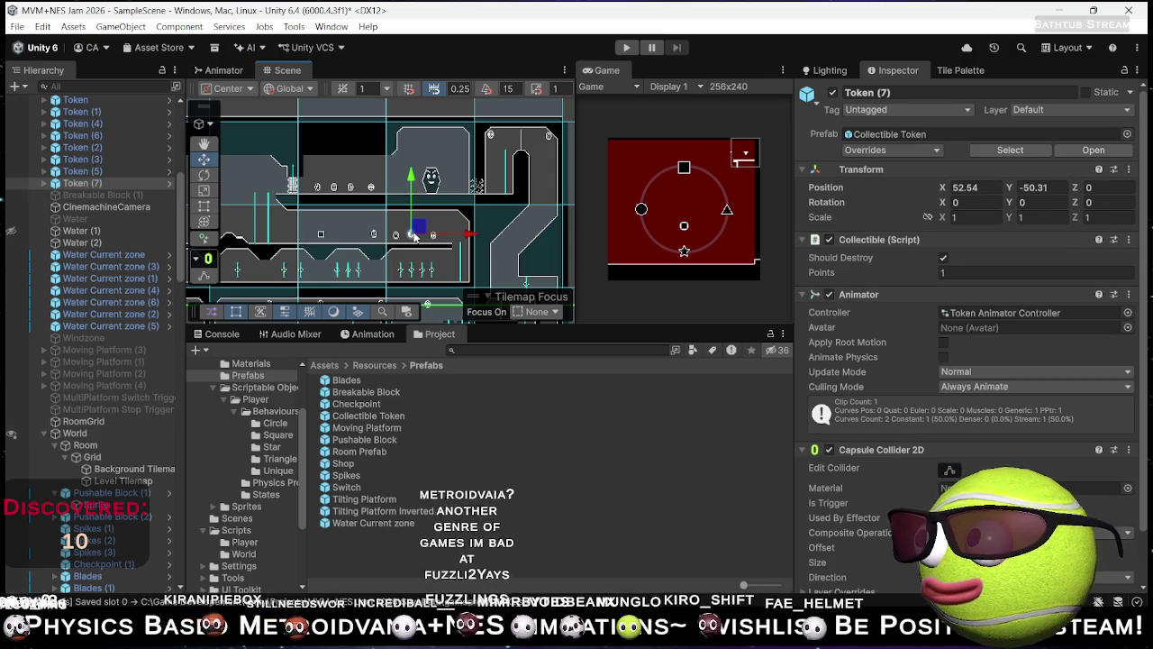
key(Delete)
click(375, 237)
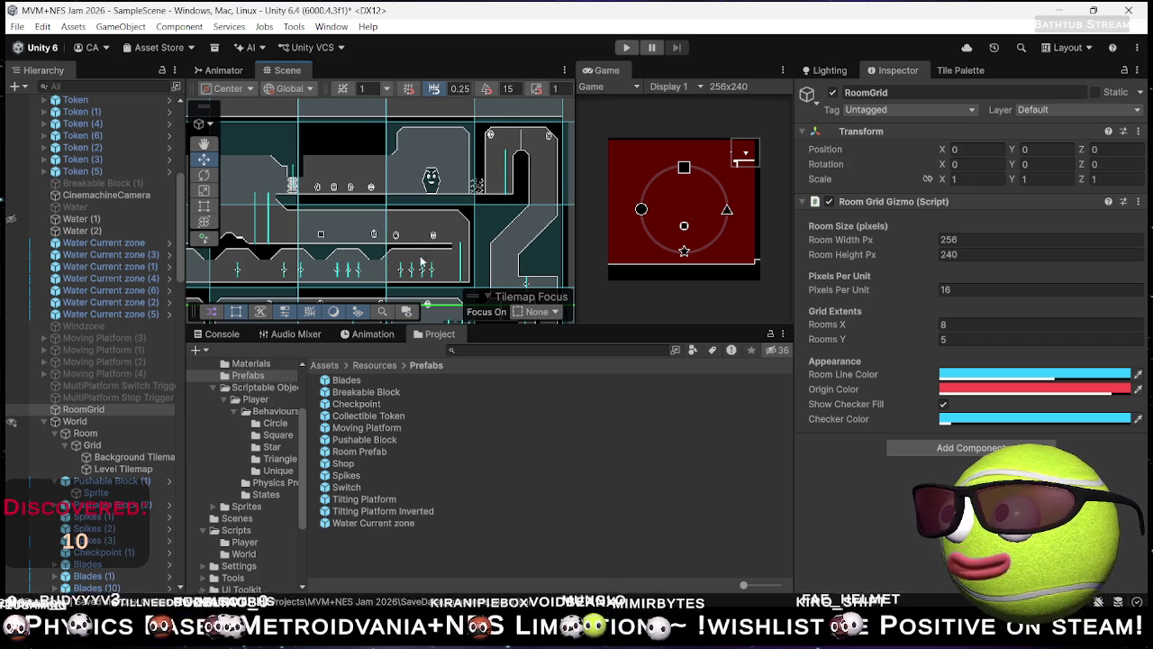
click(377, 236)
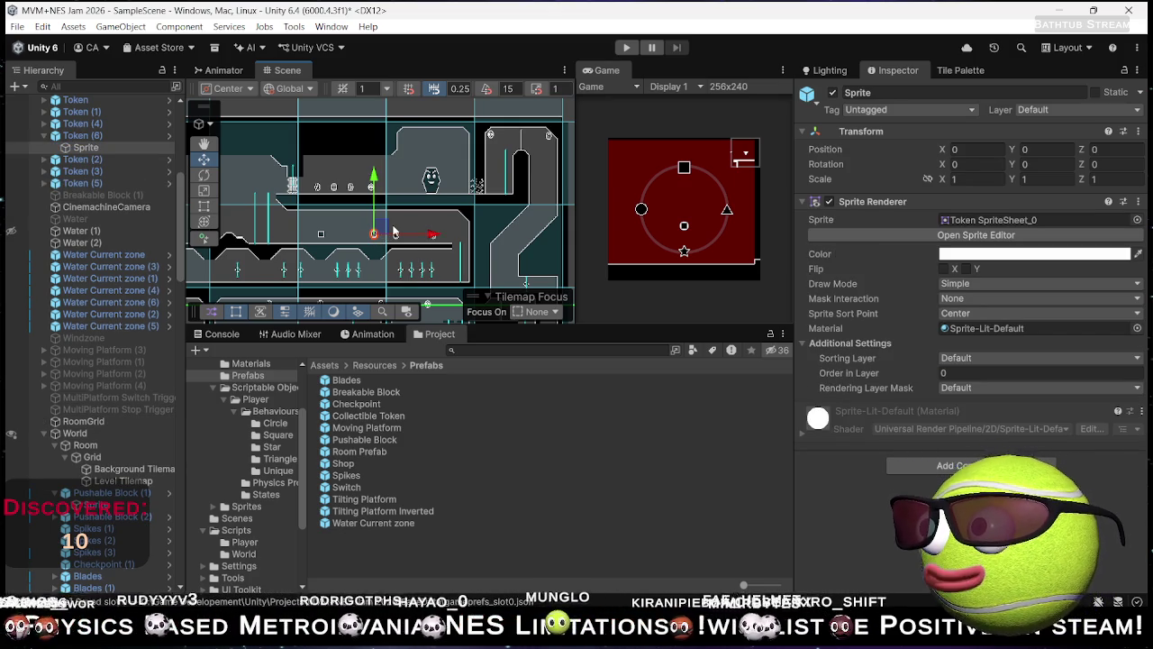
Step: Nudge Token (6)'s sprite left and shift Token (4) along its ledge
drag(386, 233, 360, 233)
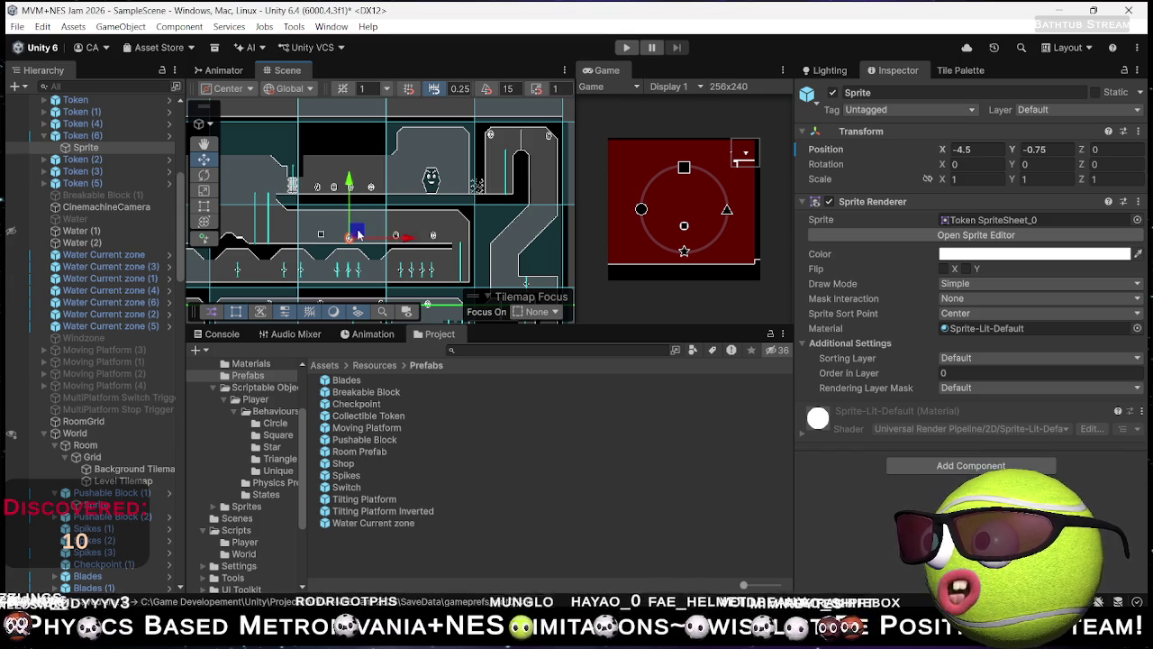
scroll(359, 237, up, 10)
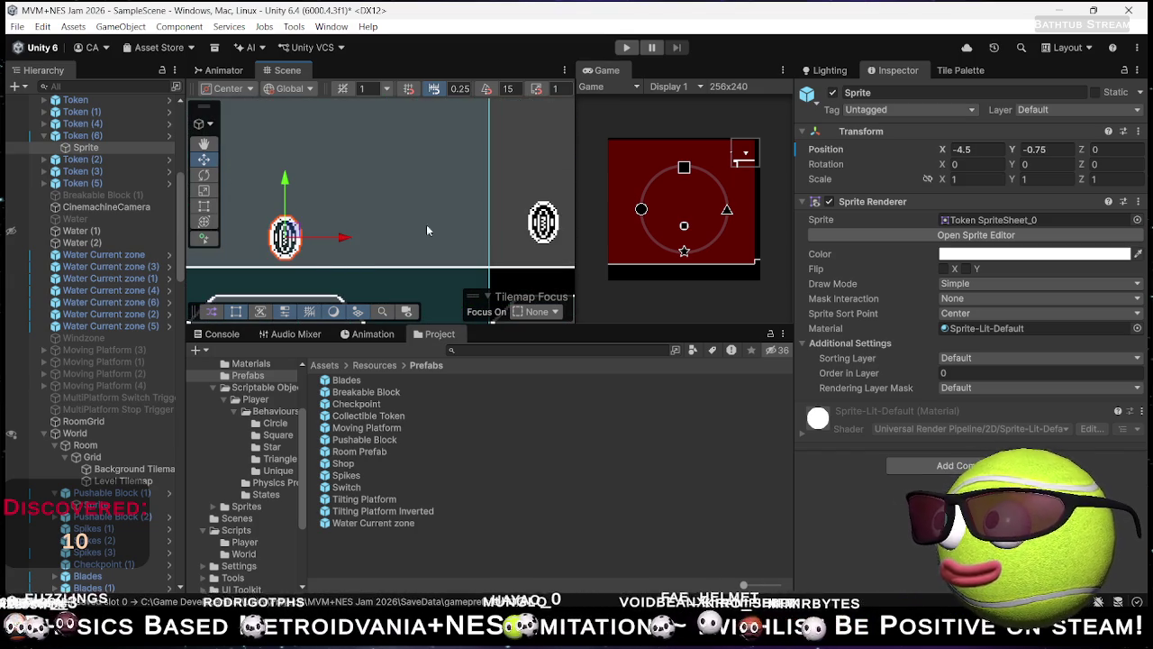
click(386, 194)
drag(422, 203, 432, 200)
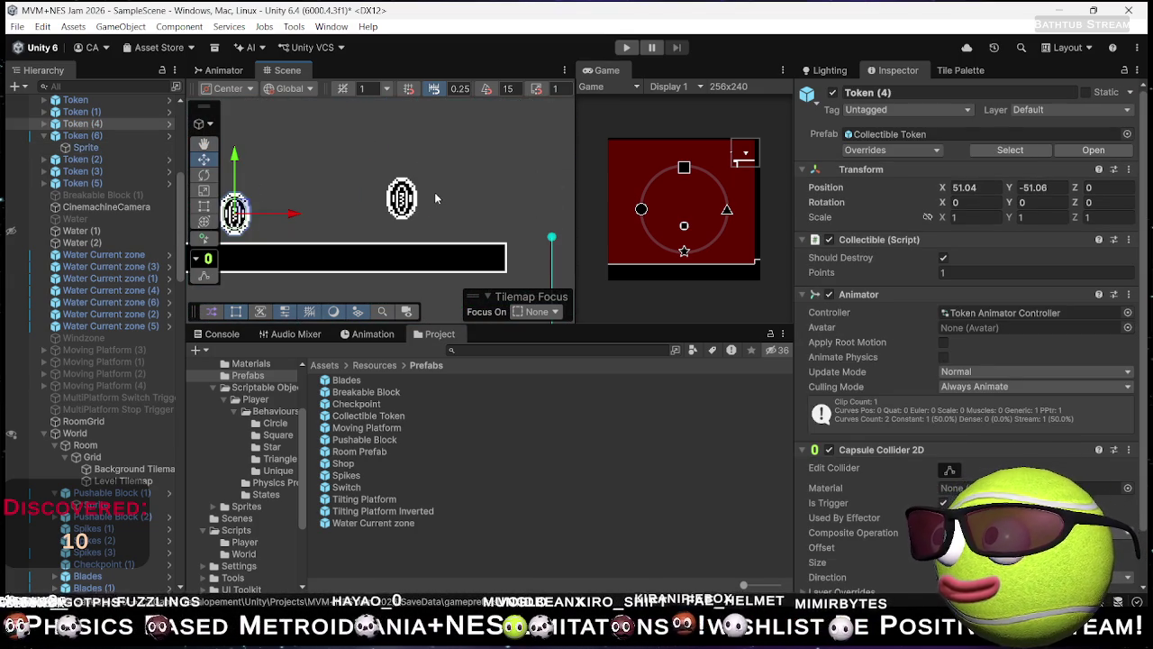
click(402, 198)
scroll(413, 209, down, 5)
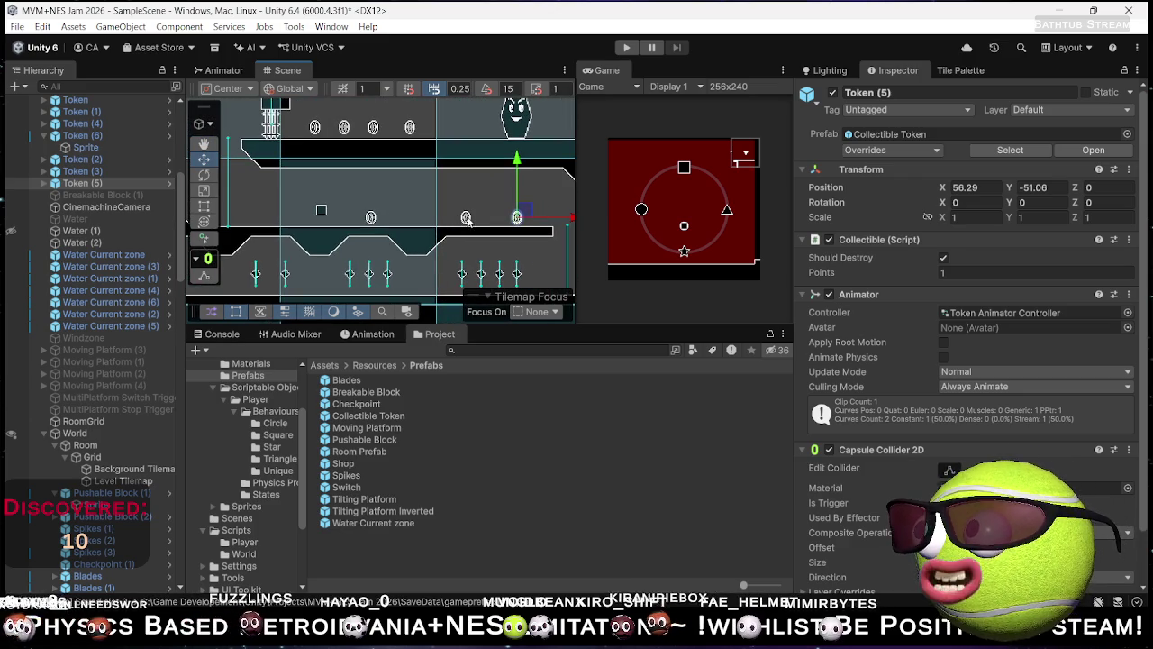
click(465, 220)
drag(465, 218, 454, 216)
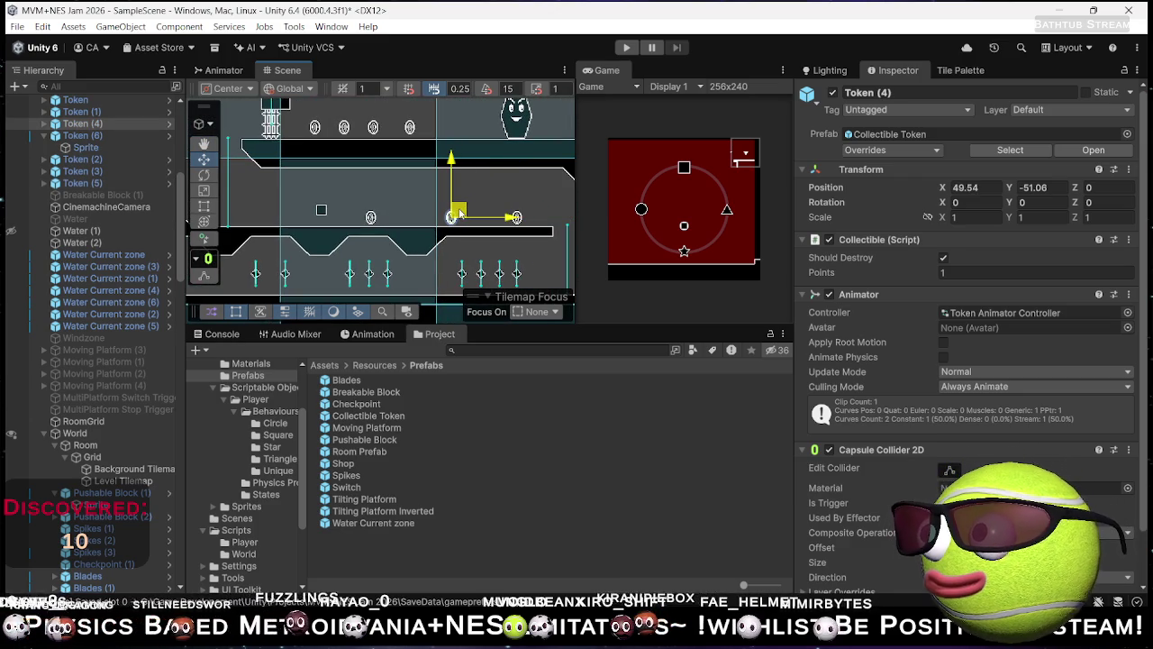
click(472, 192)
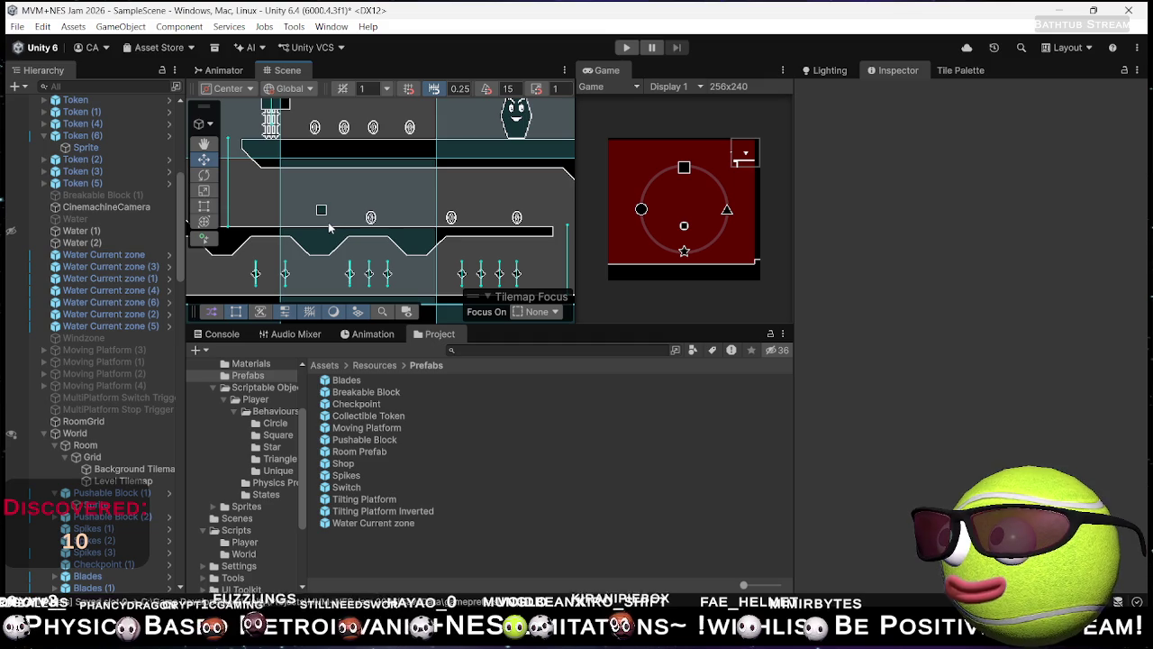
Step: Duplicate Token (5) into Token (7), (8) and (9) among the blades in the lower corridor
scroll(353, 239, down, 5)
drag(358, 239, 417, 220)
click(496, 195)
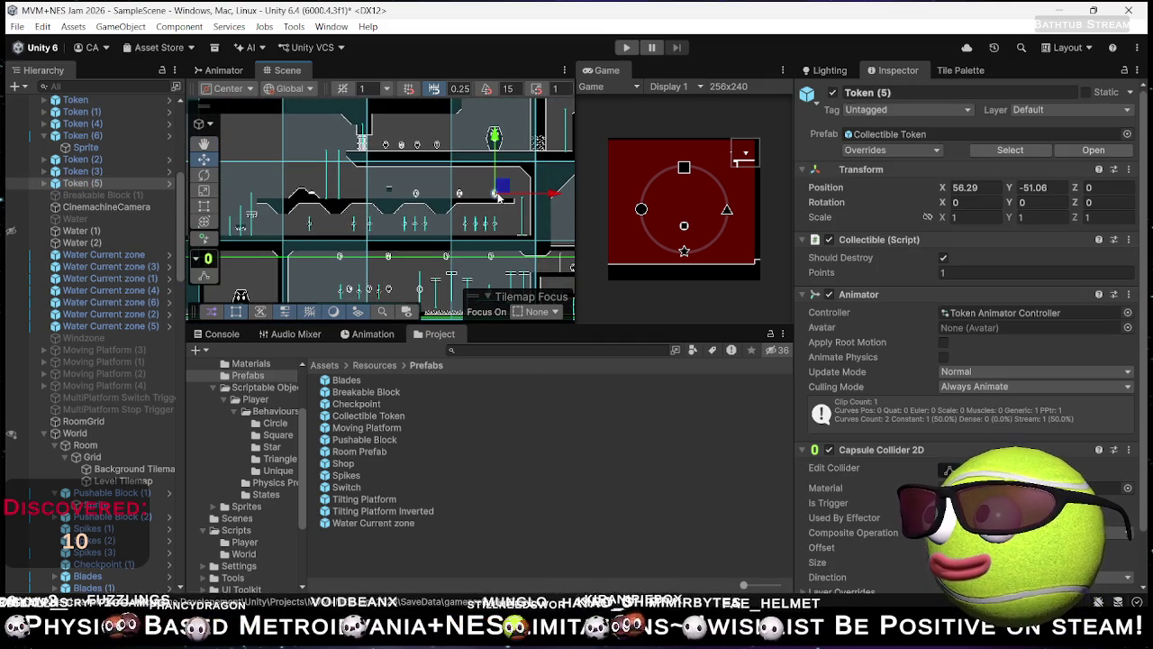
key(ctrl+d)
drag(500, 202, 451, 227)
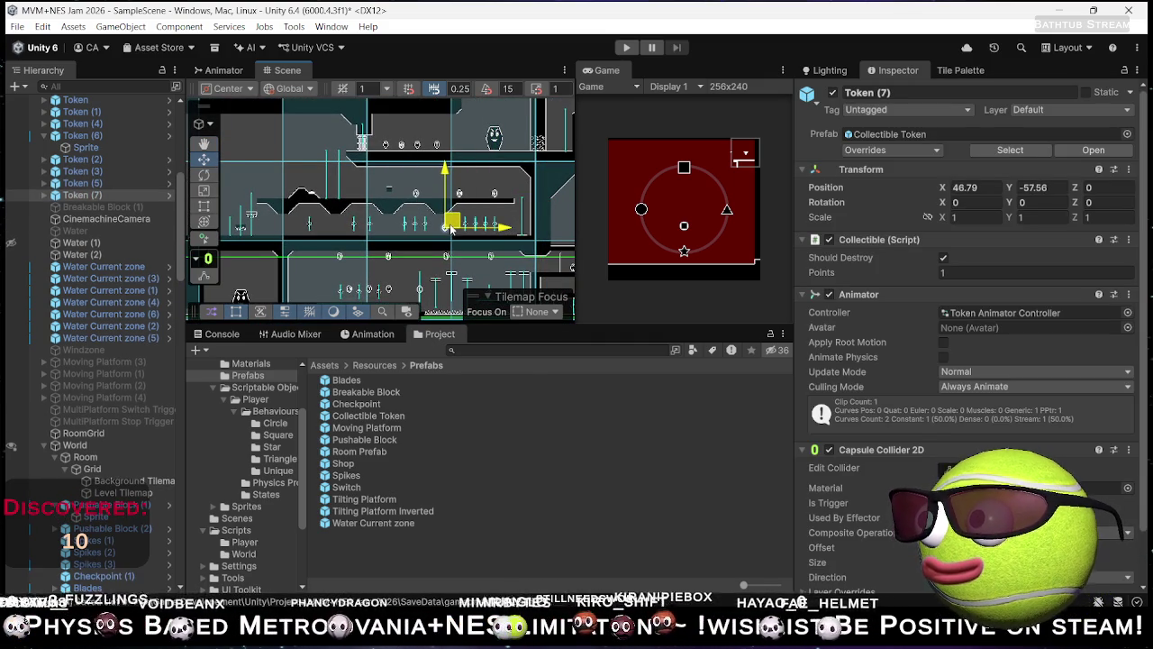
scroll(453, 233, up, 5)
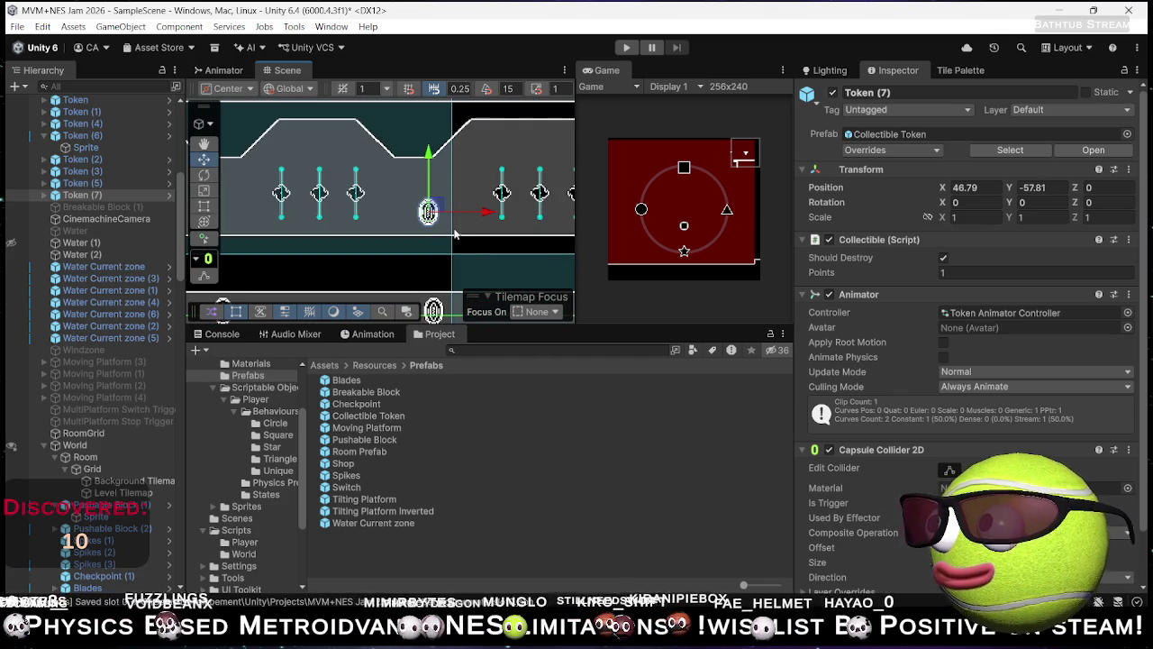
key(ctrl+d)
mouse_move(453, 232)
mouse_down()
mouse_move(567, 230)
mouse_move(351, 219)
mouse_up()
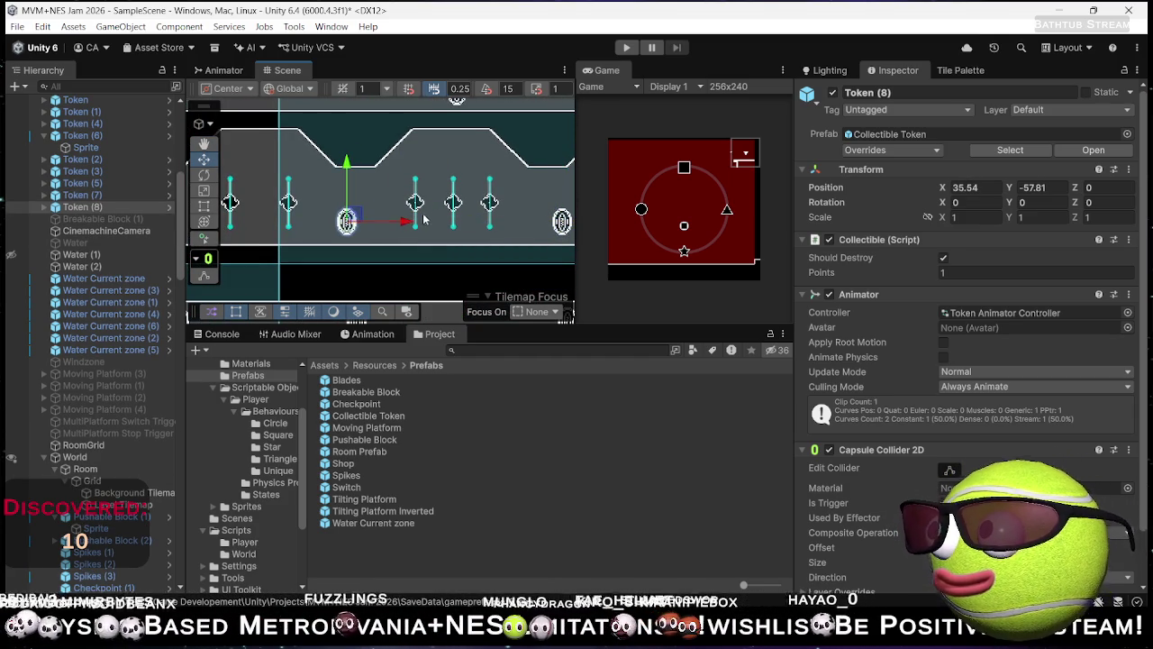
scroll(414, 222, down, 3)
key(ctrl+d)
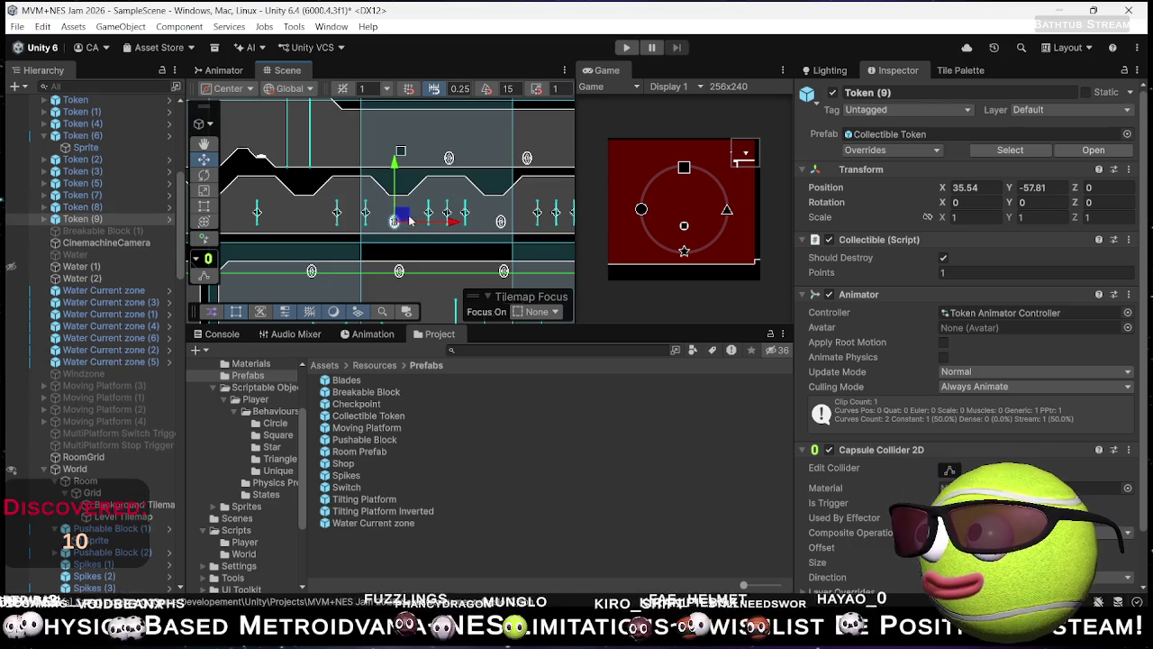
drag(402, 217, 311, 216)
Step: Nudge the sprites in Token (8) and Token (7), and move Token (4) to X 52.29, Y -51.31
click(393, 222)
click(394, 221)
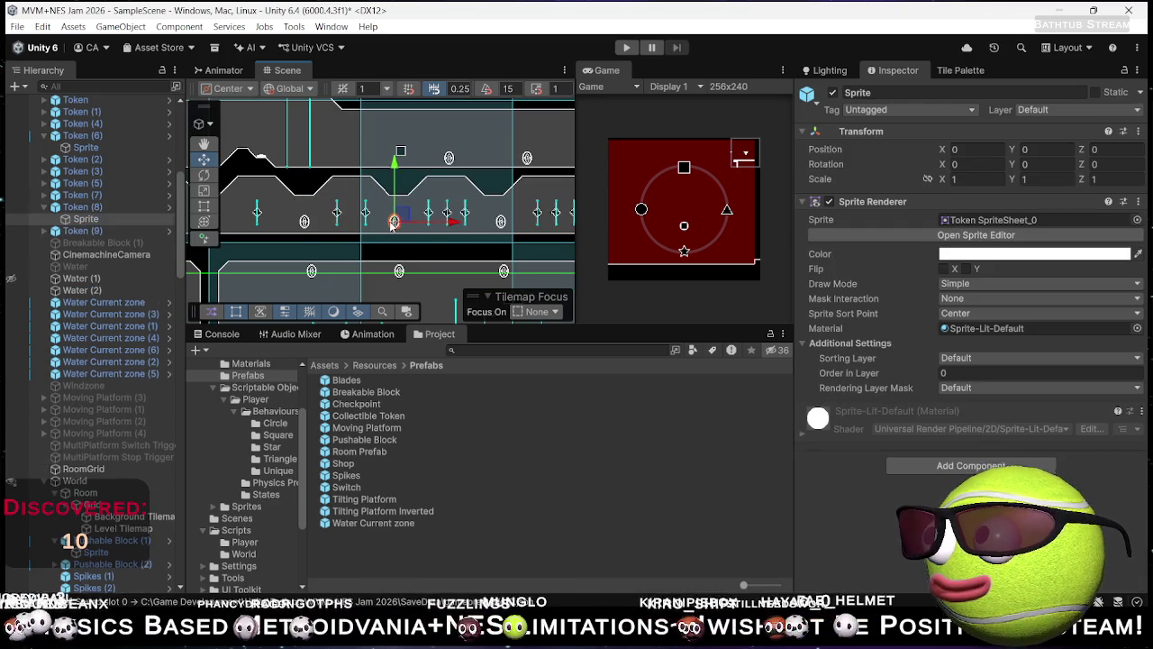
drag(407, 222, 409, 222)
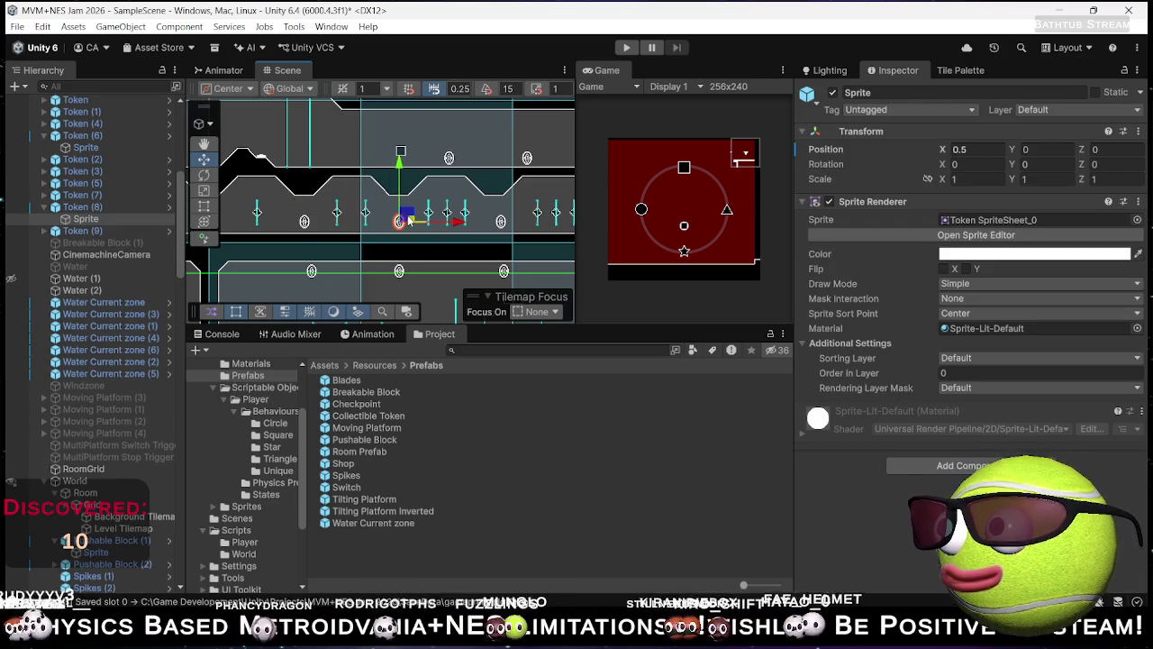
click(501, 223)
click(502, 222)
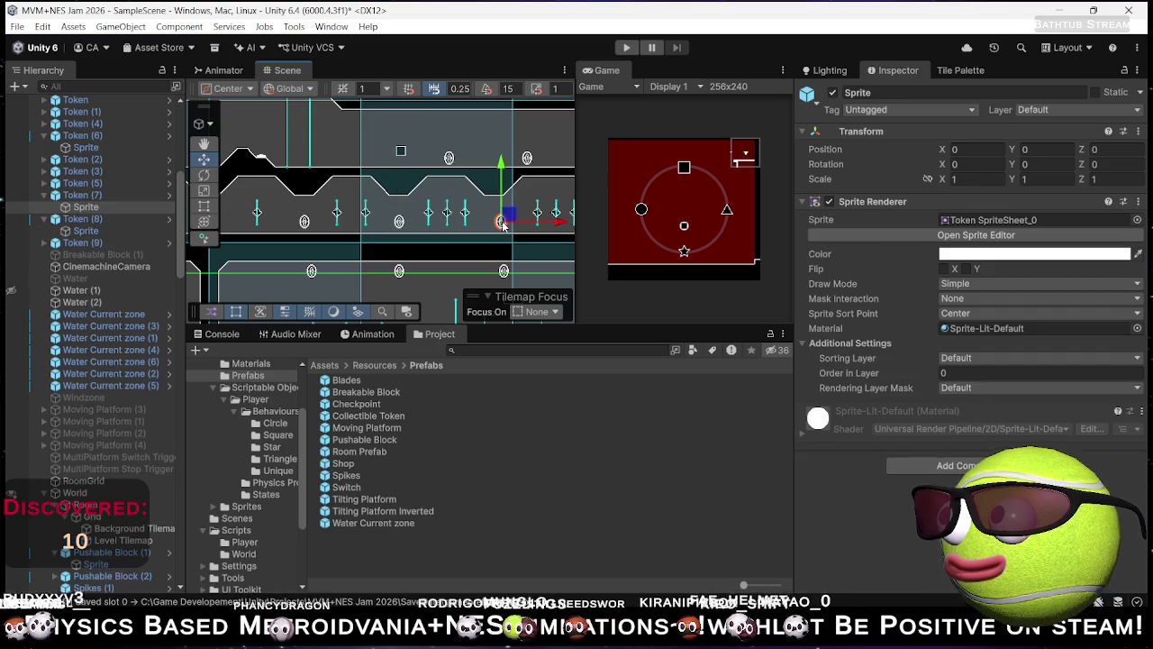
drag(511, 220, 506, 219)
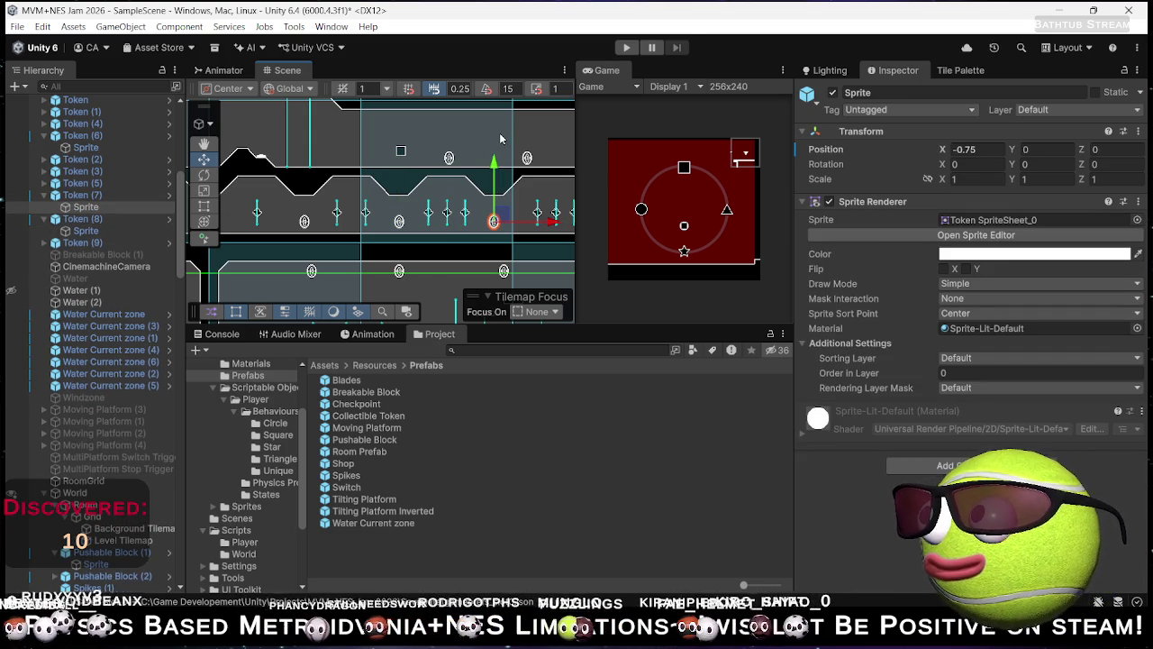
click(527, 158)
drag(531, 153, 559, 159)
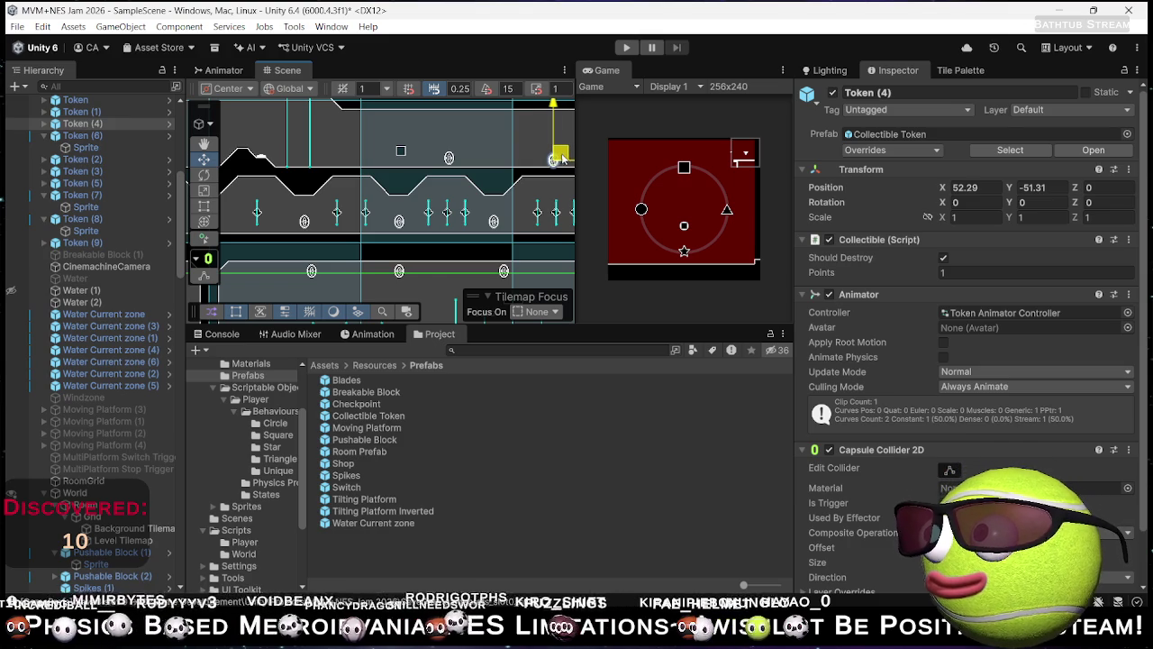
Step: Raise Token (4) slightly and move Token (5) up and to the right
scroll(556, 160, up, 2)
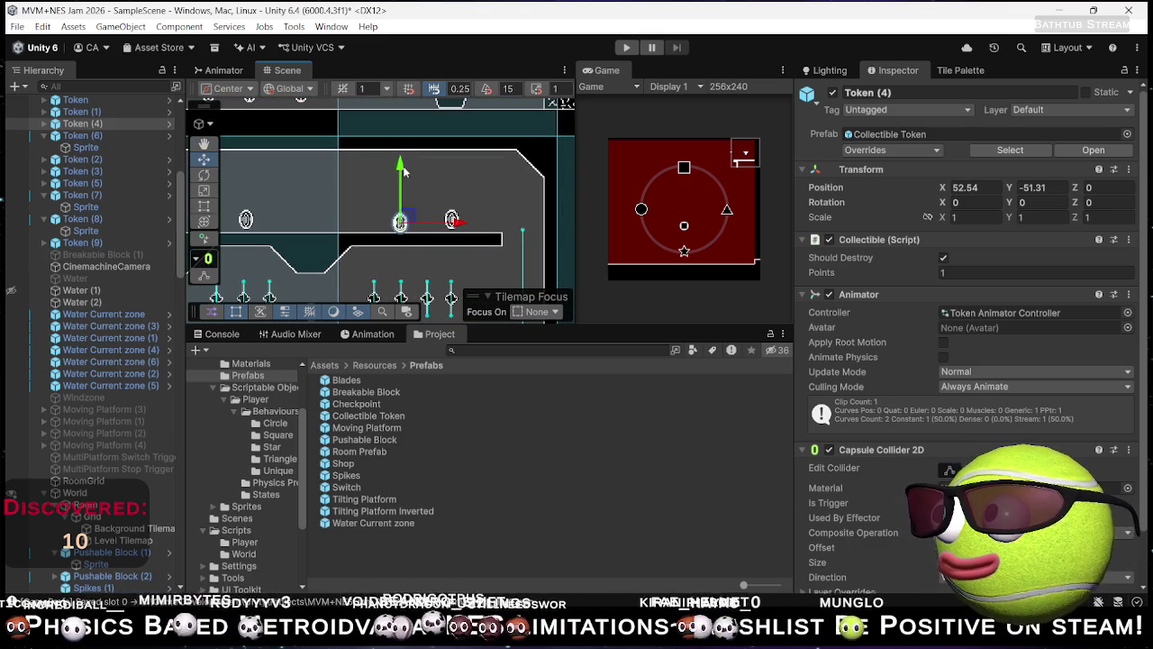
drag(400, 165, 400, 163)
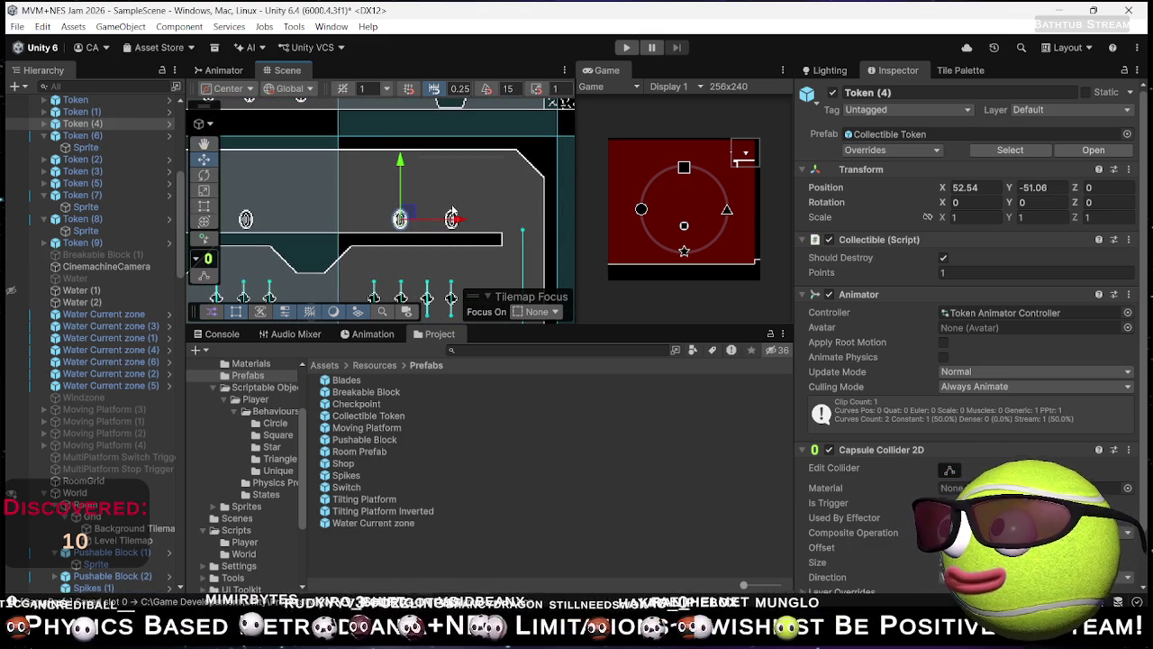
click(480, 204)
click(453, 220)
scroll(464, 222, down, 3)
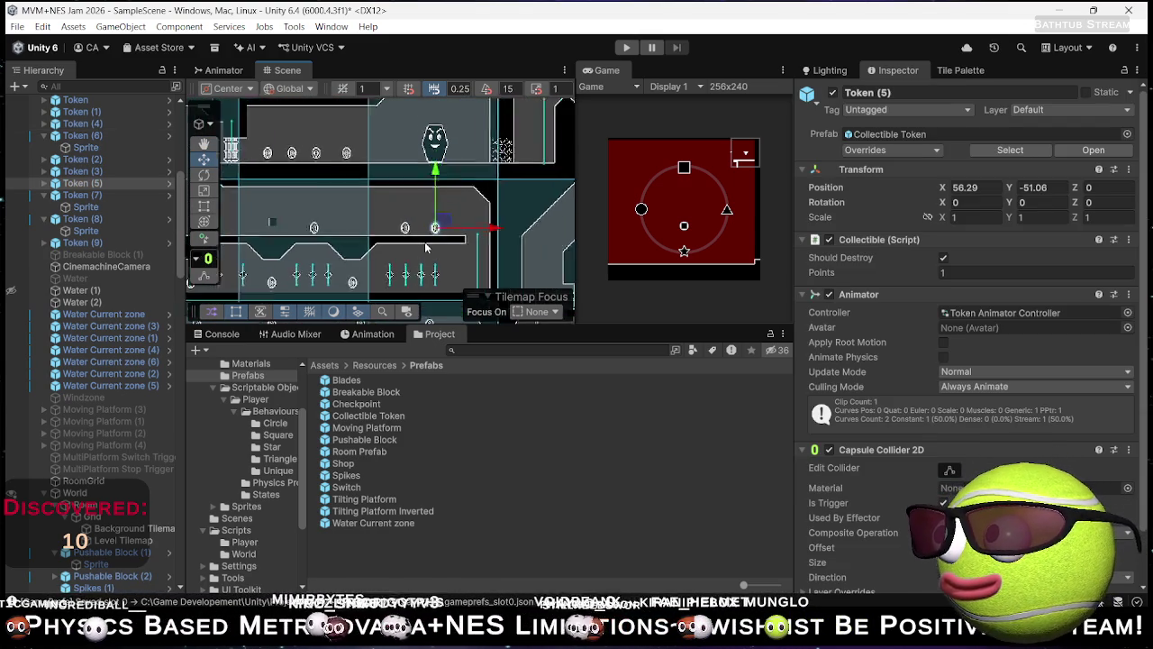
mouse_move(468, 211)
mouse_down()
mouse_move(498, 220)
mouse_move(498, 239)
mouse_move(500, 191)
mouse_move(335, 188)
mouse_move(404, 186)
mouse_up()
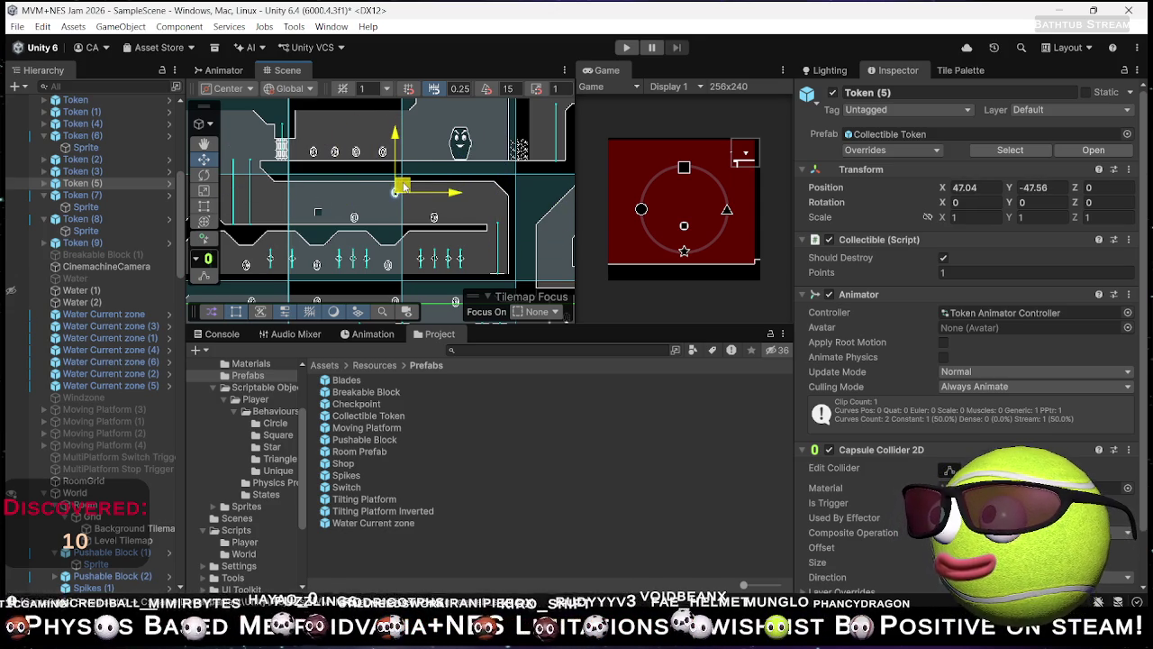
scroll(406, 186, up, 4)
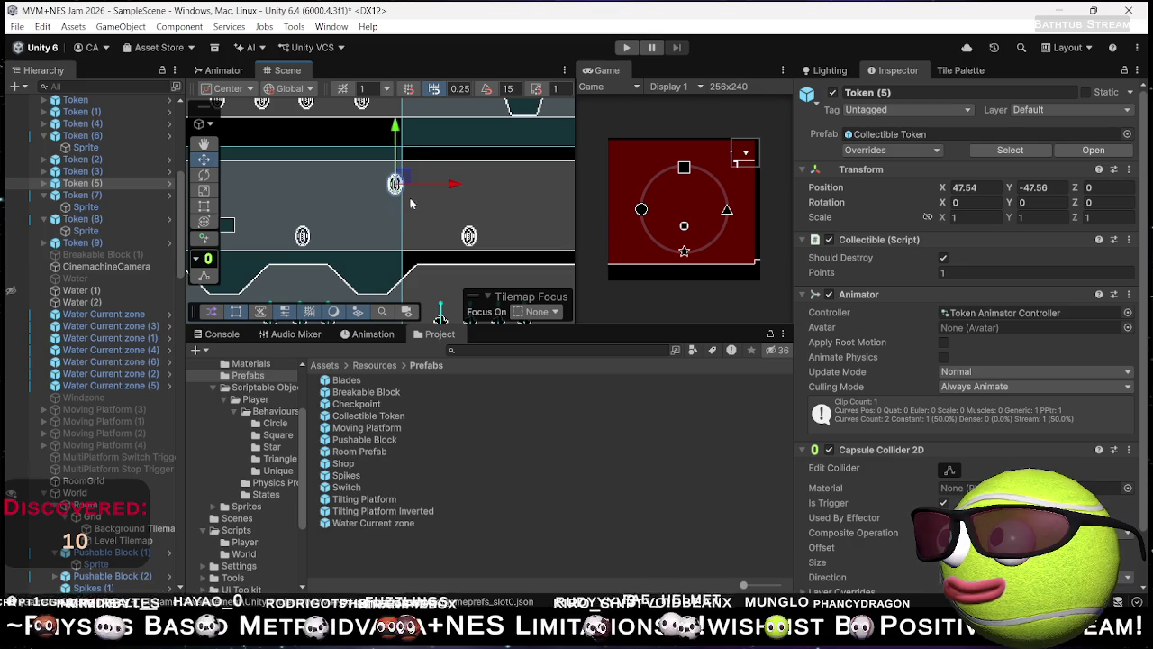
drag(402, 184, 404, 176)
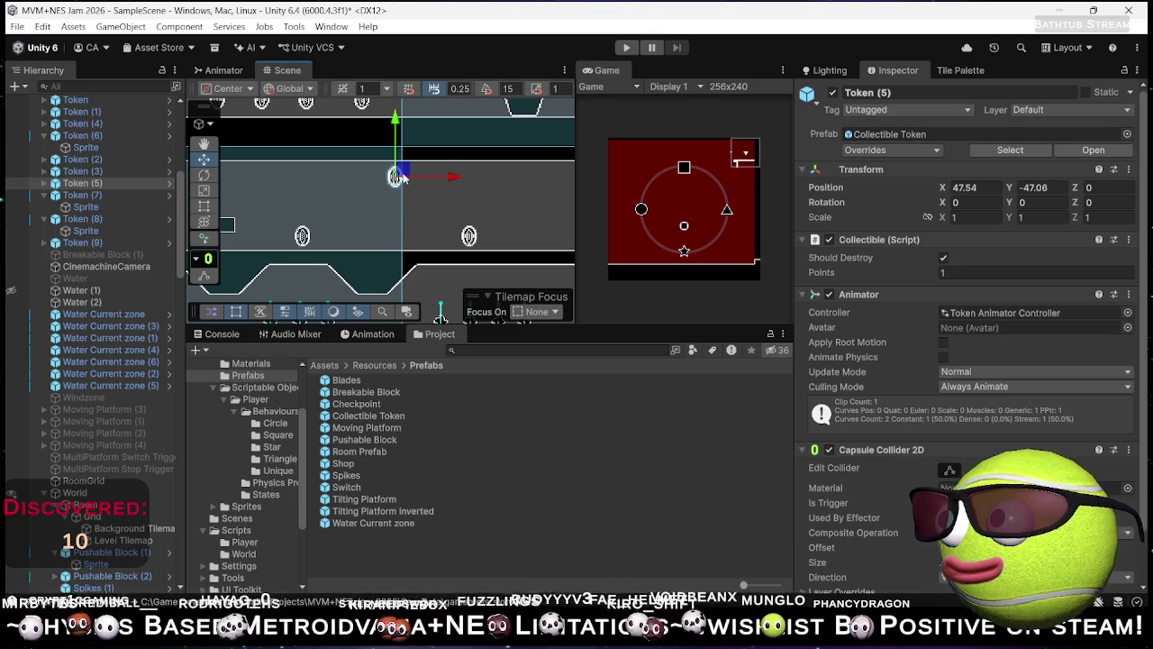
Step: Duplicate Token (5) into Token (10) and place it further left in the level
key(ctrl+d)
mouse_move(495, 217)
mouse_down()
mouse_move(244, 209)
mouse_move(254, 217)
mouse_up()
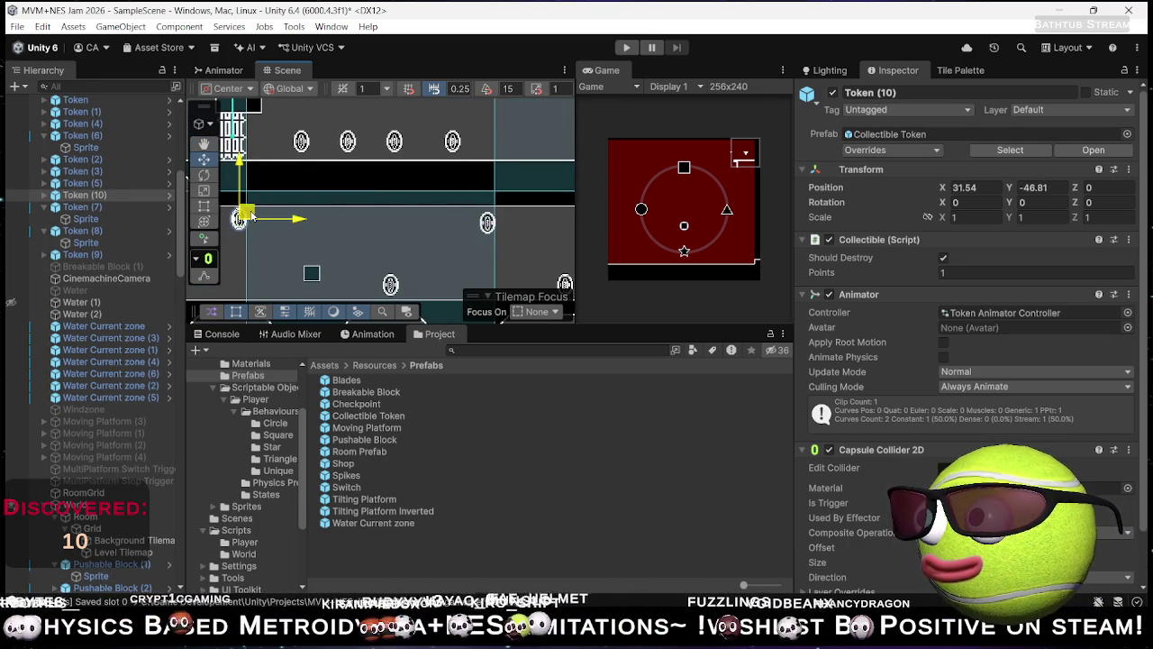
scroll(270, 225, down, 2)
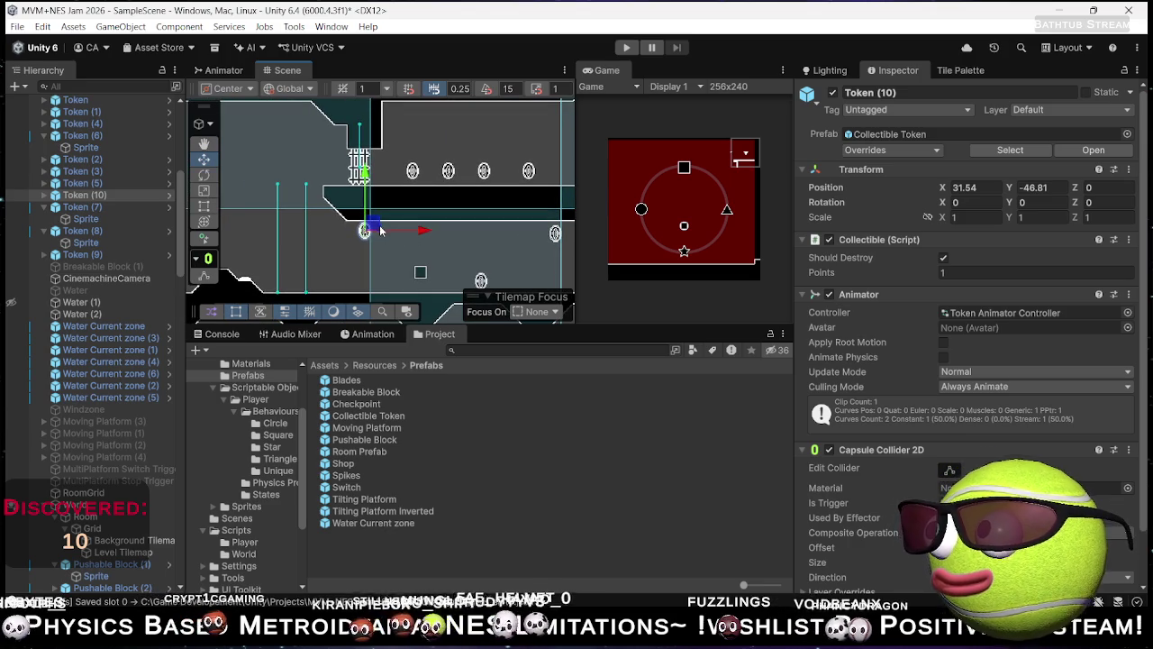
drag(428, 234, 444, 233)
scroll(433, 225, down, 3)
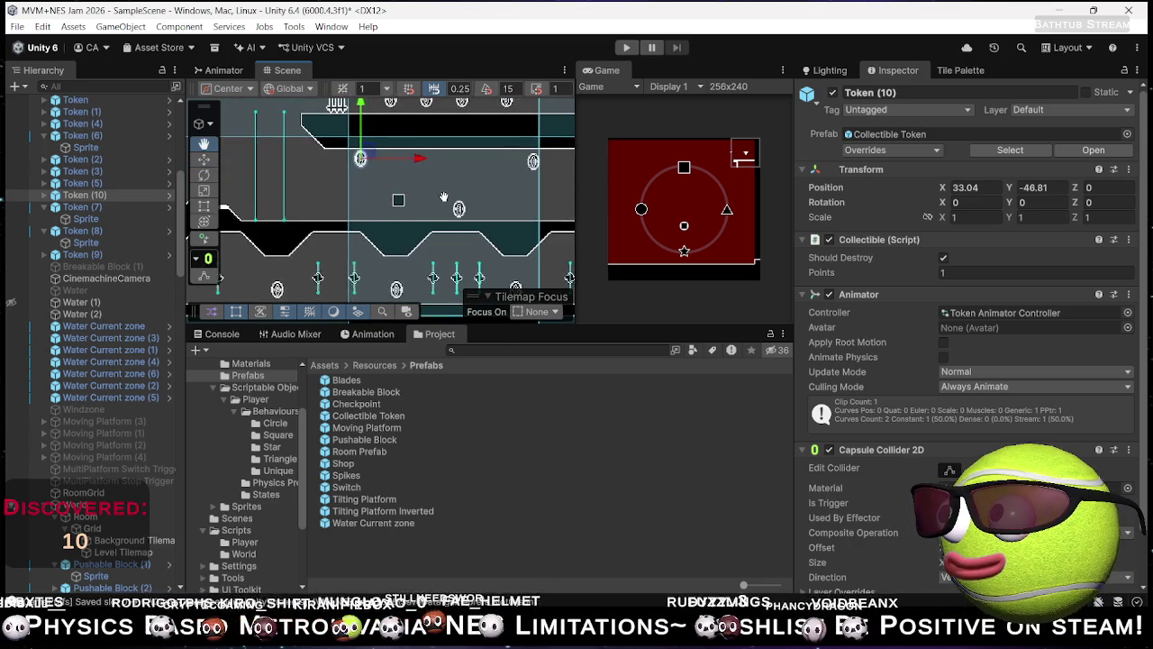
drag(422, 172, 455, 173)
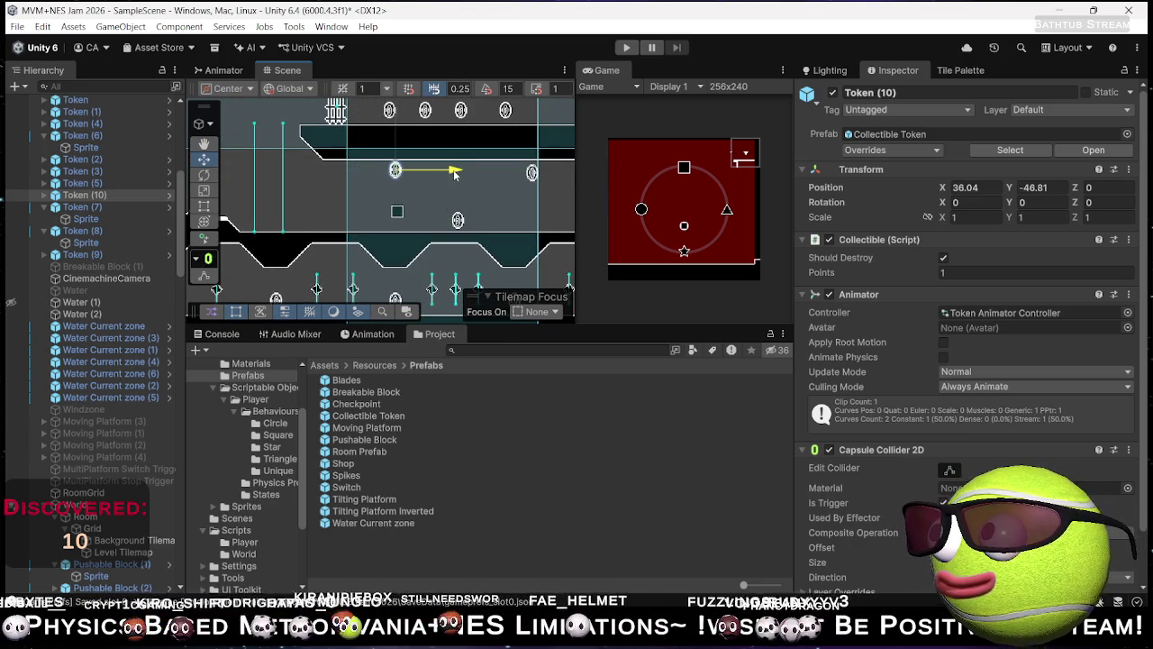
Step: Offset Token (5)'s Sprite child to local position X -1.25, Y 0.25
scroll(455, 173, right, 3)
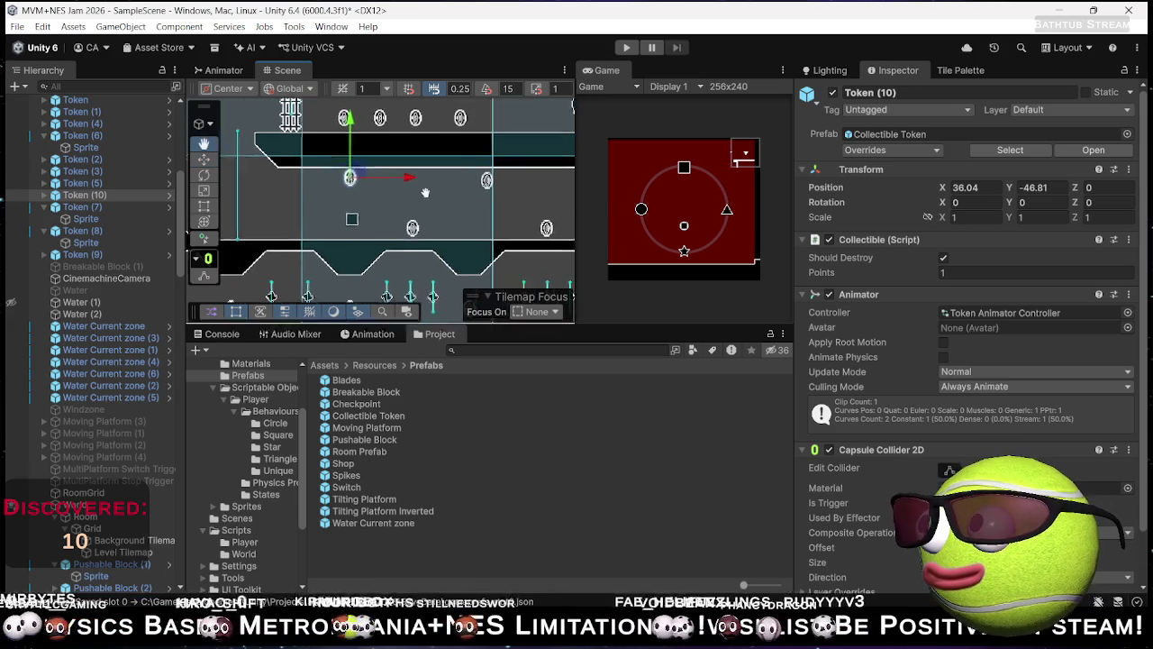
click(452, 184)
drag(453, 144, 445, 141)
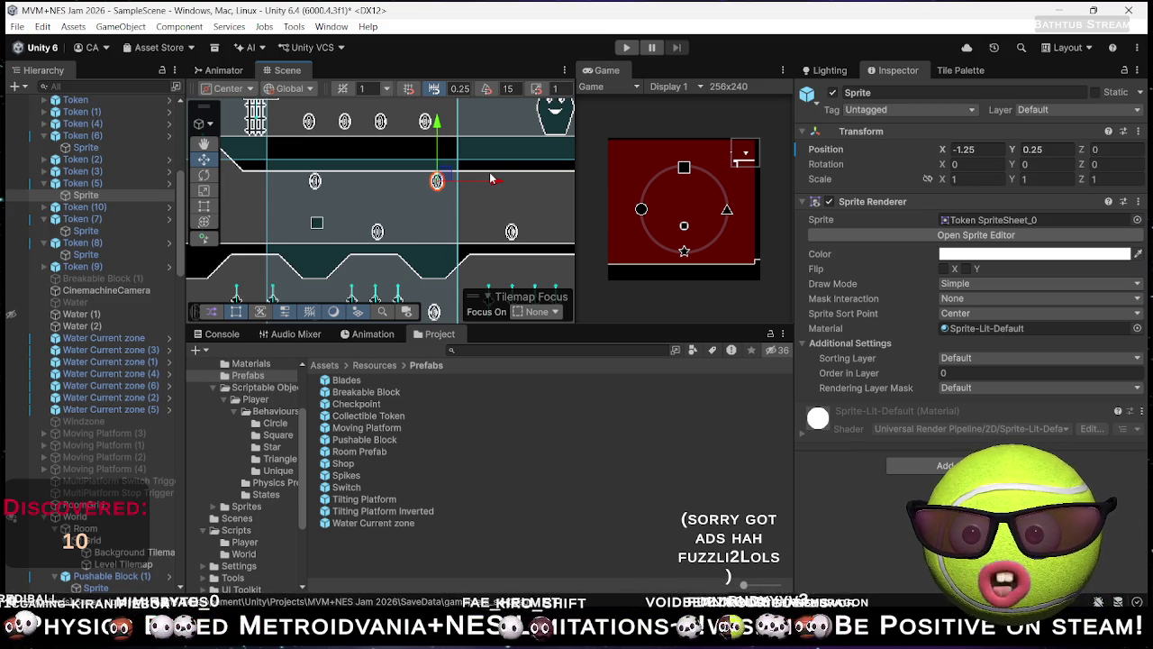
scroll(498, 210, down, 2)
Step: Zoom out and pan across the whole level, deselecting the token along the way
scroll(460, 226, down, 2)
scroll(478, 236, right, 2)
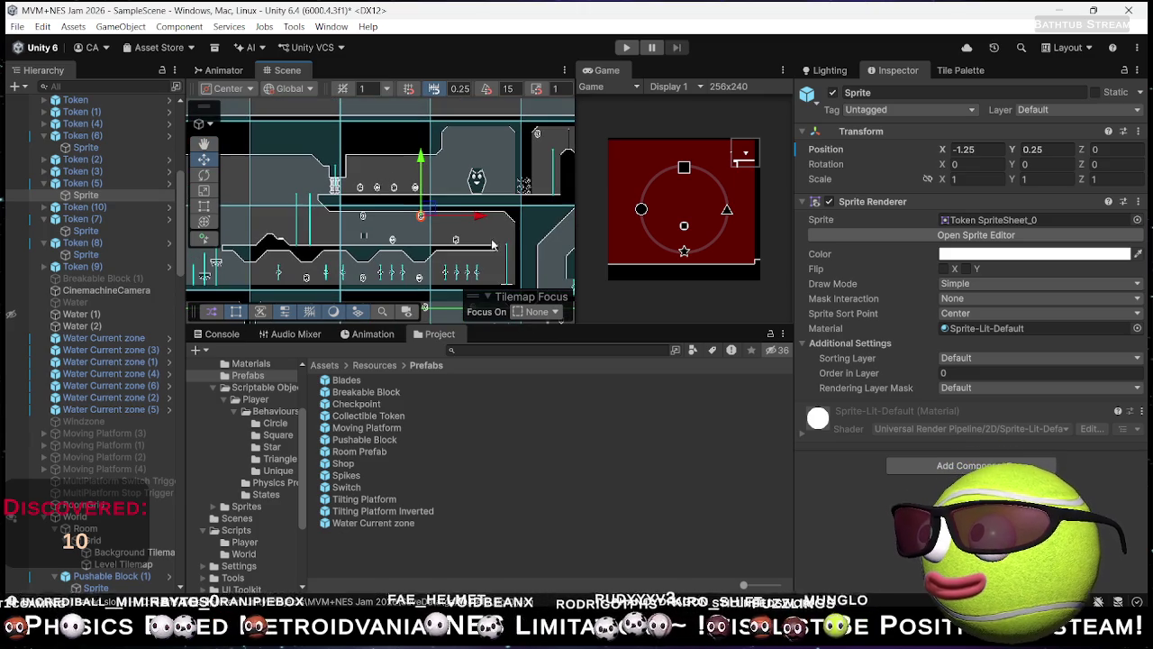
drag(495, 246, 535, 236)
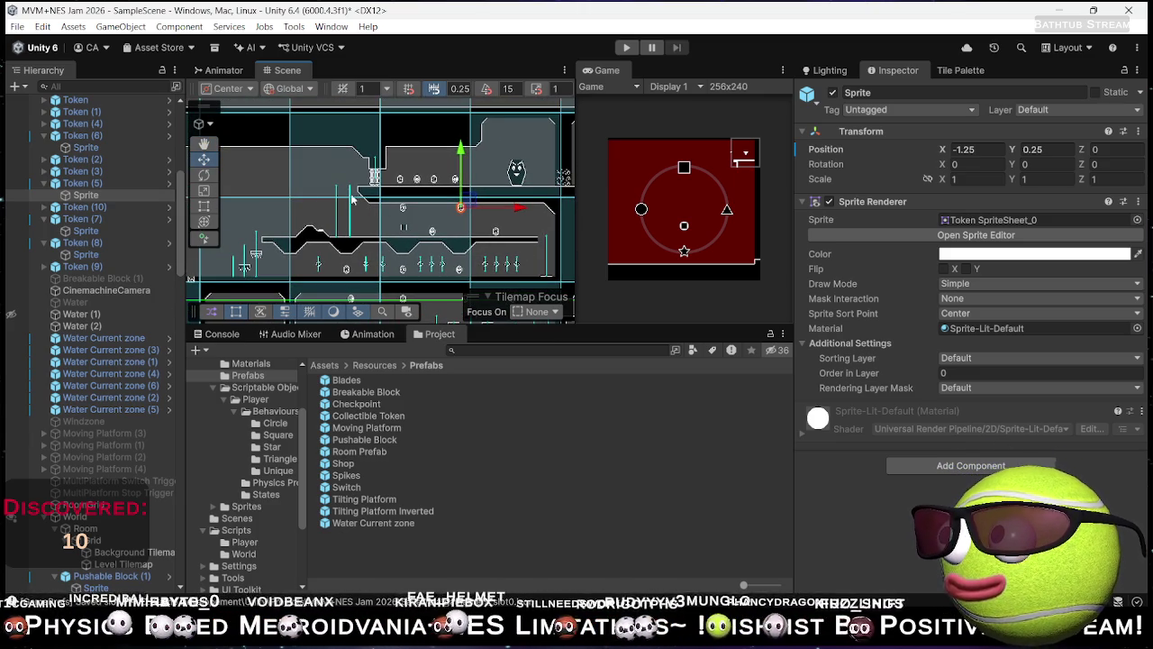
scroll(392, 223, down, 1)
scroll(433, 241, down, 1)
drag(434, 241, 408, 192)
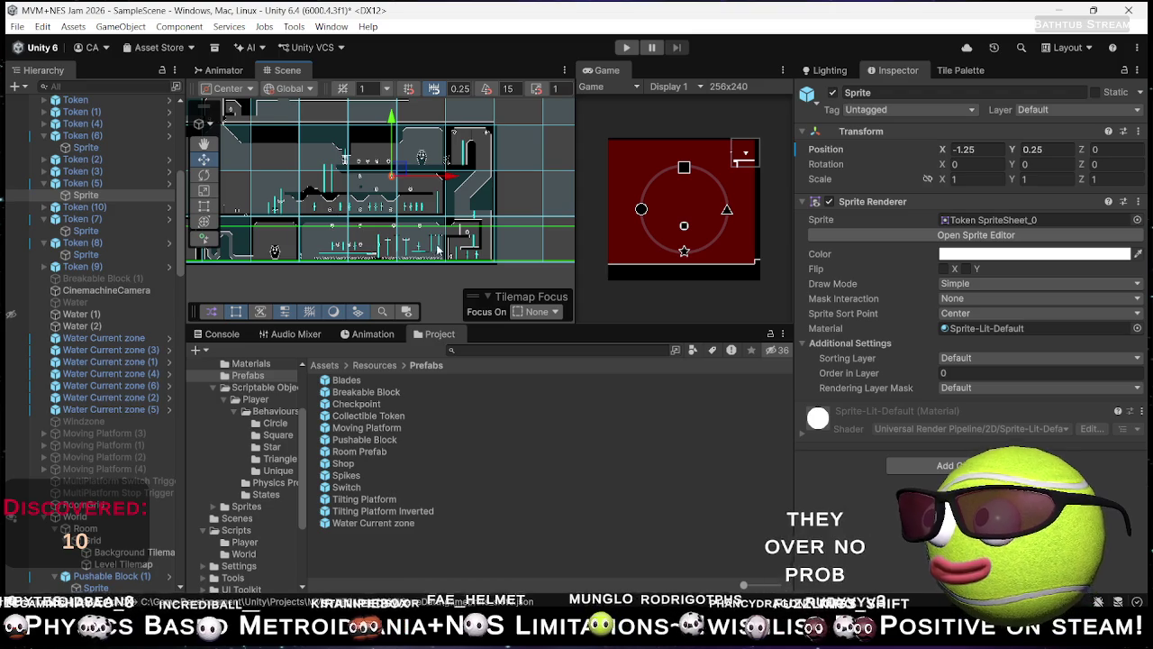
mouse_move(332, 206)
mouse_down()
mouse_move(383, 234)
mouse_move(377, 276)
mouse_up()
click(376, 250)
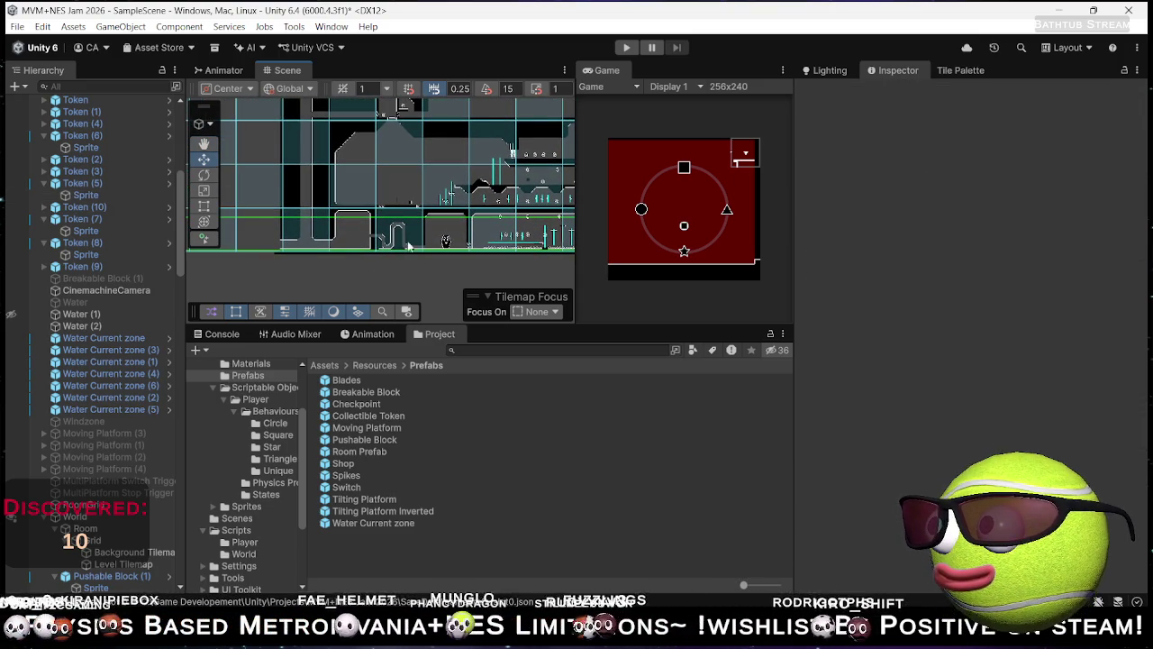
drag(383, 261, 416, 270)
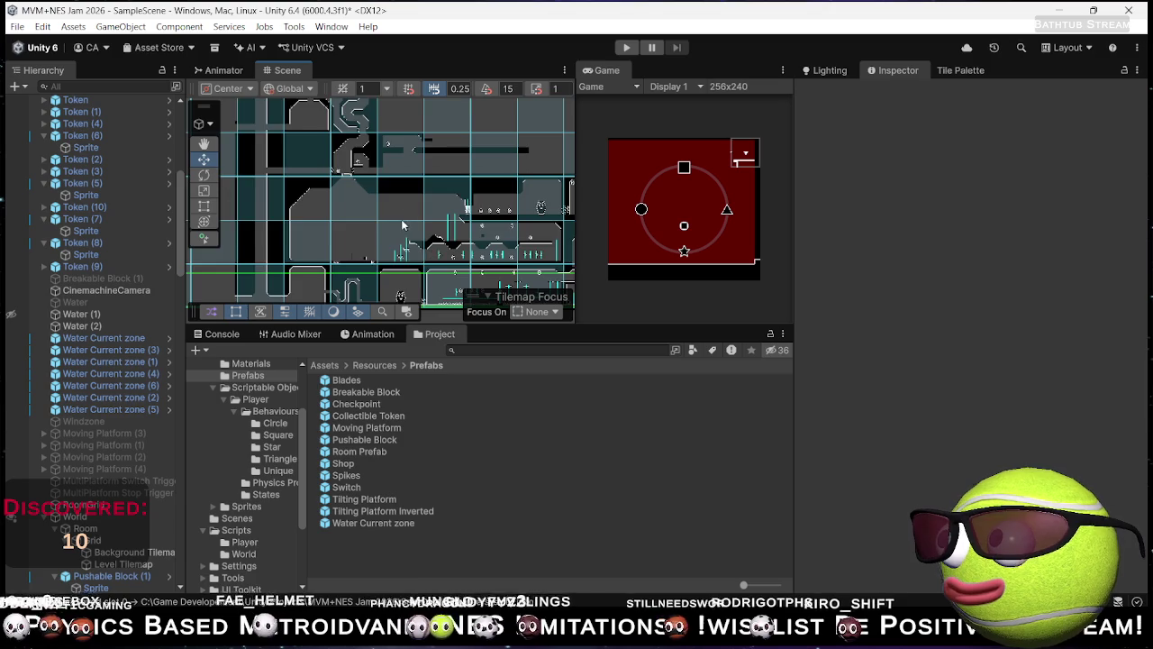
drag(406, 226, 438, 189)
scroll(103, 262, up, 10)
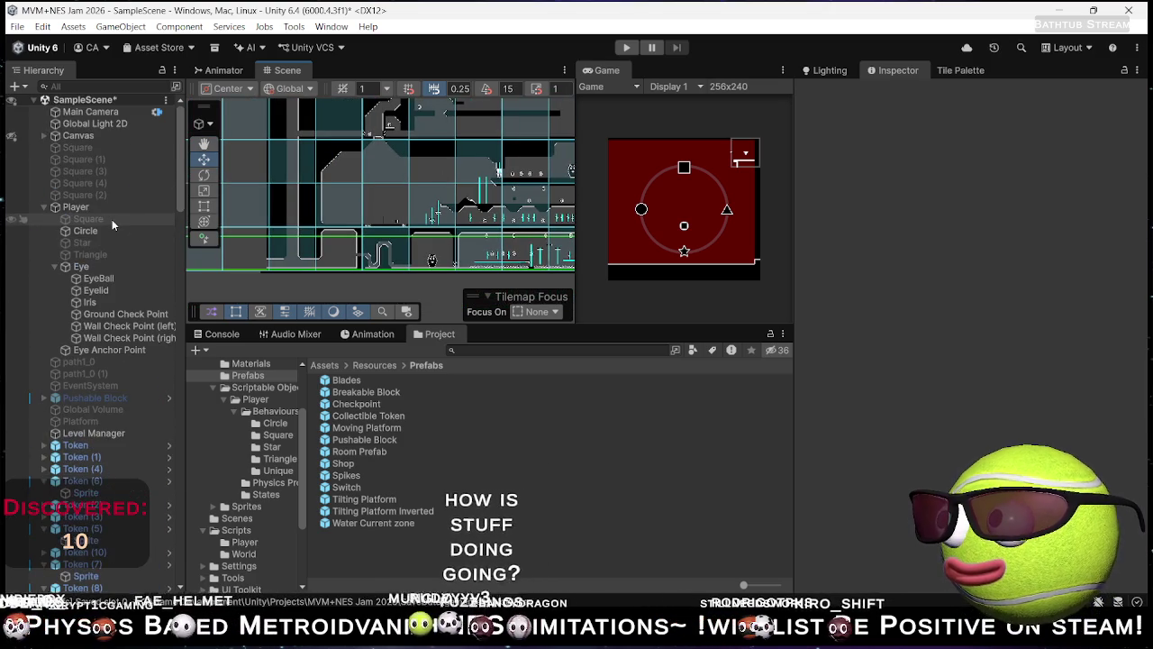
Step: Move the Player object to a new starting spot in the Scene view
click(95, 207)
scroll(436, 202, up, 2)
drag(436, 202, 464, 202)
mouse_move(438, 108)
mouse_down()
mouse_move(394, 219)
mouse_move(427, 209)
mouse_move(435, 220)
mouse_up()
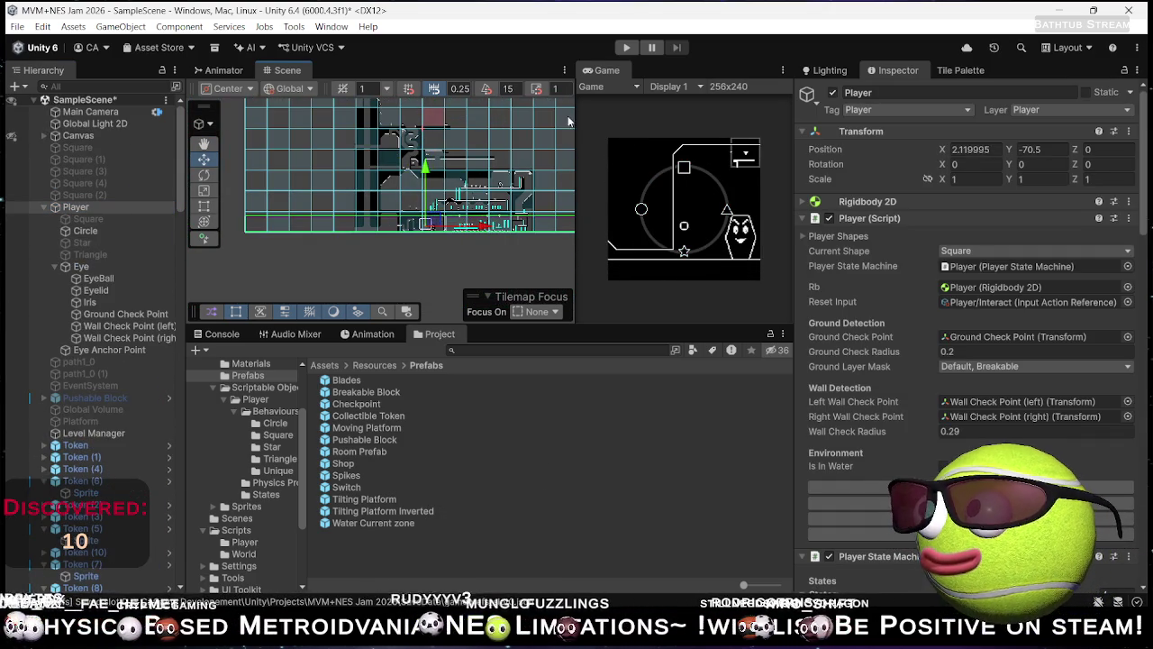
Step: Playtest in a maximized Game view, switching the player to circle form, then stop play
click(627, 49)
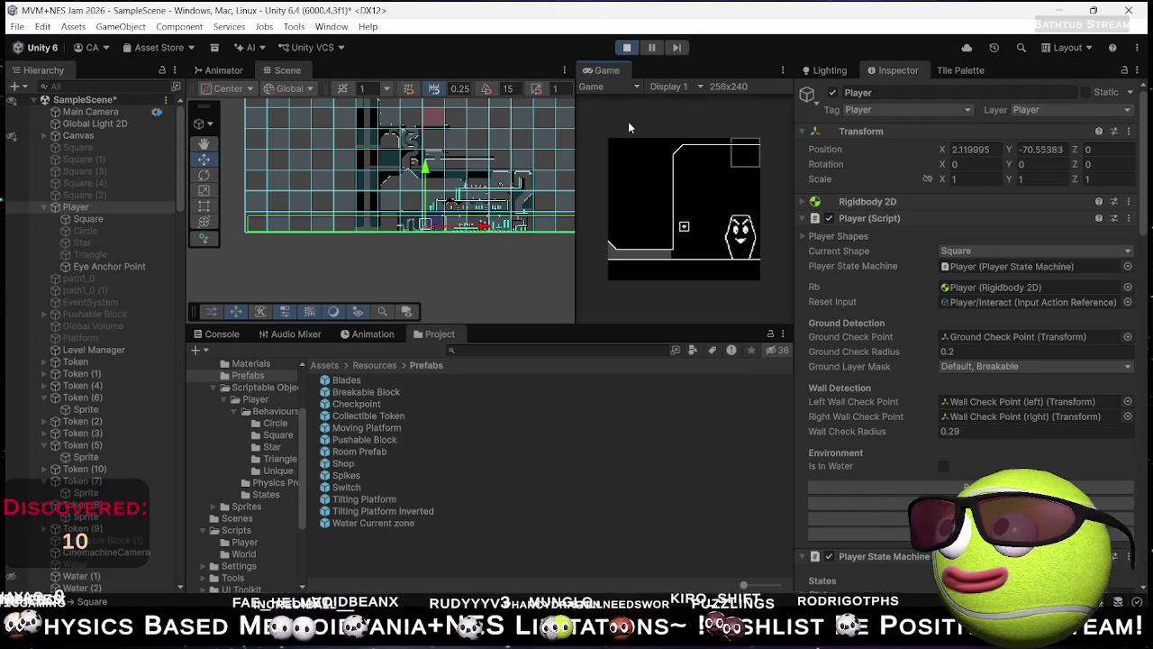
double_click(618, 72)
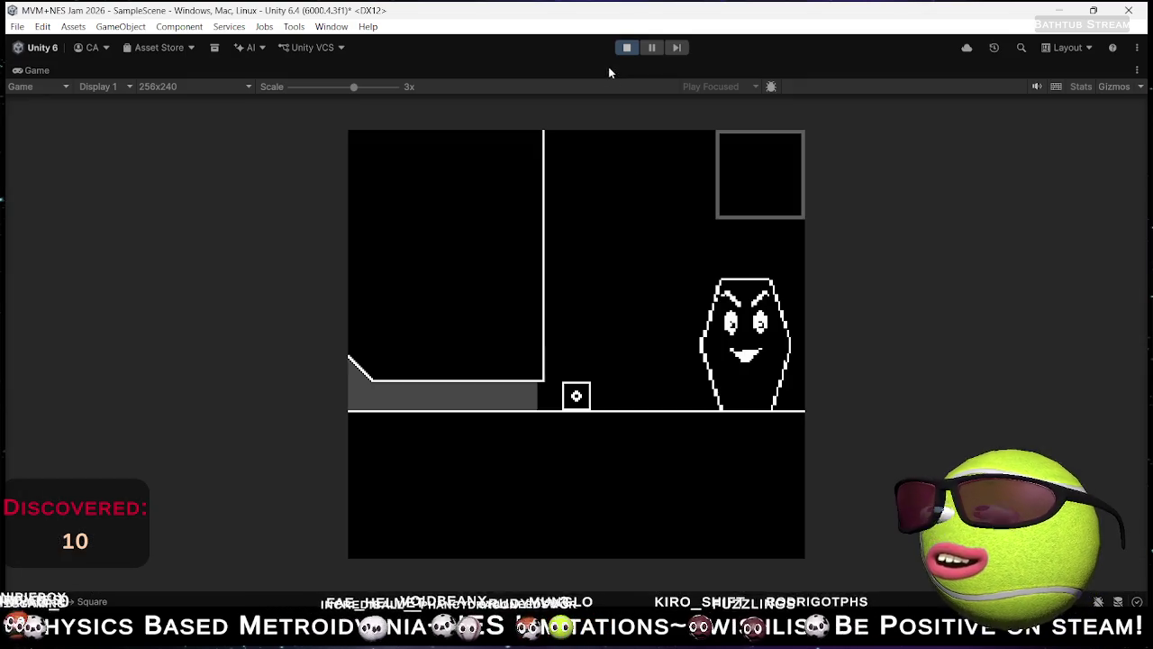
key(Right)
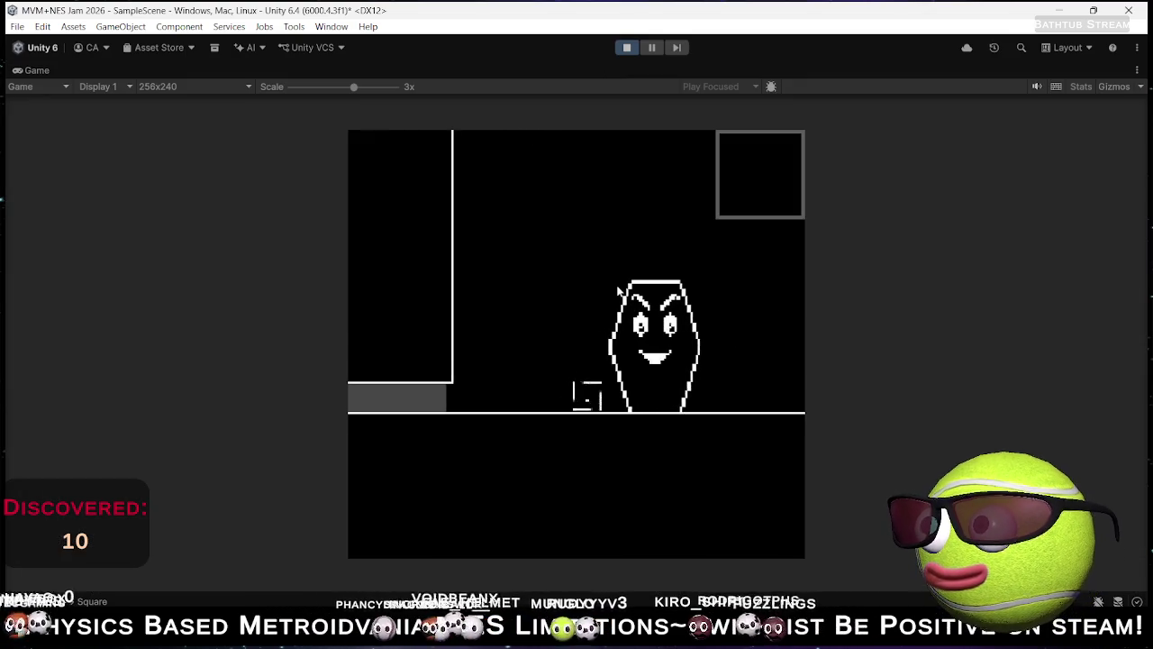
key(Right)
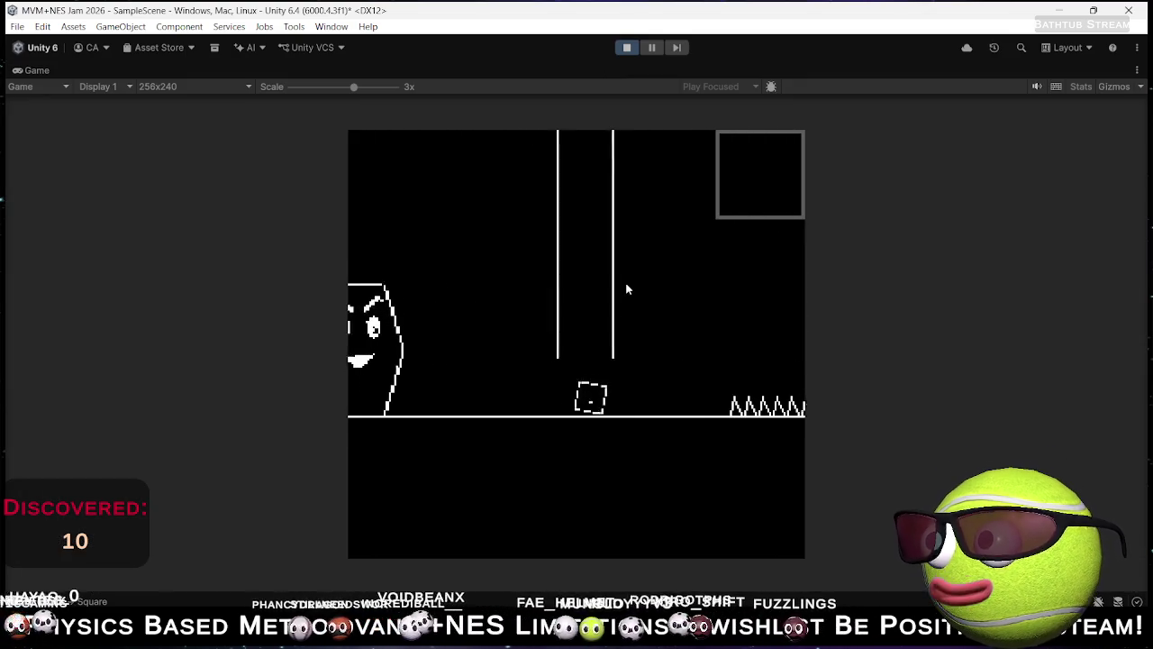
key(Left)
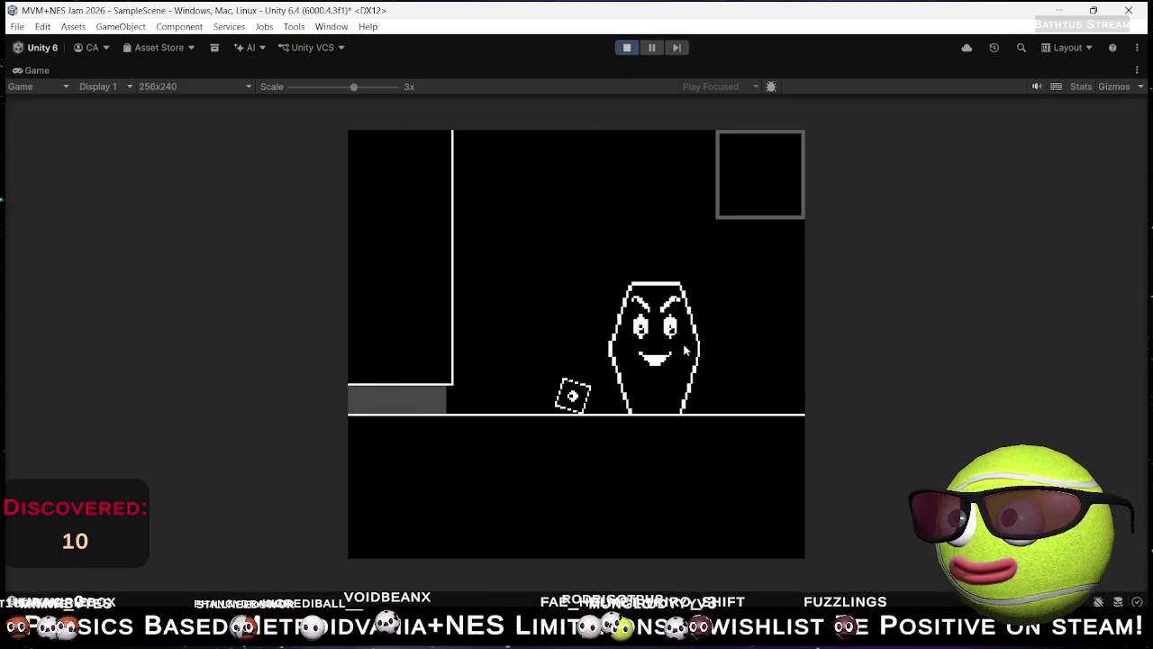
key(shift)
key(Left)
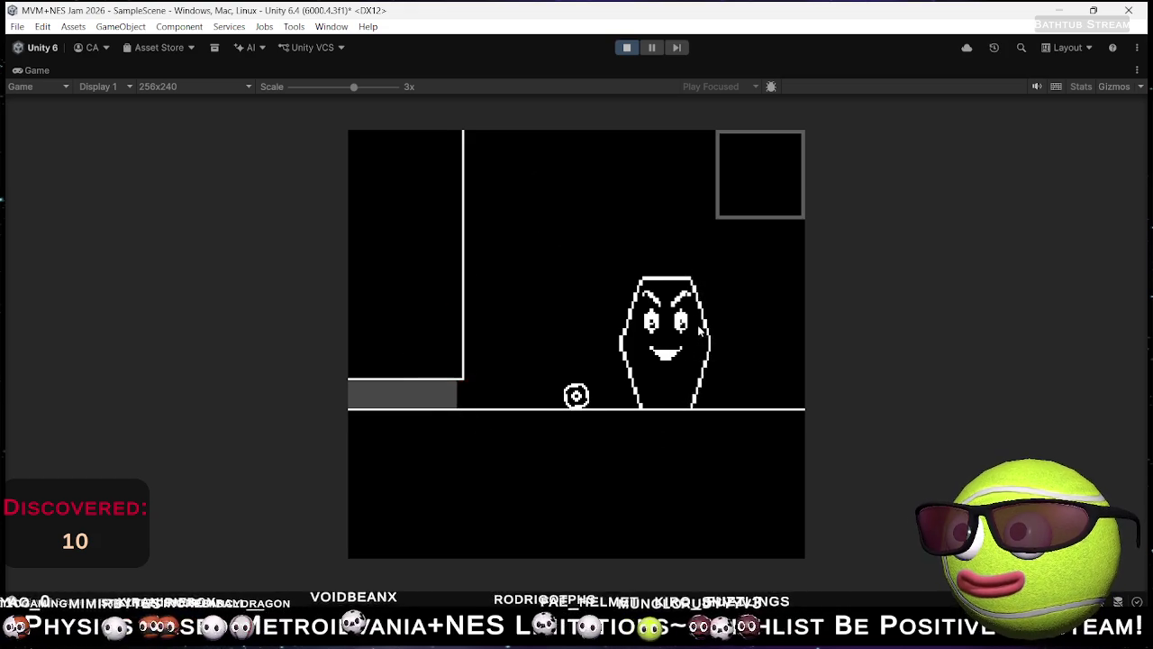
key(Left)
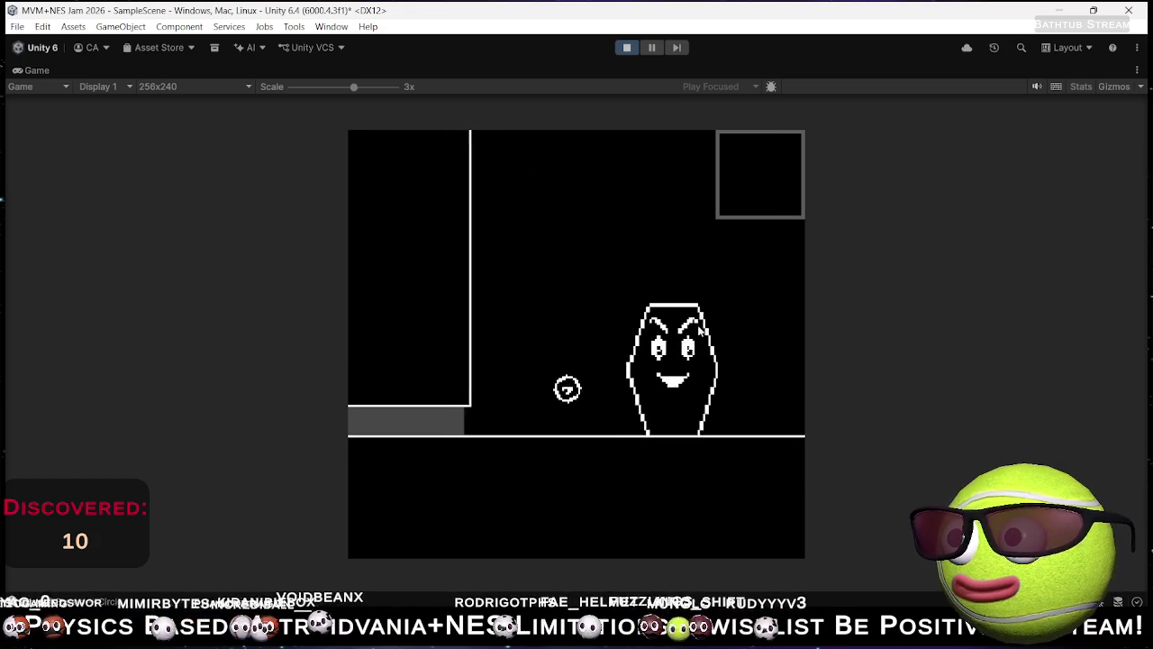
key(Left)
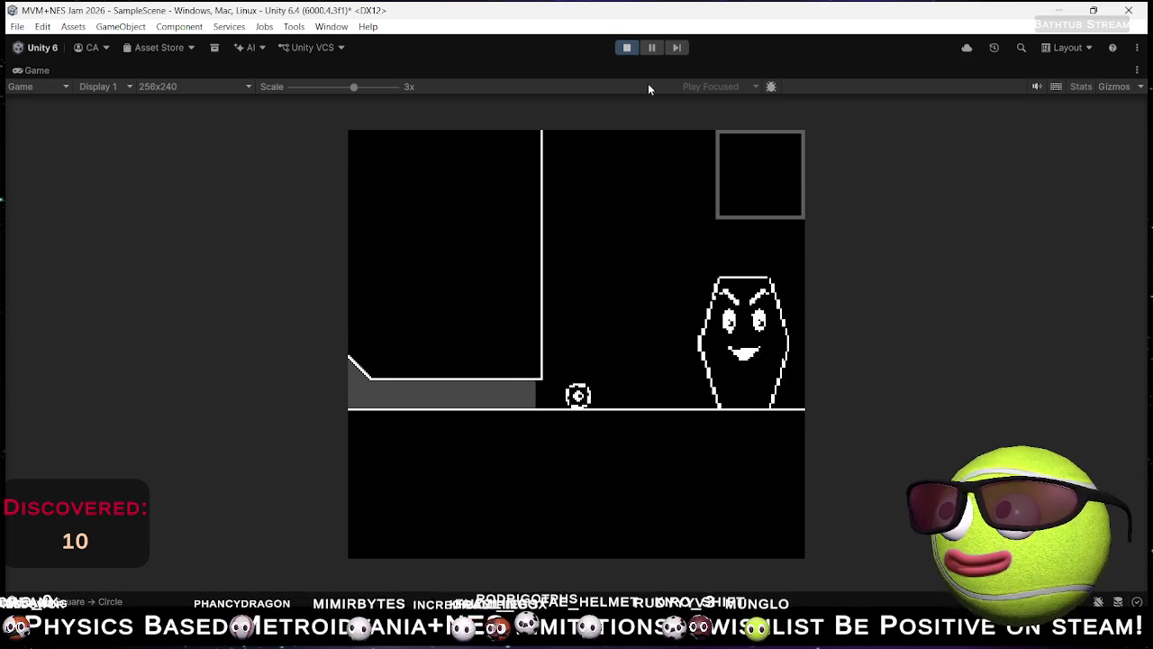
click(629, 49)
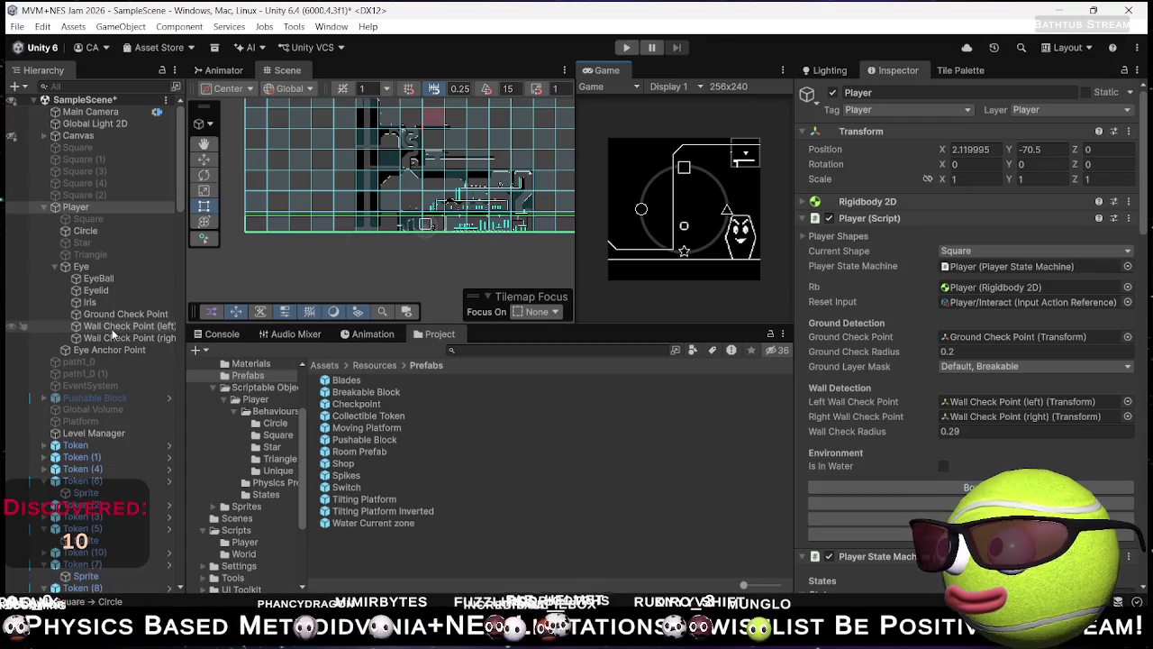
Step: Inspect the water current zones one by one, including zones (1), (3), (4) and (6)
scroll(117, 442, down, 5)
click(104, 307)
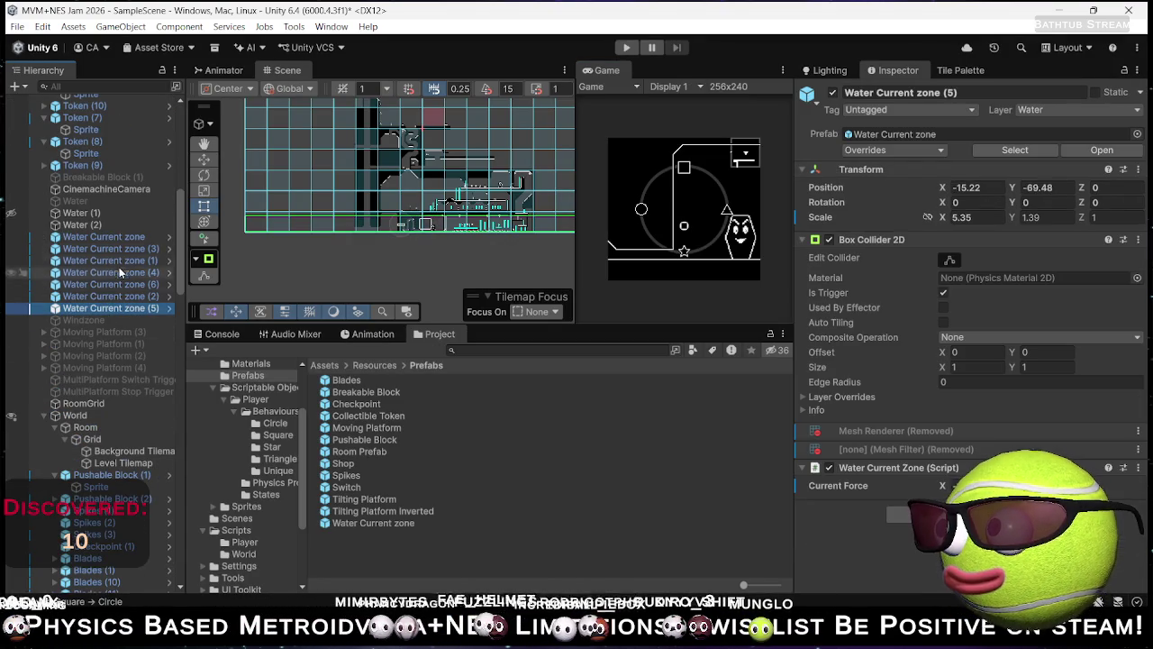
shift+click(129, 239)
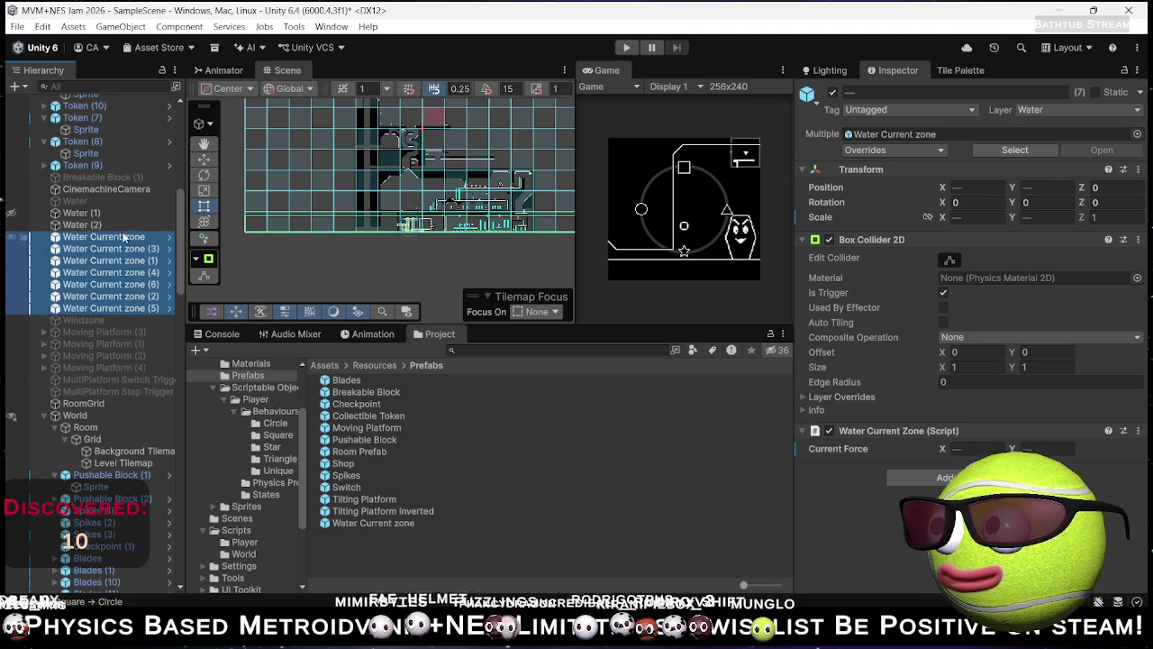
click(124, 236)
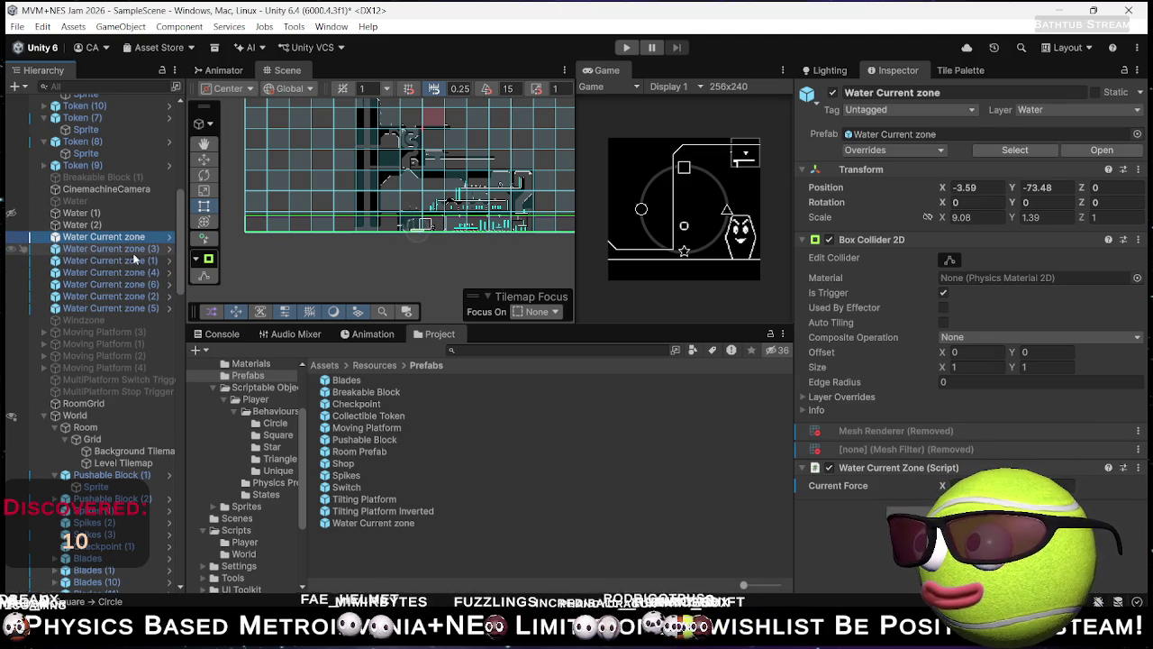
key(Down)
click(139, 258)
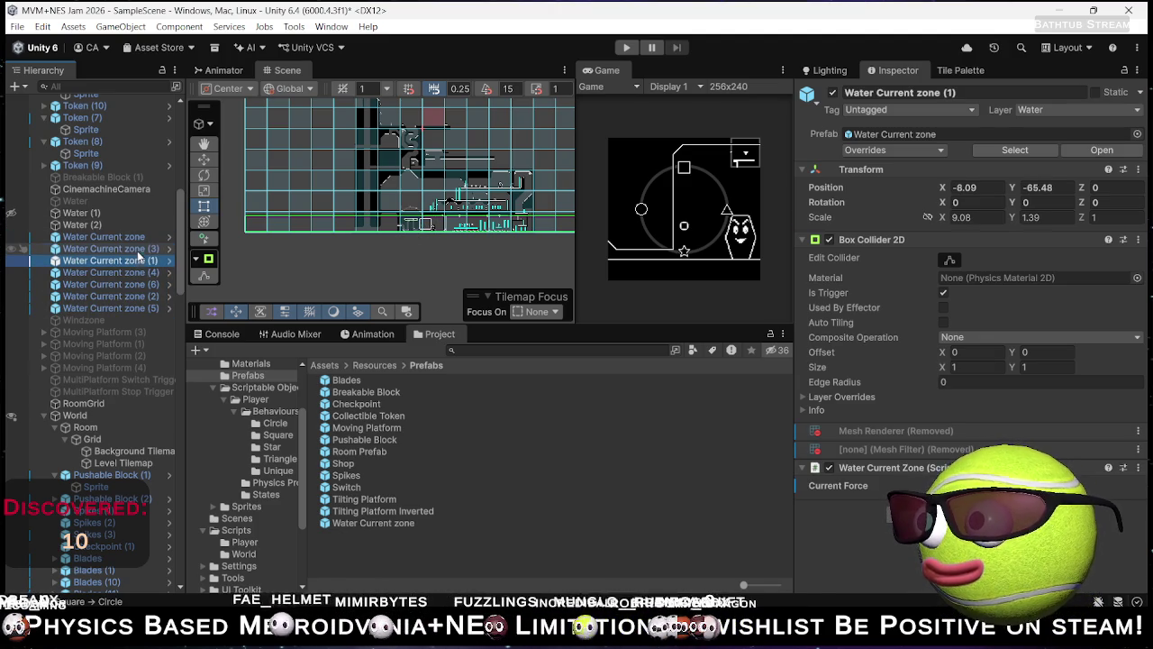
key(Down)
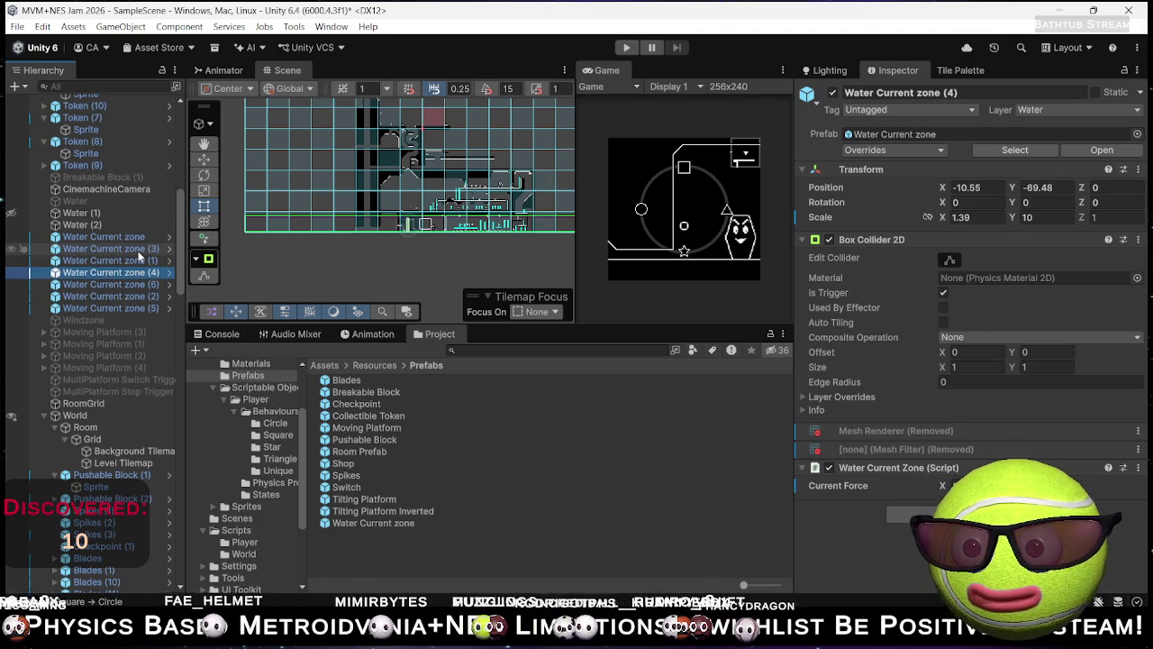
key(Down)
key(Down)
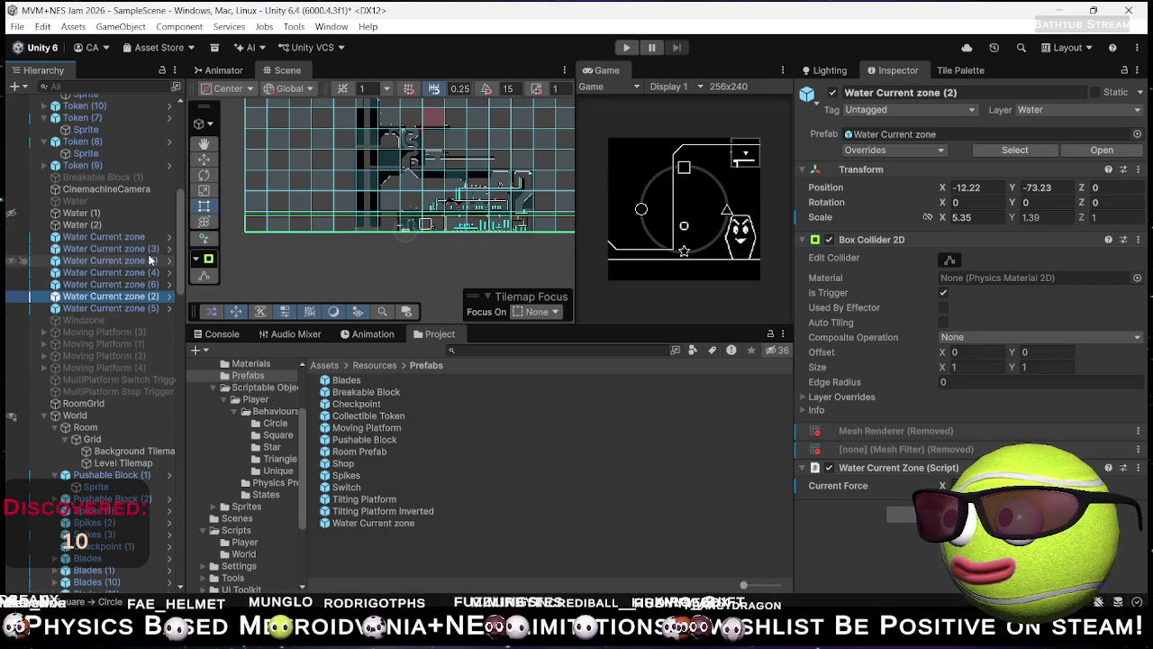
Step: Select Water Current zone, (1), (2) and (5), frame them, and edit their shared Current Force X
shift+click(147, 237)
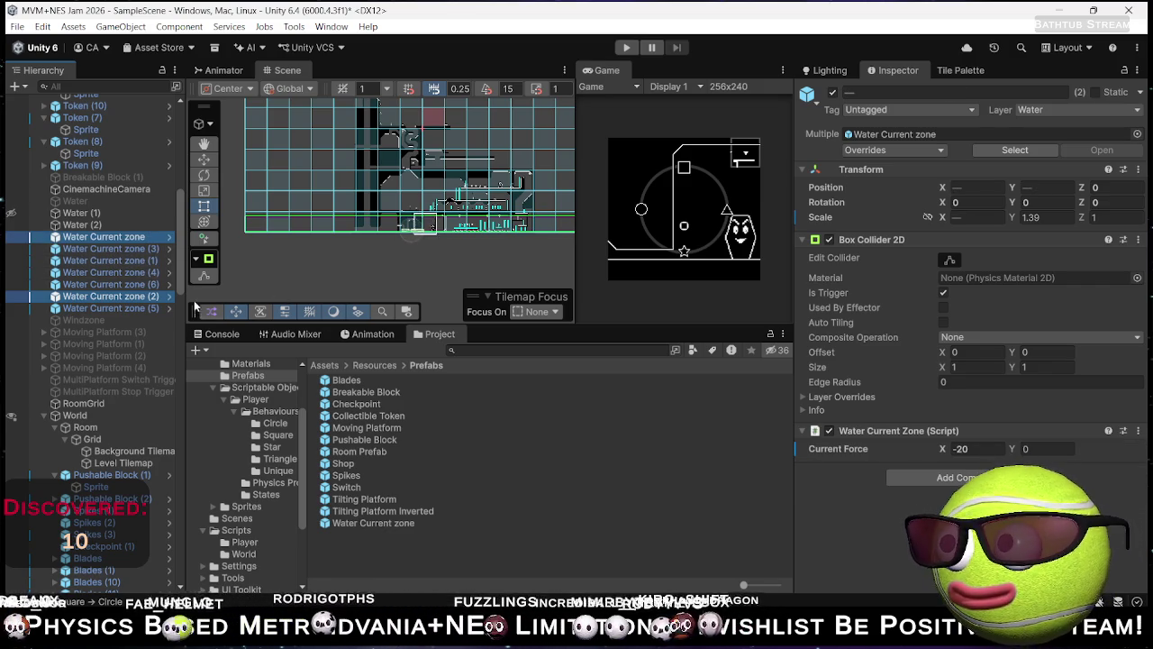
ctrl+click(135, 260)
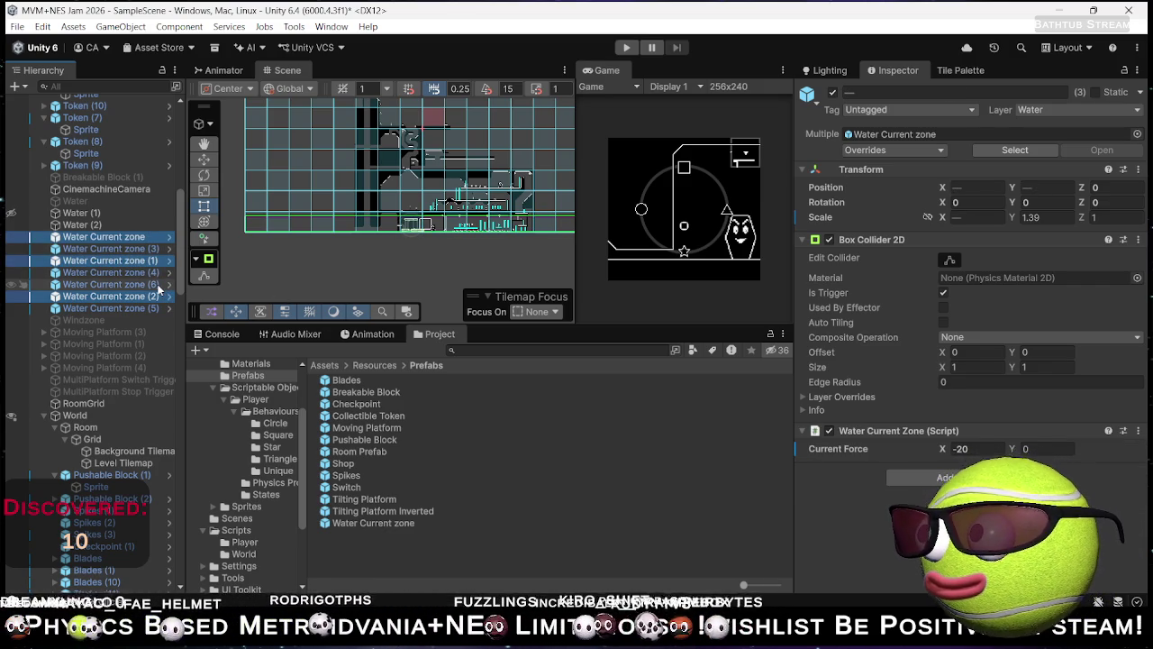
key(f)
ctrl+click(159, 284)
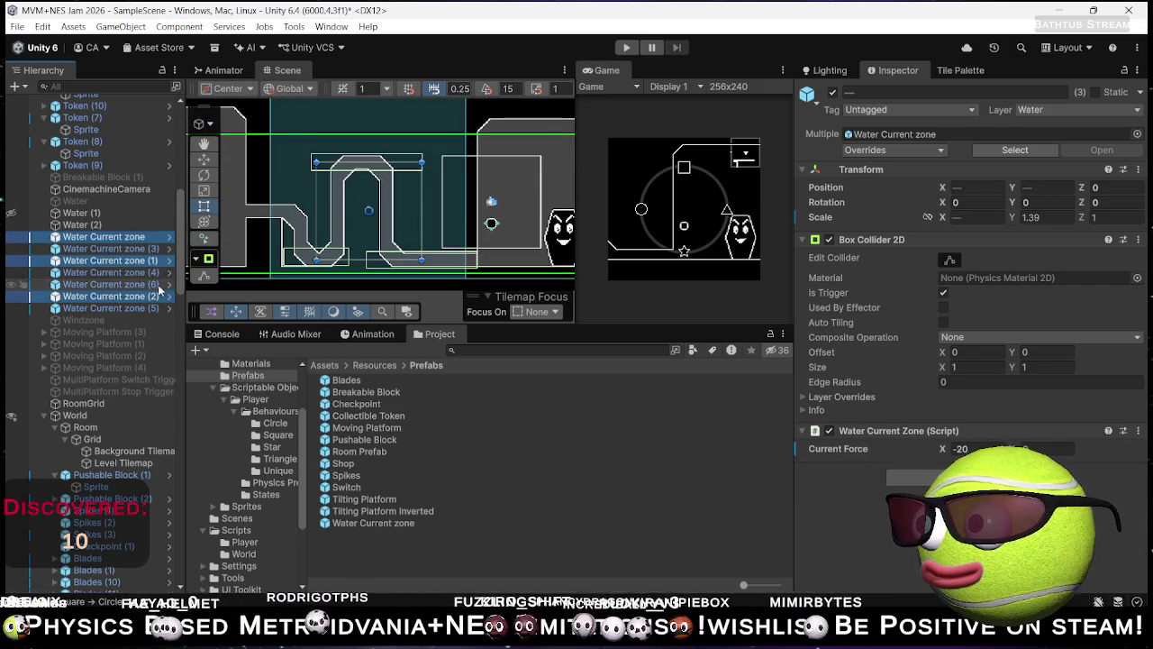
ctrl+click(135, 308)
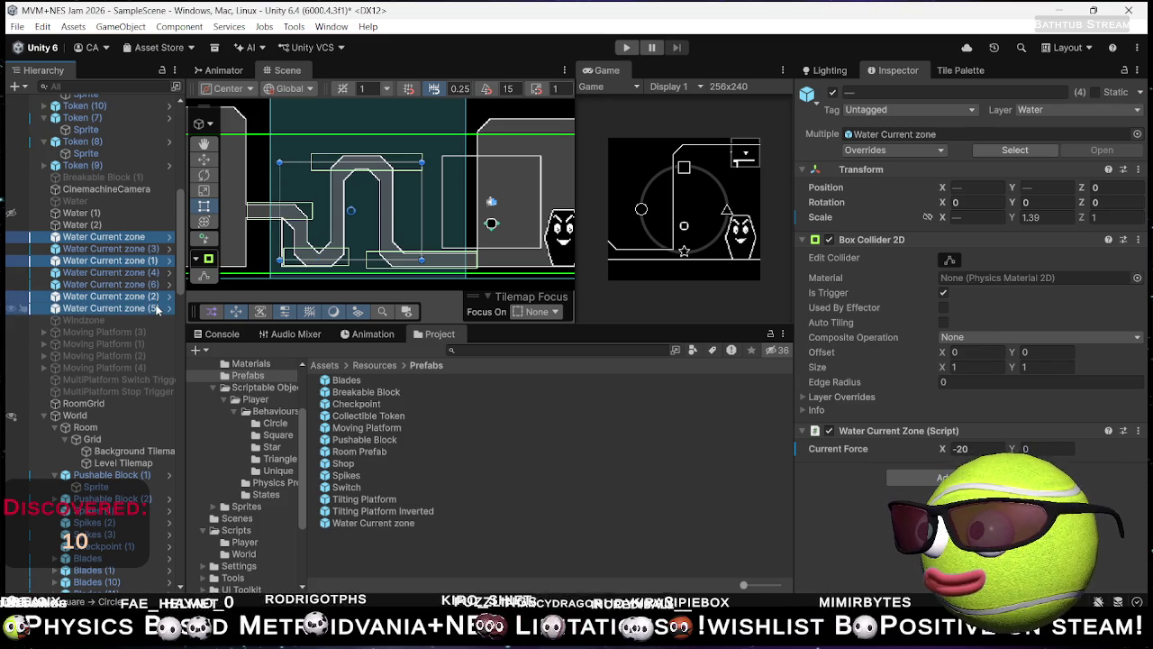
click(972, 447)
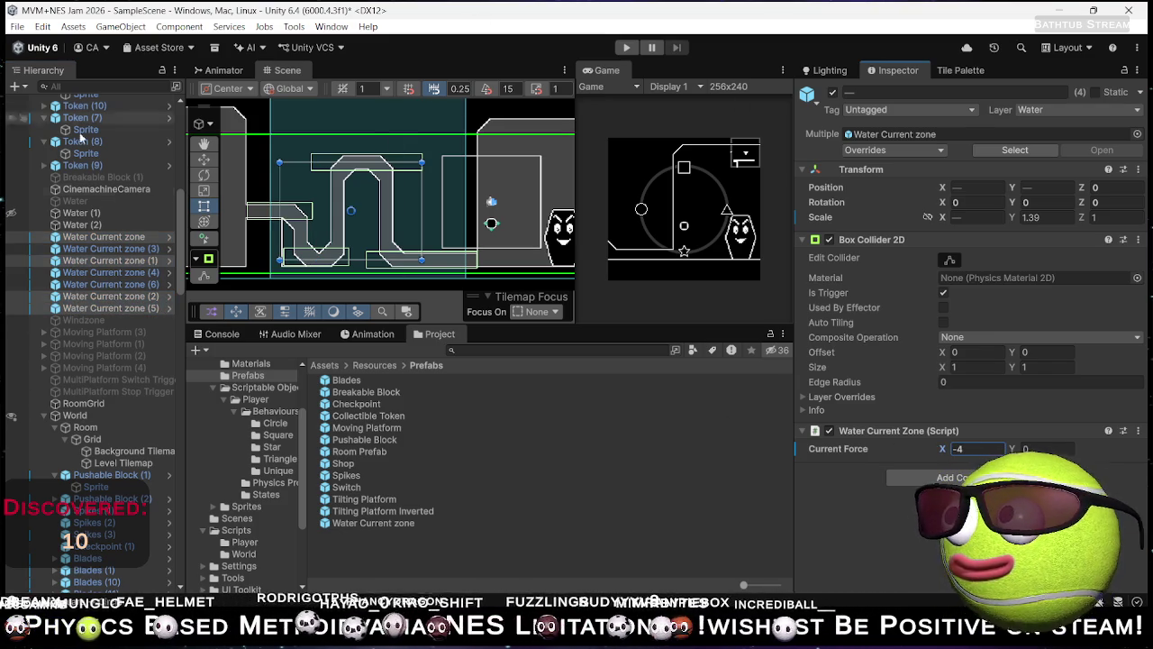
click(158, 284)
ctrl+click(157, 272)
ctrl+click(157, 236)
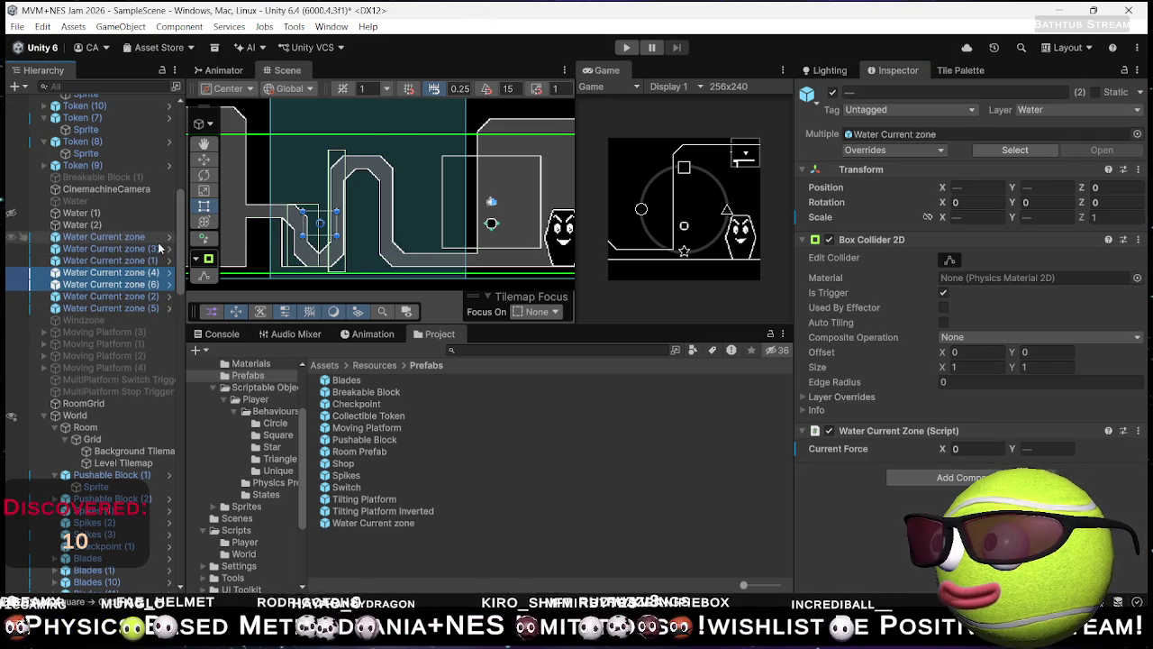
ctrl+click(158, 249)
ctrl+click(158, 236)
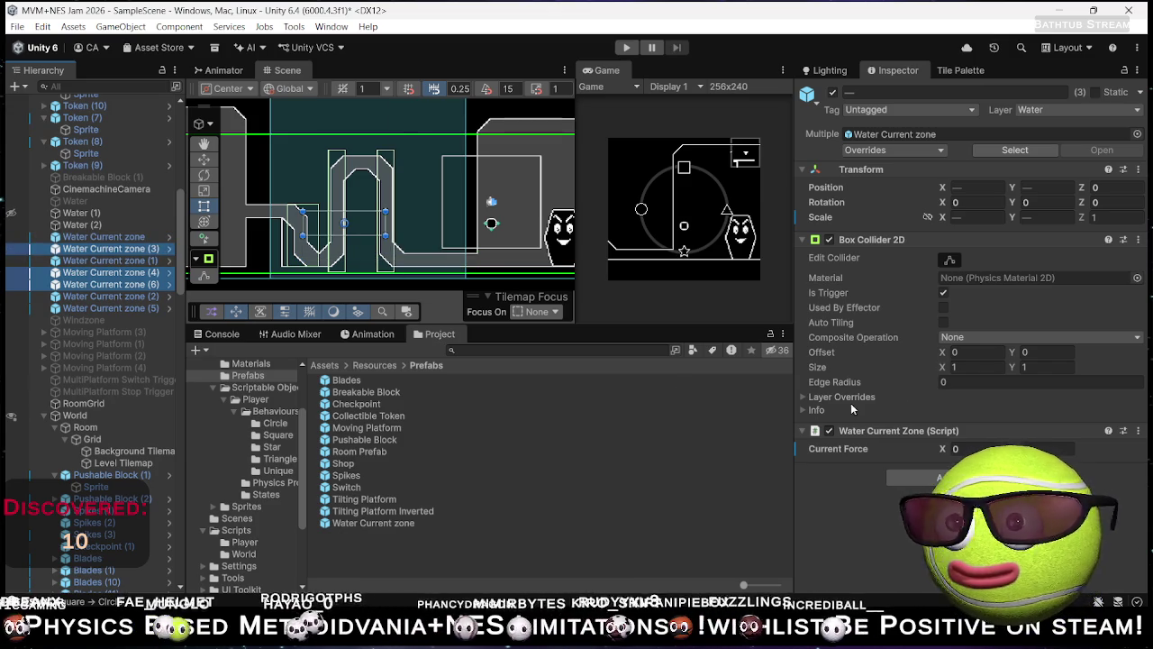
ctrl+click(153, 249)
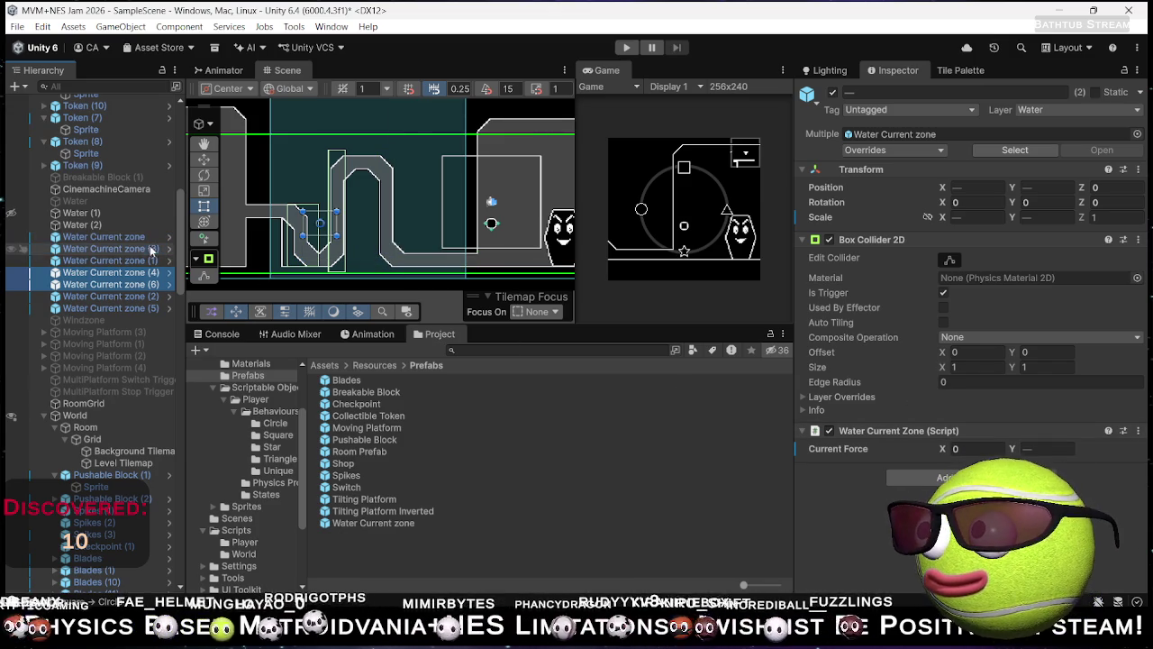
ctrl+click(154, 260)
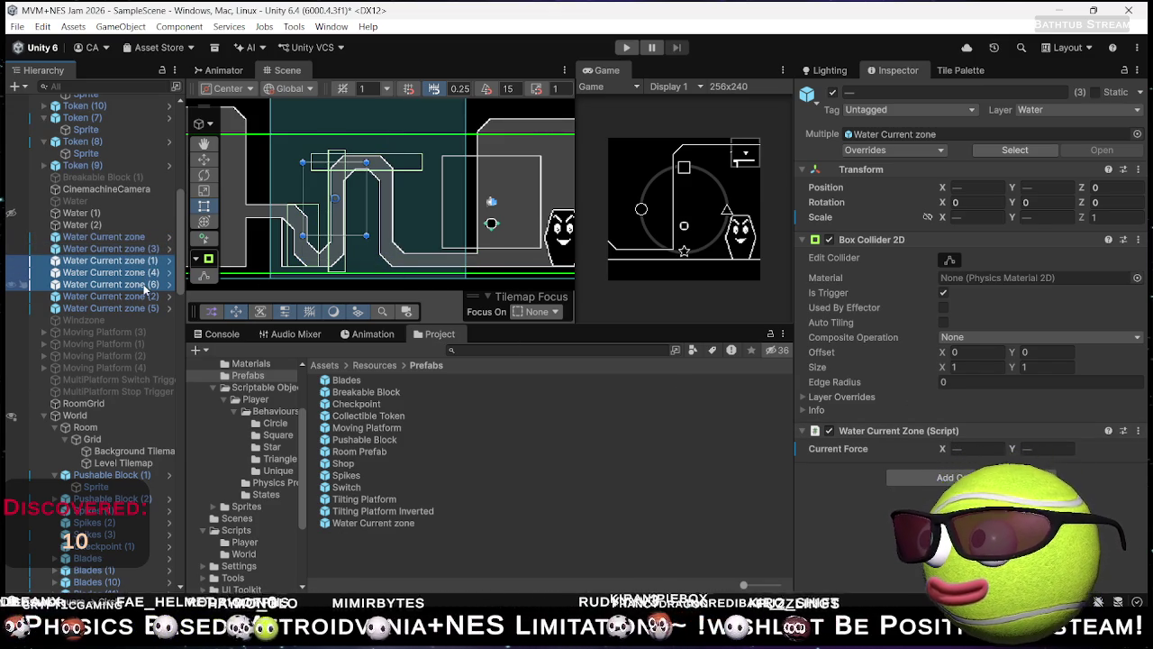
click(143, 285)
click(144, 296)
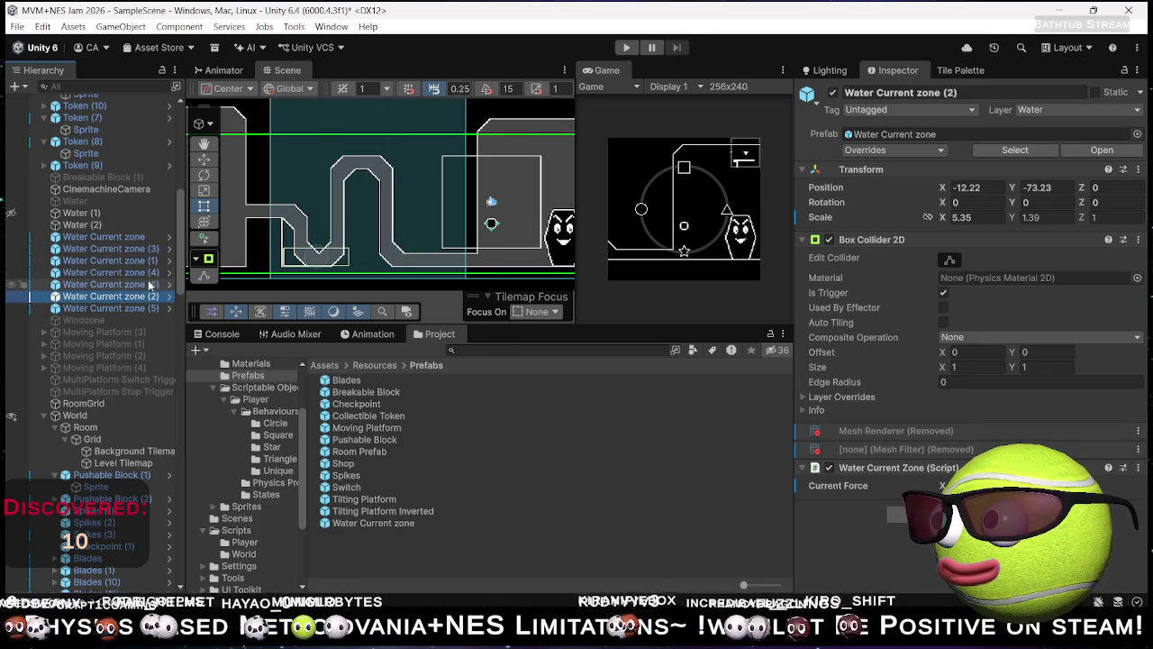
key(Up)
key(Up)
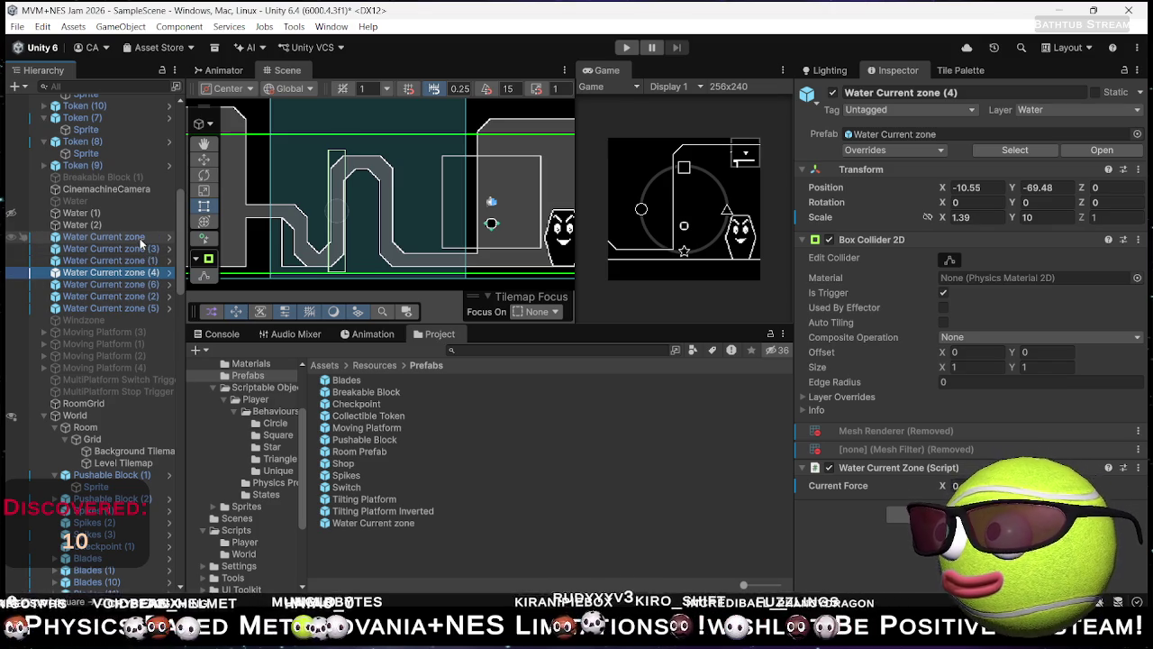
ctrl+click(141, 238)
ctrl+click(141, 248)
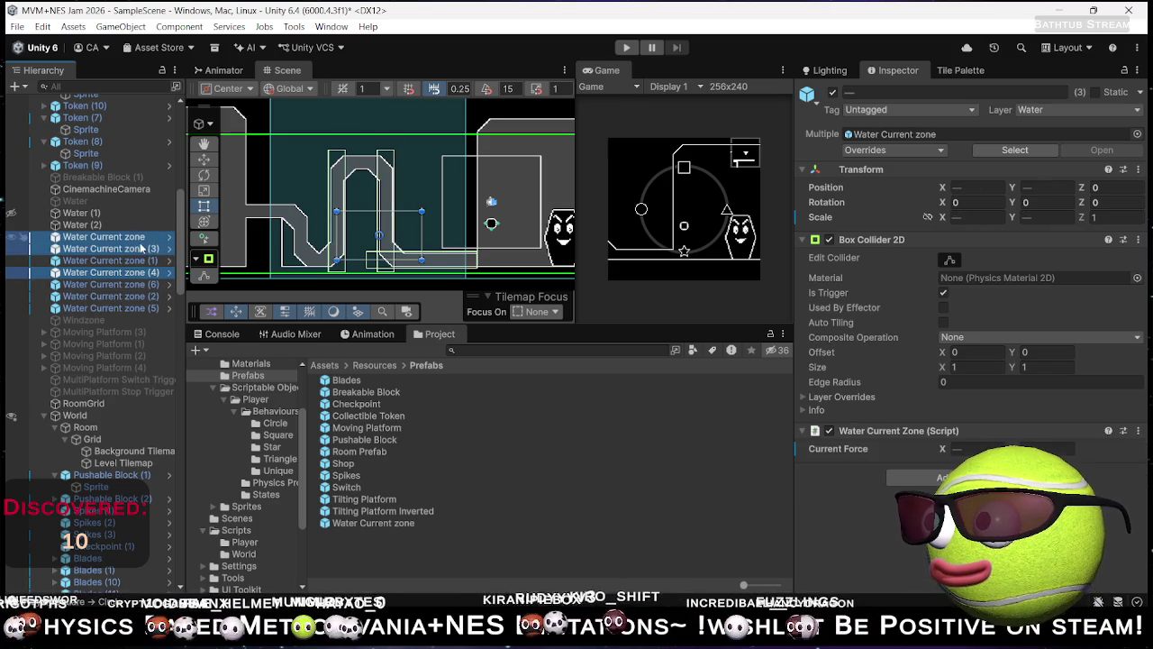
ctrl+click(144, 238)
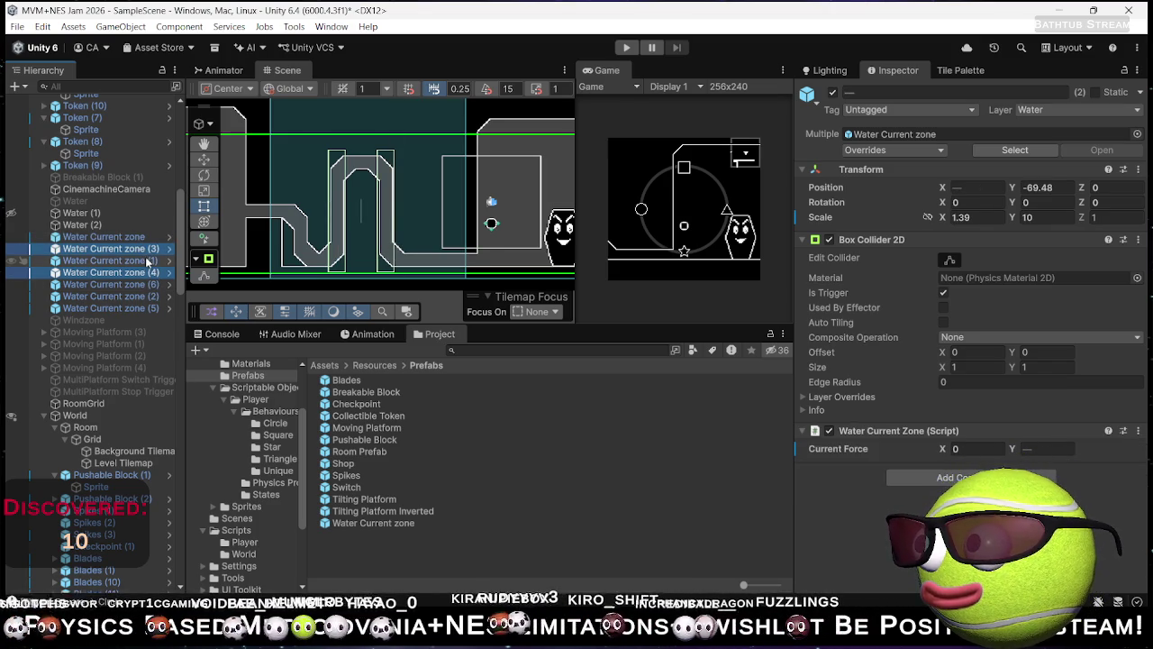
click(147, 250)
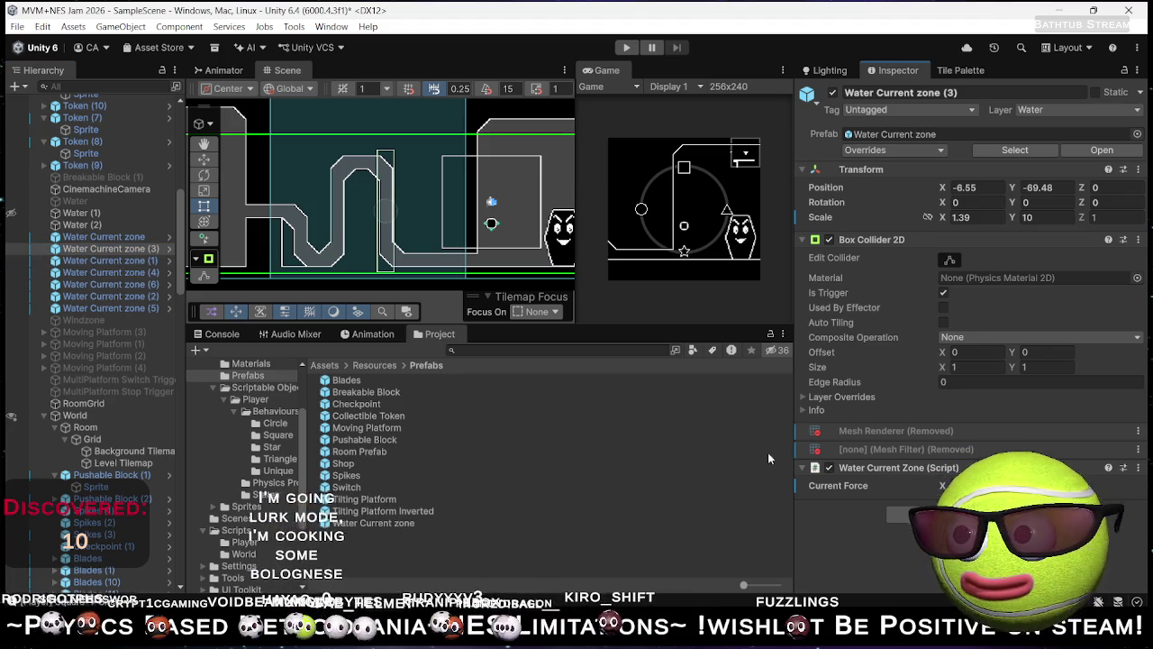
click(154, 273)
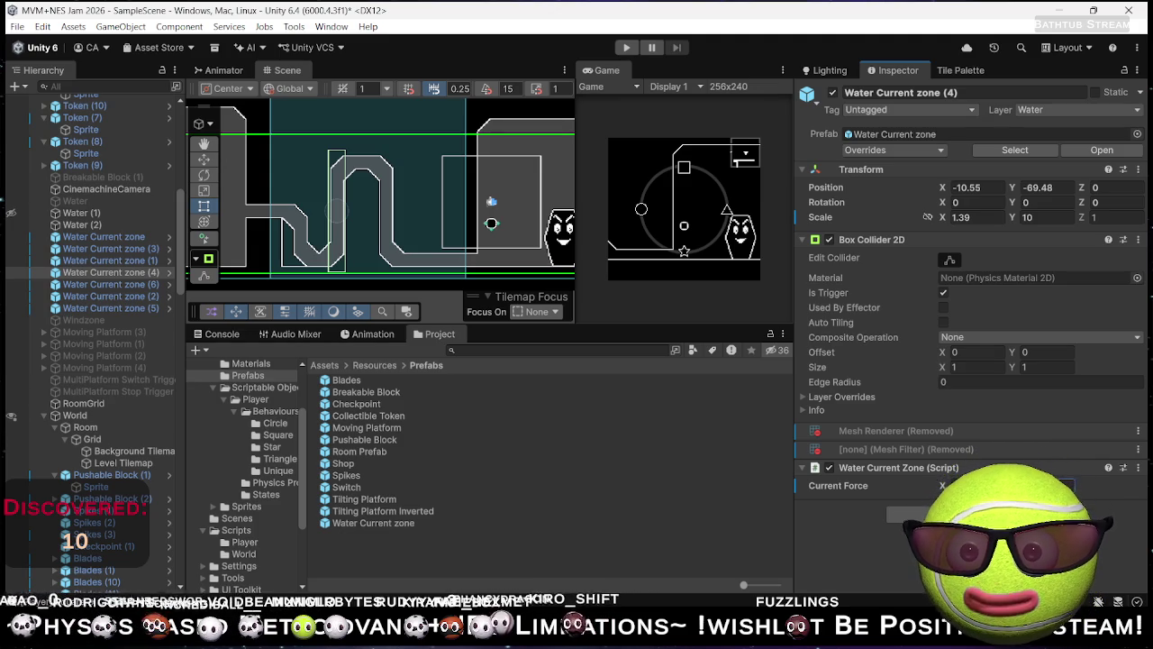
click(126, 283)
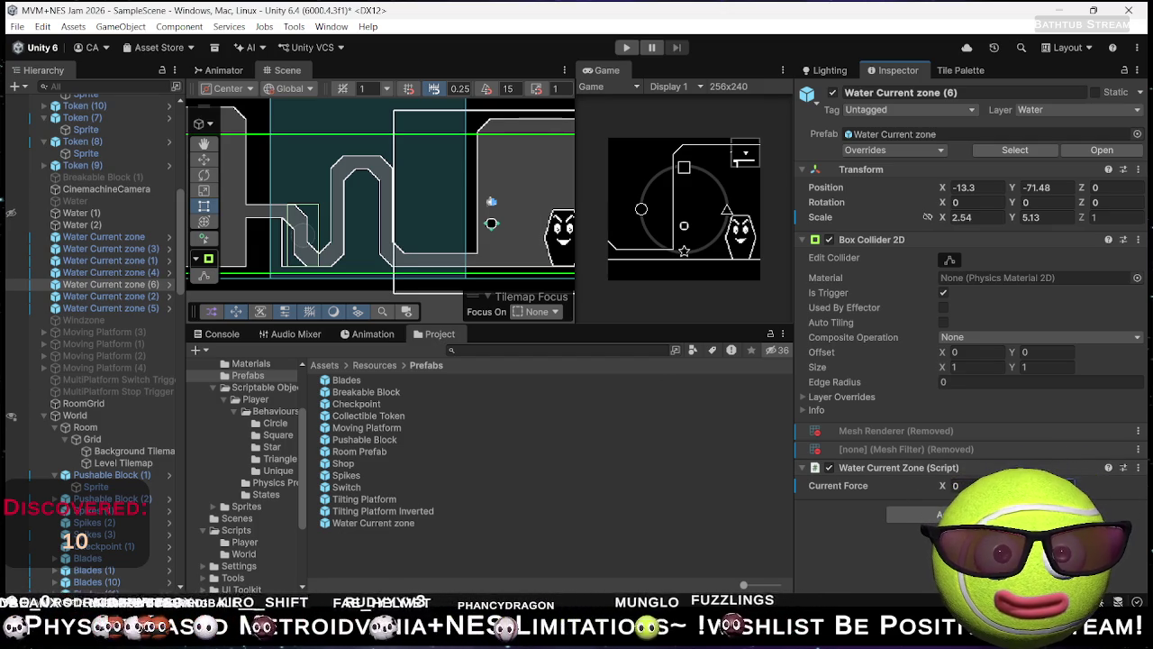
click(135, 308)
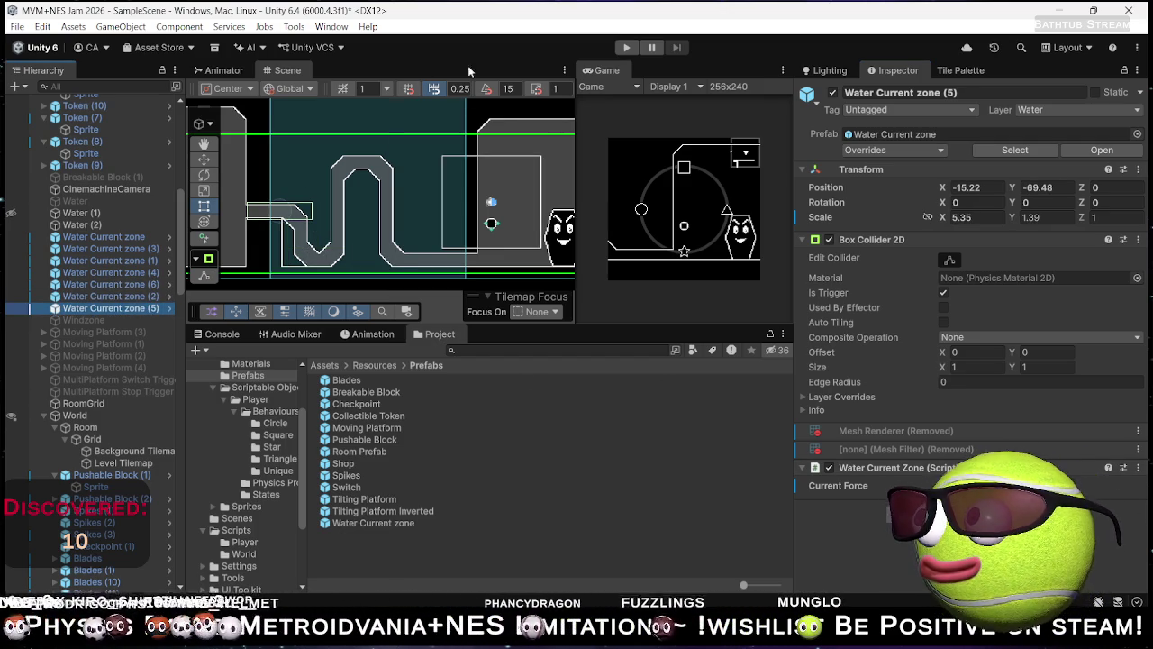
click(627, 48)
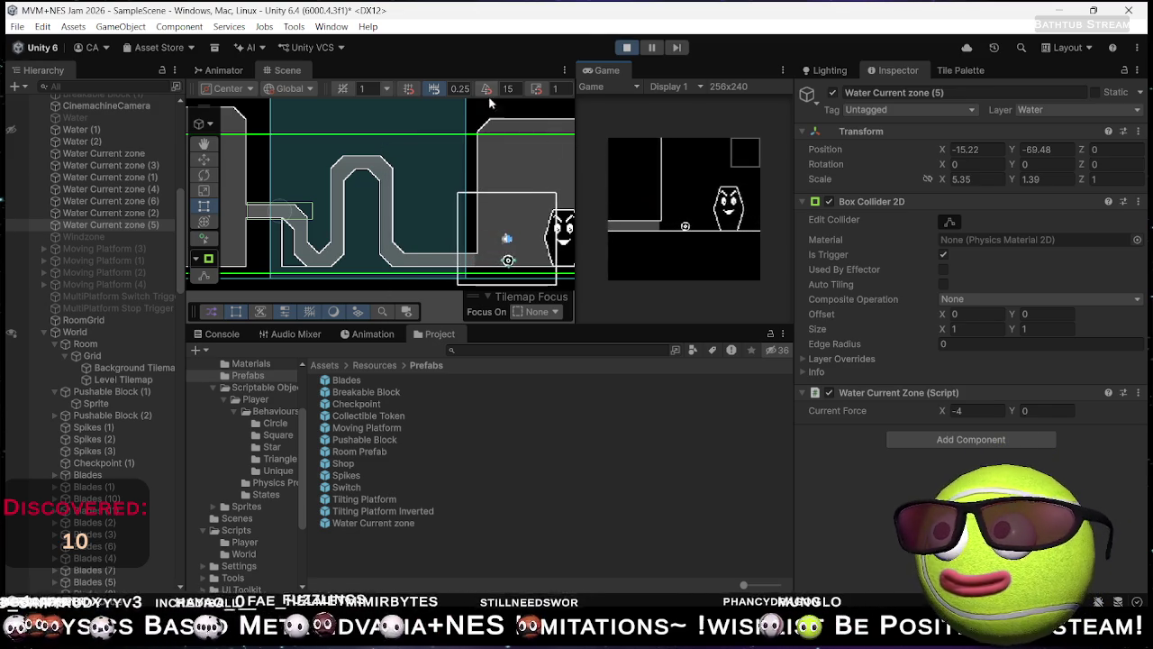
click(405, 268)
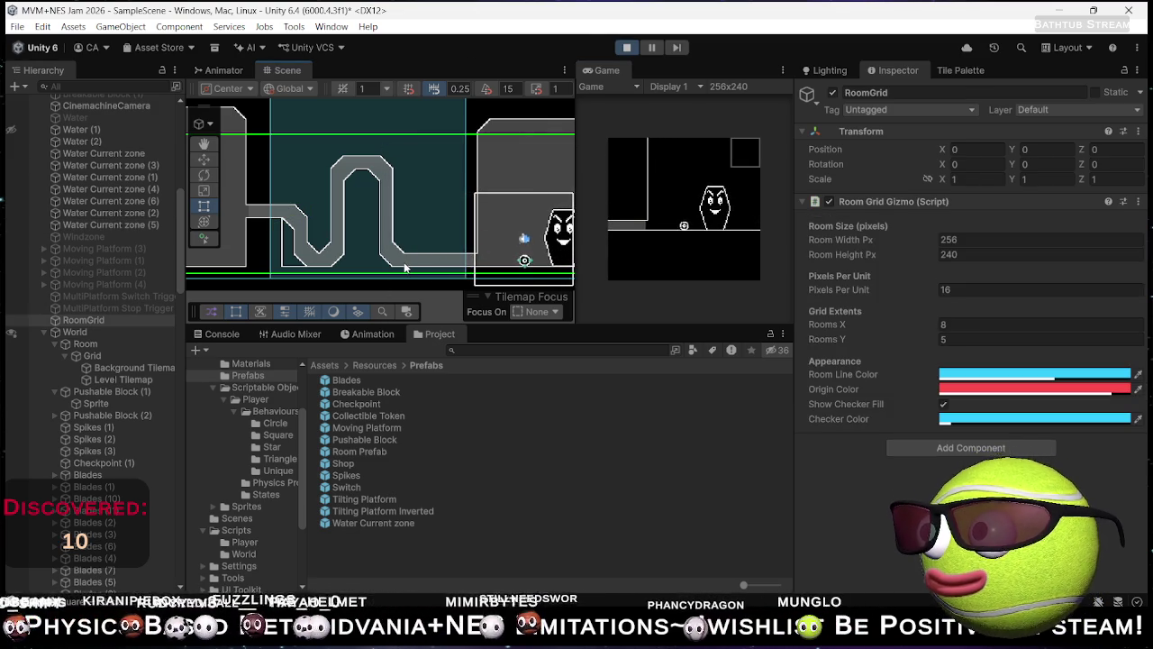
click(96, 153)
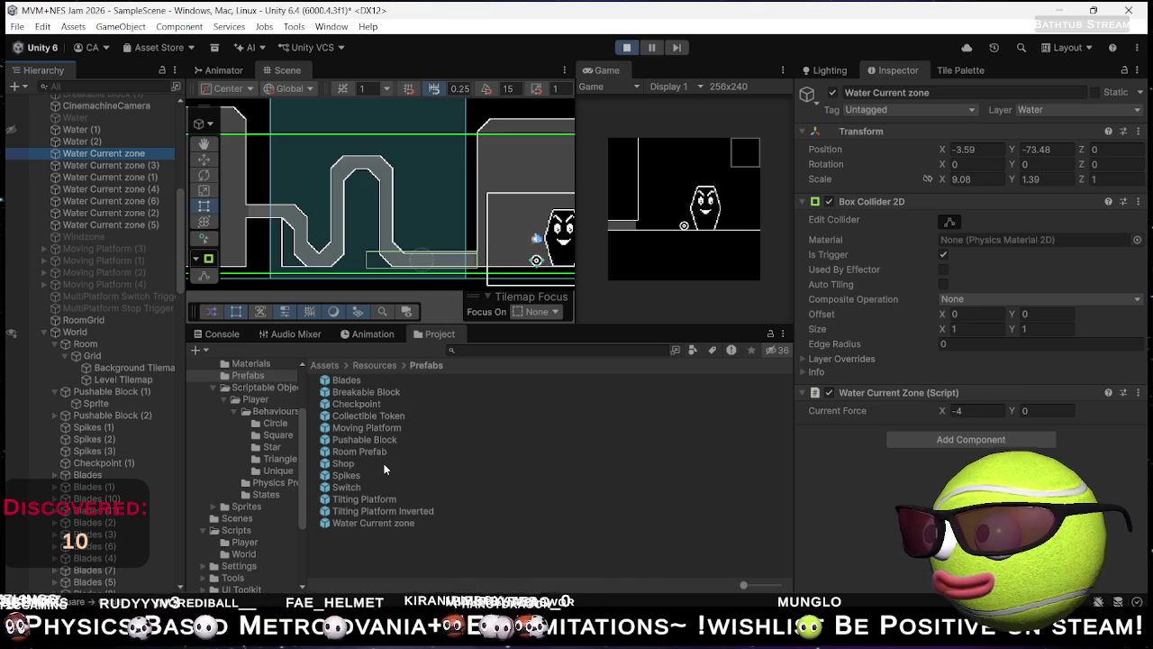
key(ctrl+p)
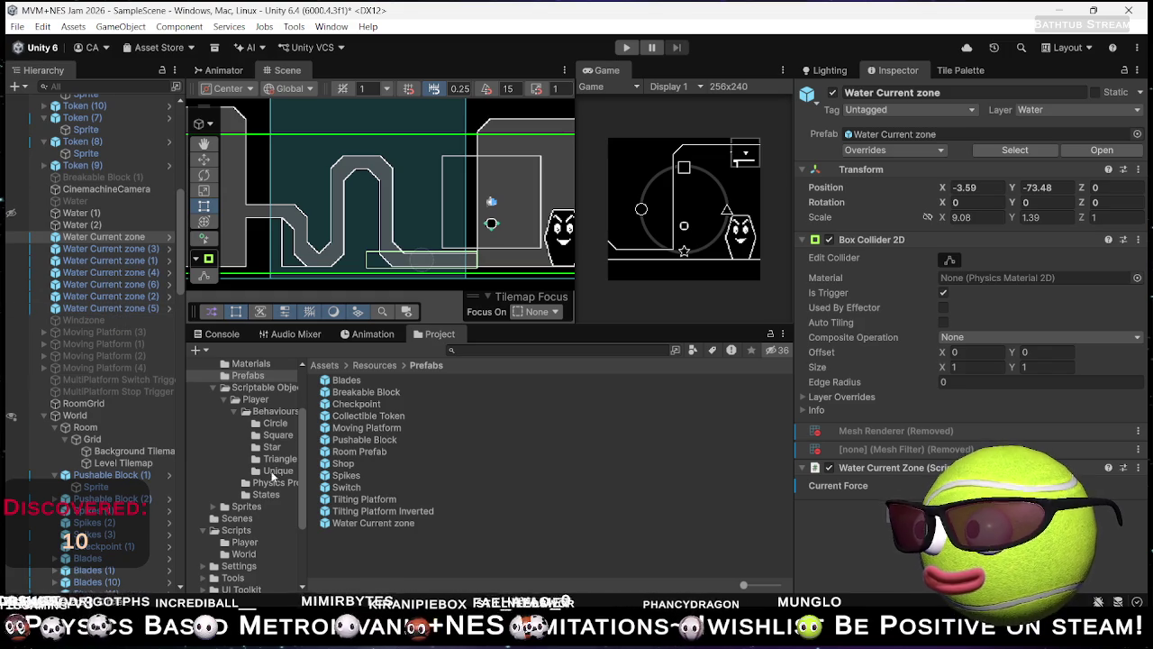
Step: Set Buoyancy Strength to 10 on Player Circle Water Behaviour and start play mode
click(275, 423)
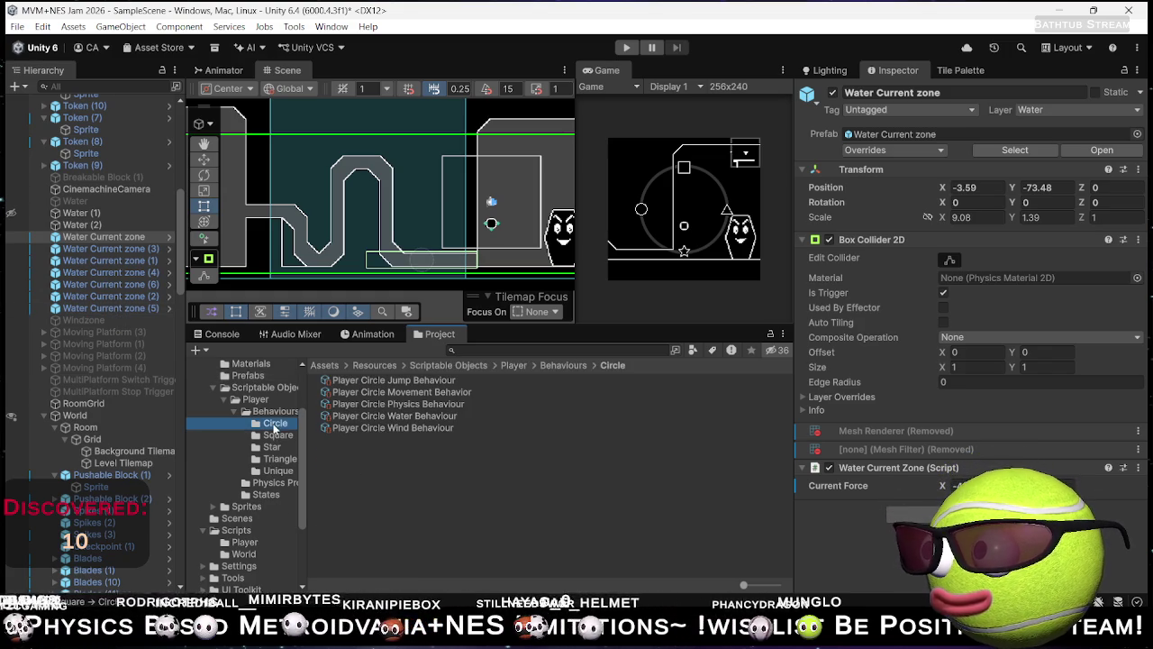
click(383, 416)
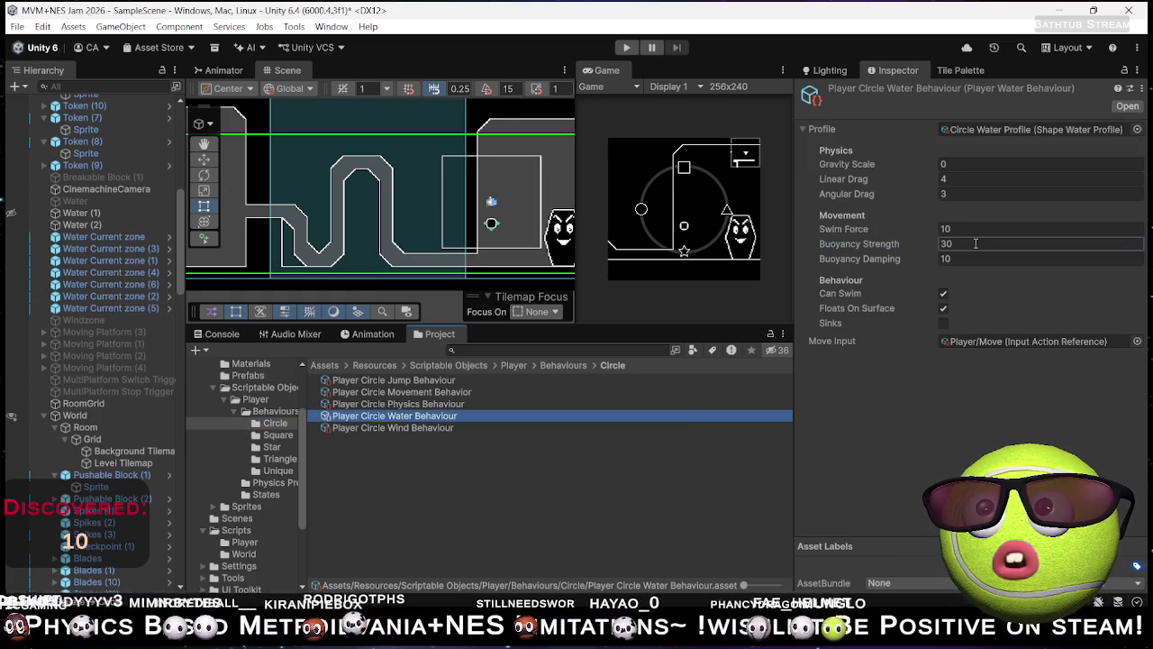
click(974, 244)
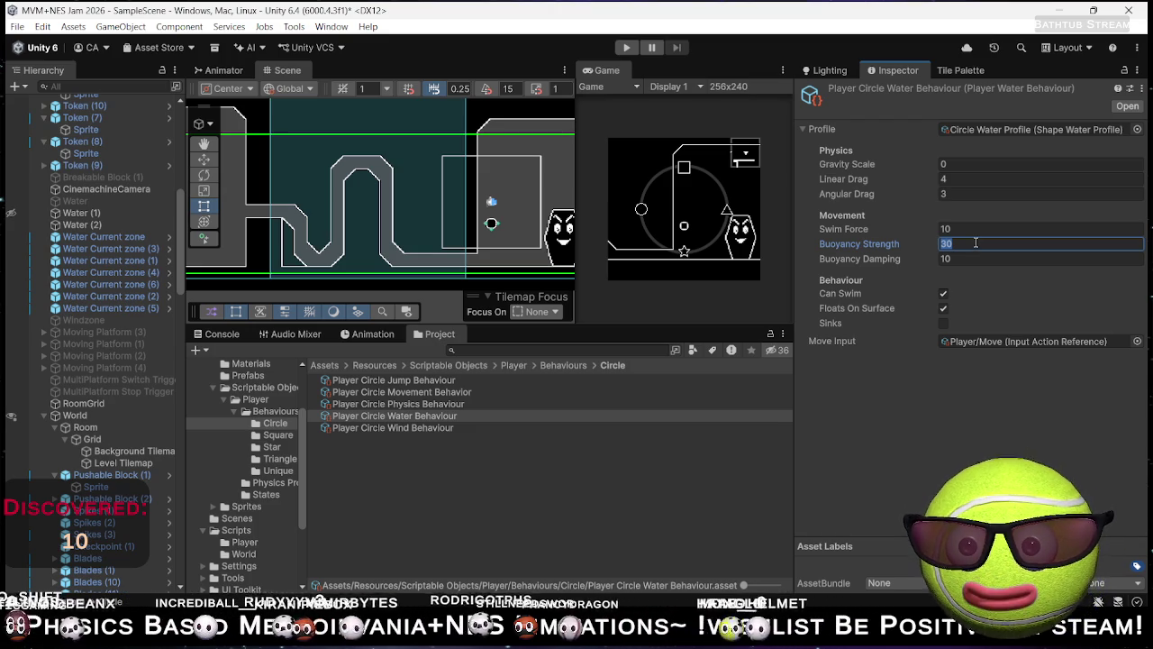
text(10)
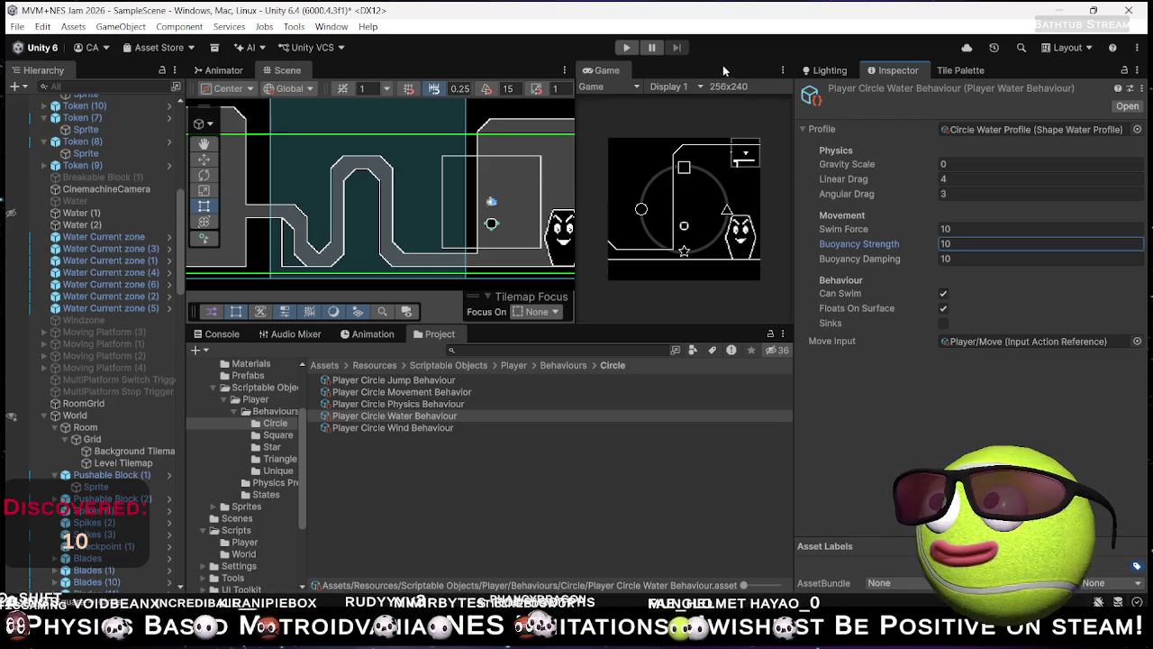
click(628, 46)
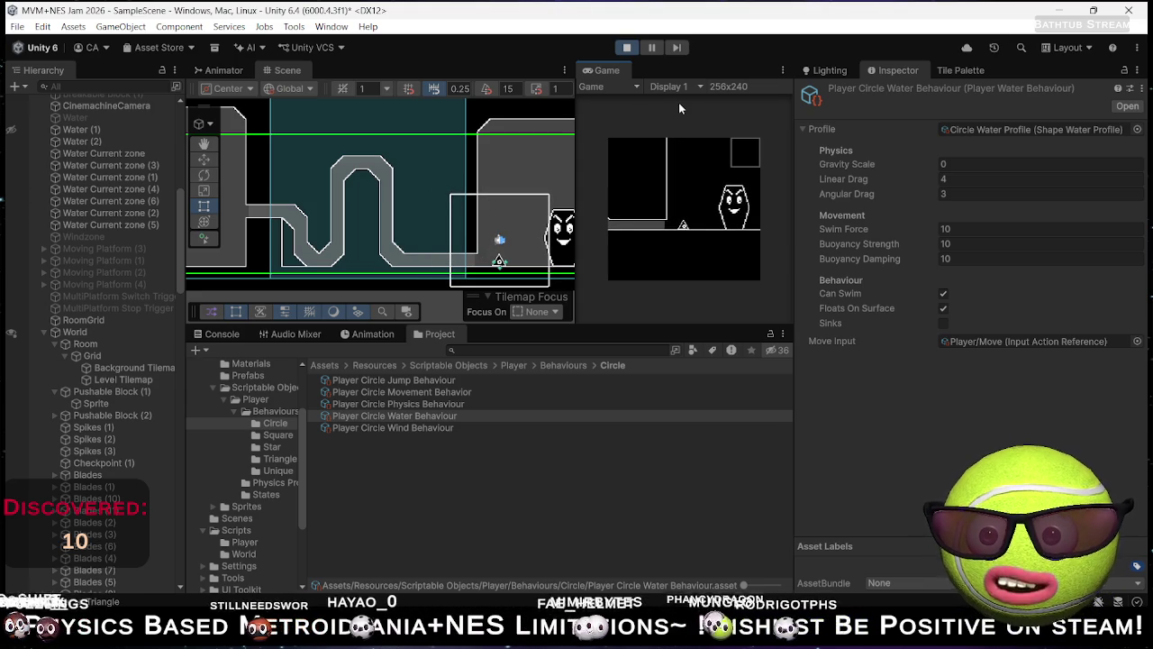
Step: Switch from the running Unity game over to the web browser
key(alt+Tab)
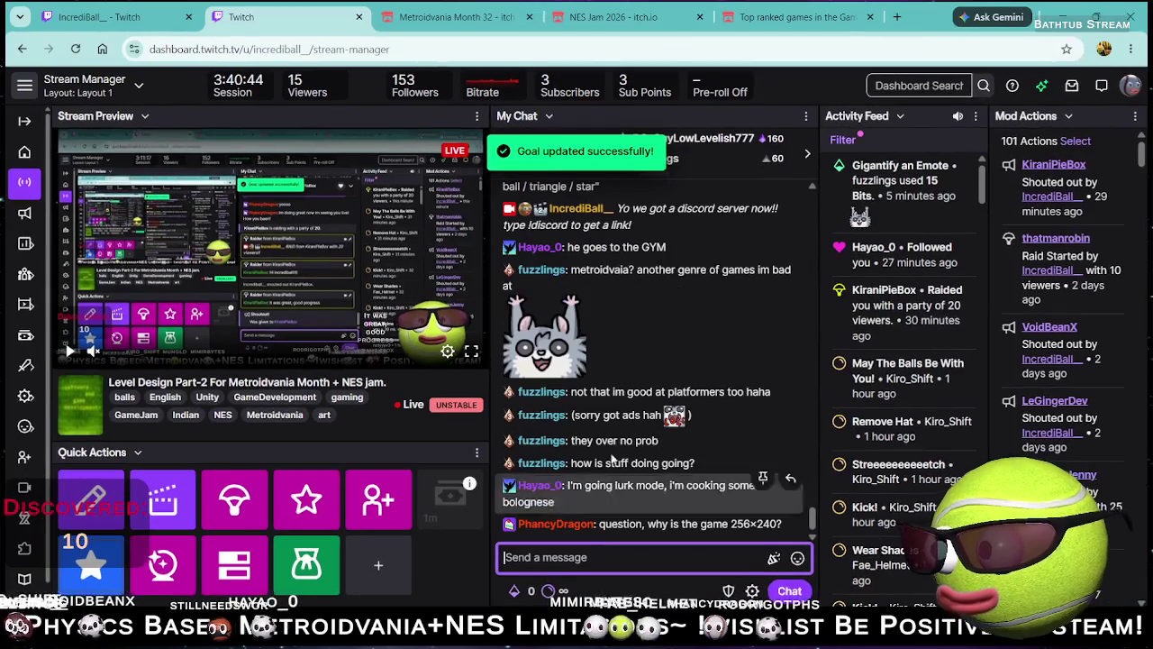
Step: Read through the NES Jam 2026 rules, including the Assets and NES Controller rules
click(628, 11)
scroll(438, 400, down, 5)
scroll(414, 444, down, 1)
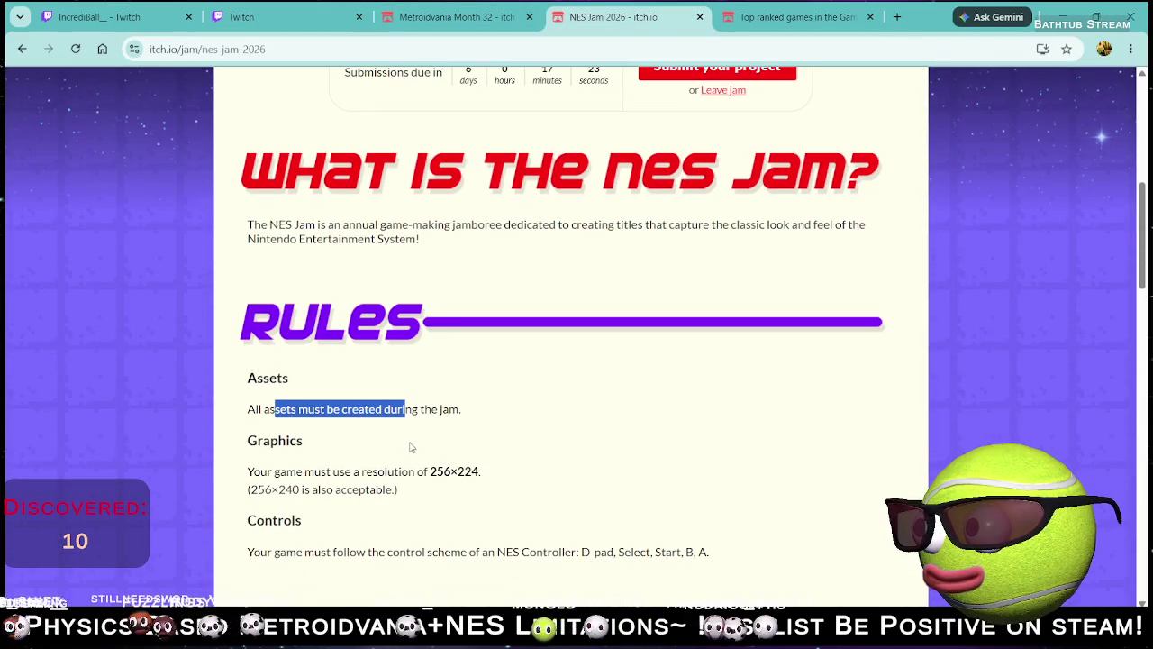
click(263, 422)
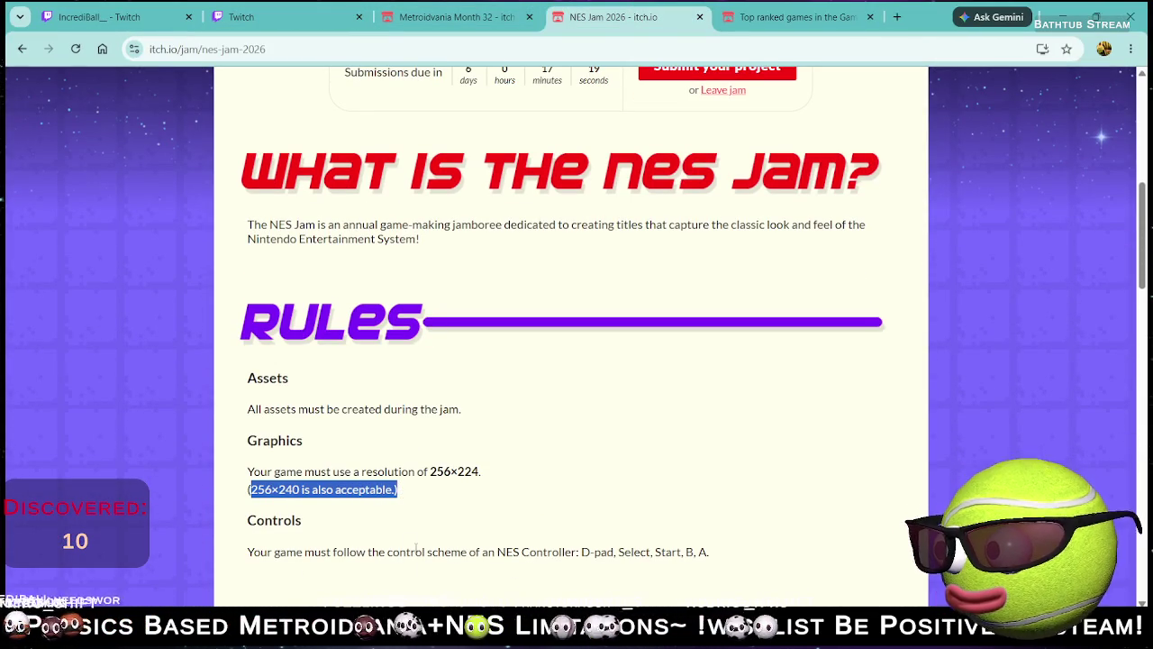
scroll(404, 520, down, 2)
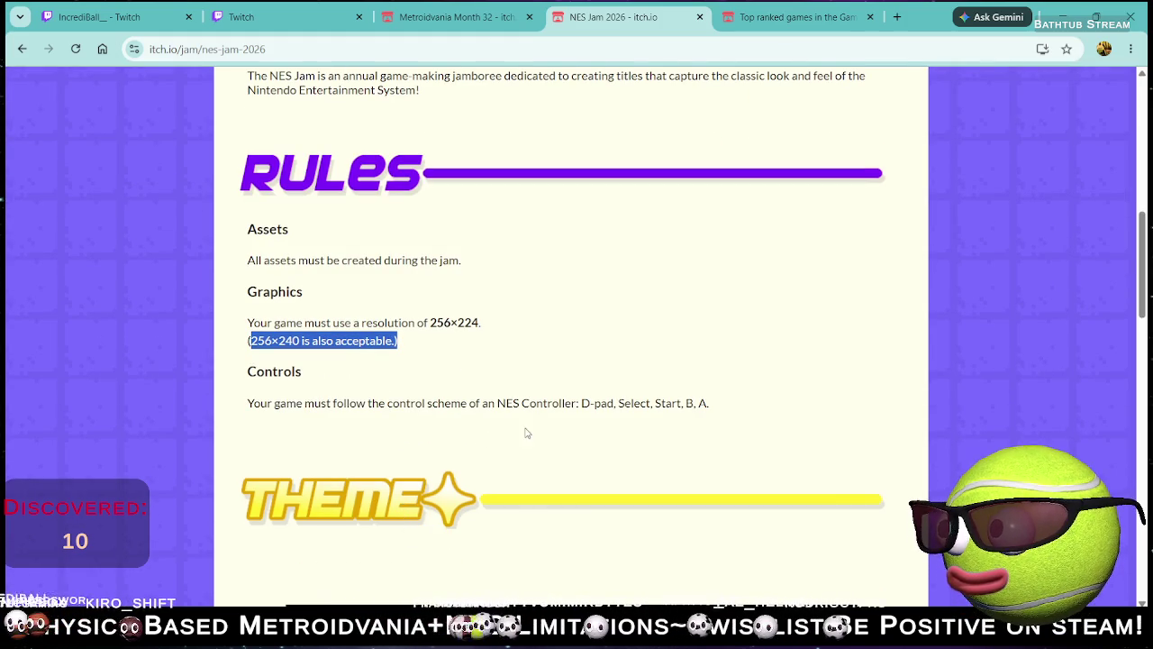
drag(476, 403, 674, 403)
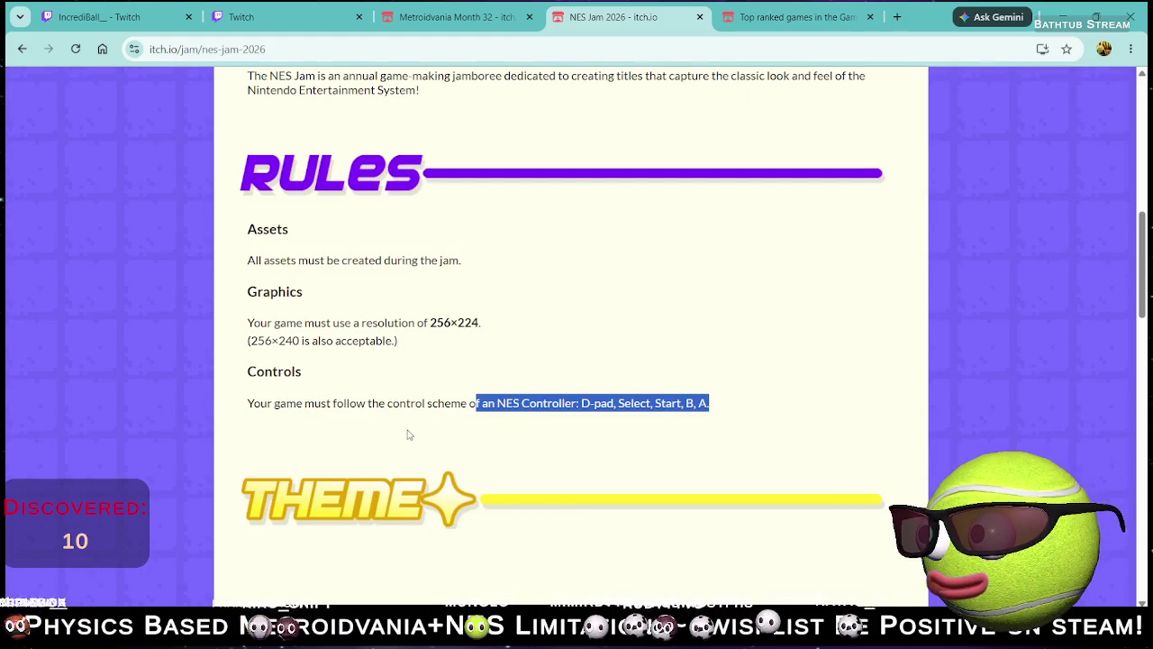
click(293, 401)
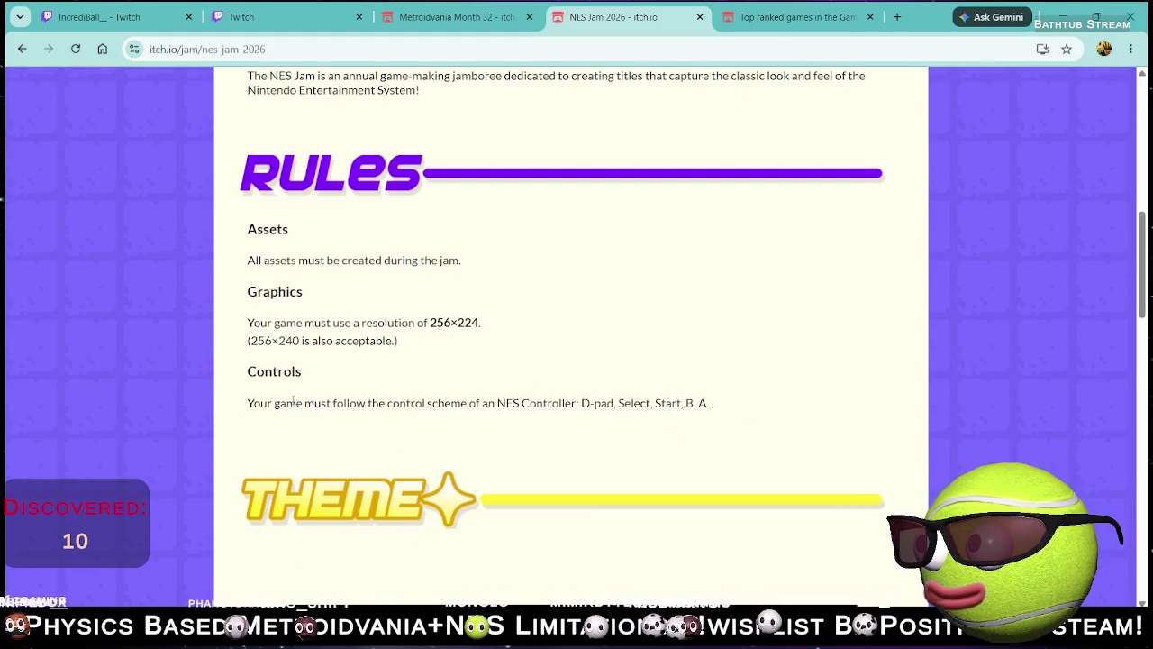
Step: Browse the Metroidvania Month 32 jam overview, then minimize the browser
click(483, 14)
scroll(536, 333, down, 1)
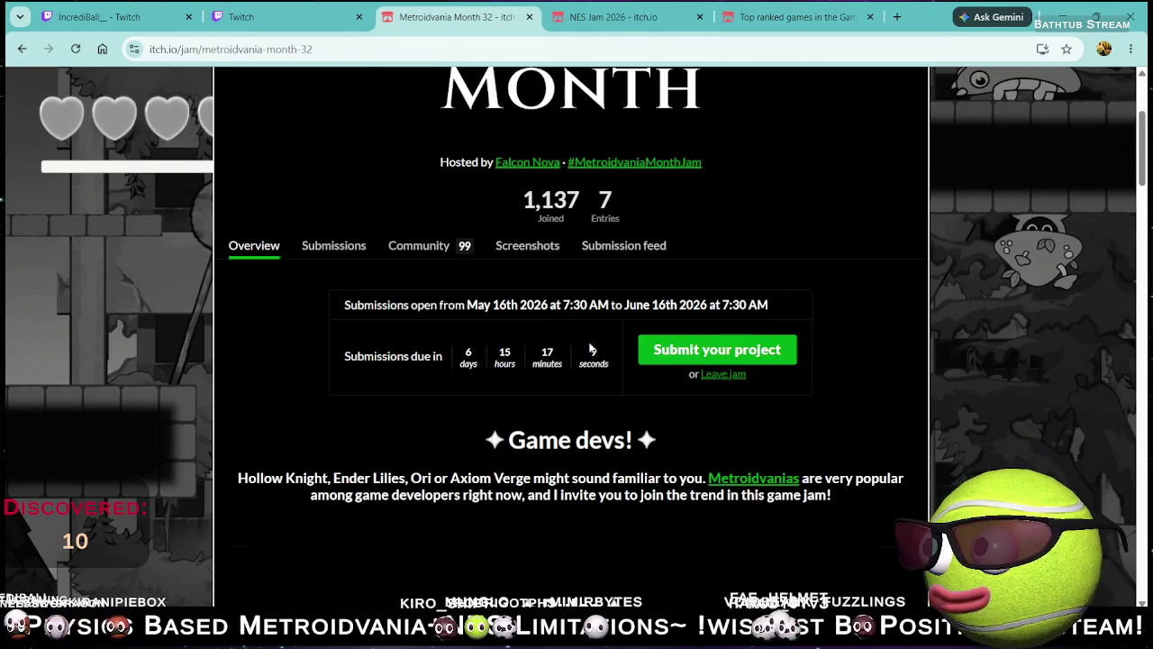
scroll(541, 343, up, 2)
scroll(569, 393, down, 2)
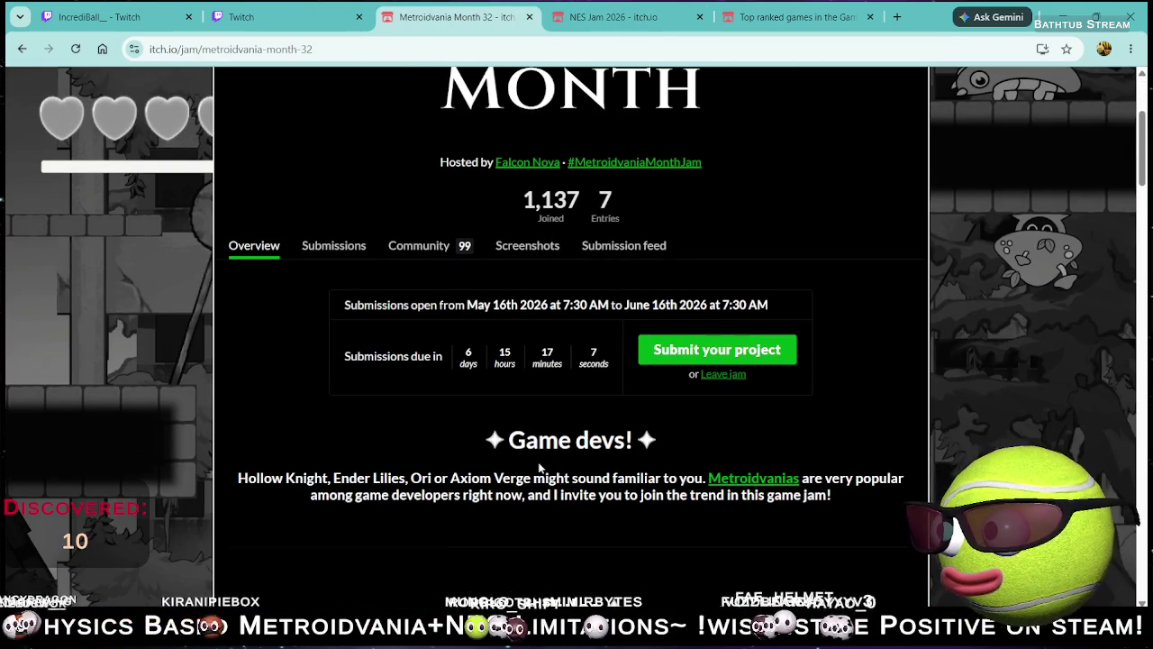
scroll(531, 466, down, 1)
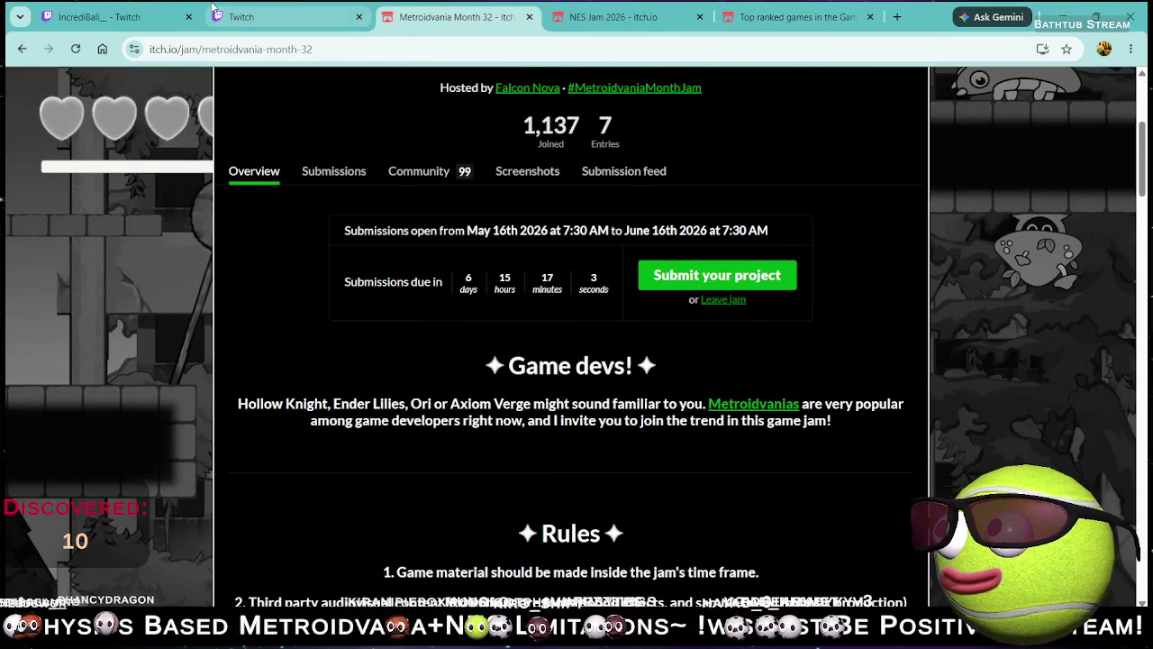
click(1065, 11)
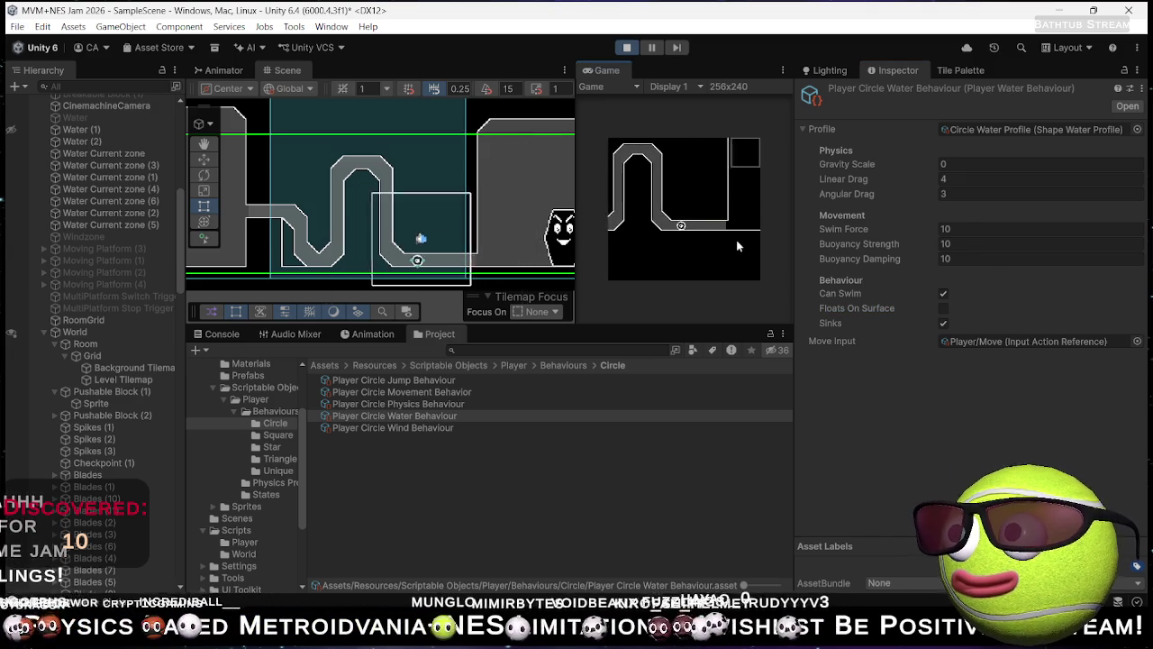
Step: Turn off Sinks on the circle's water behaviour and stop play mode
click(943, 324)
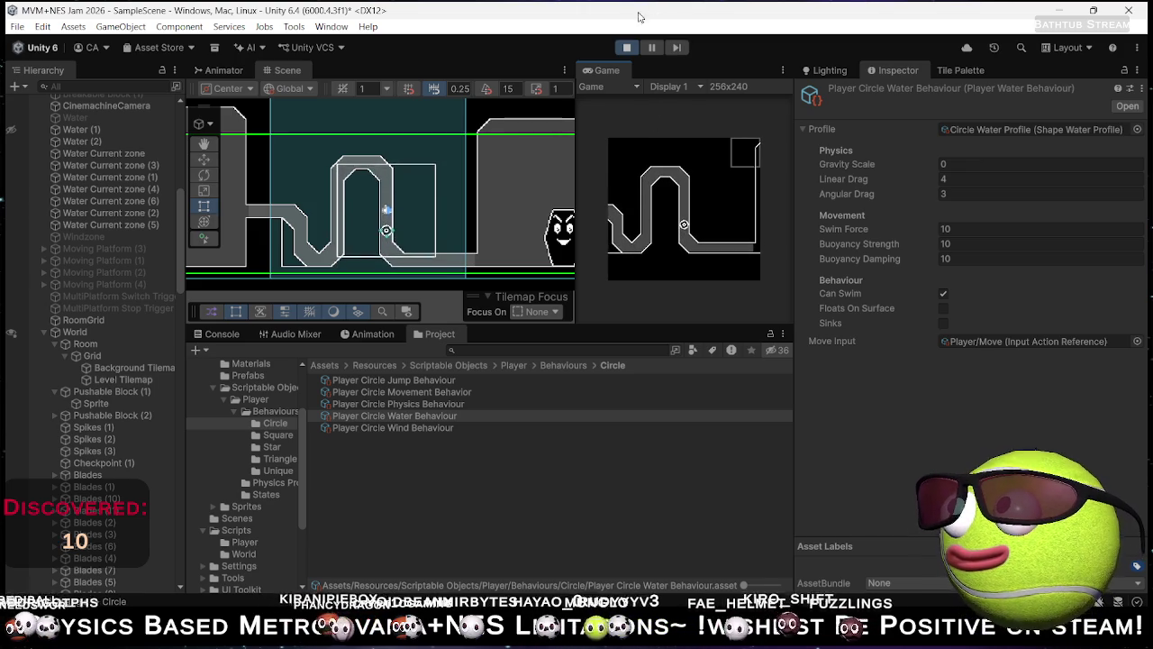
click(627, 48)
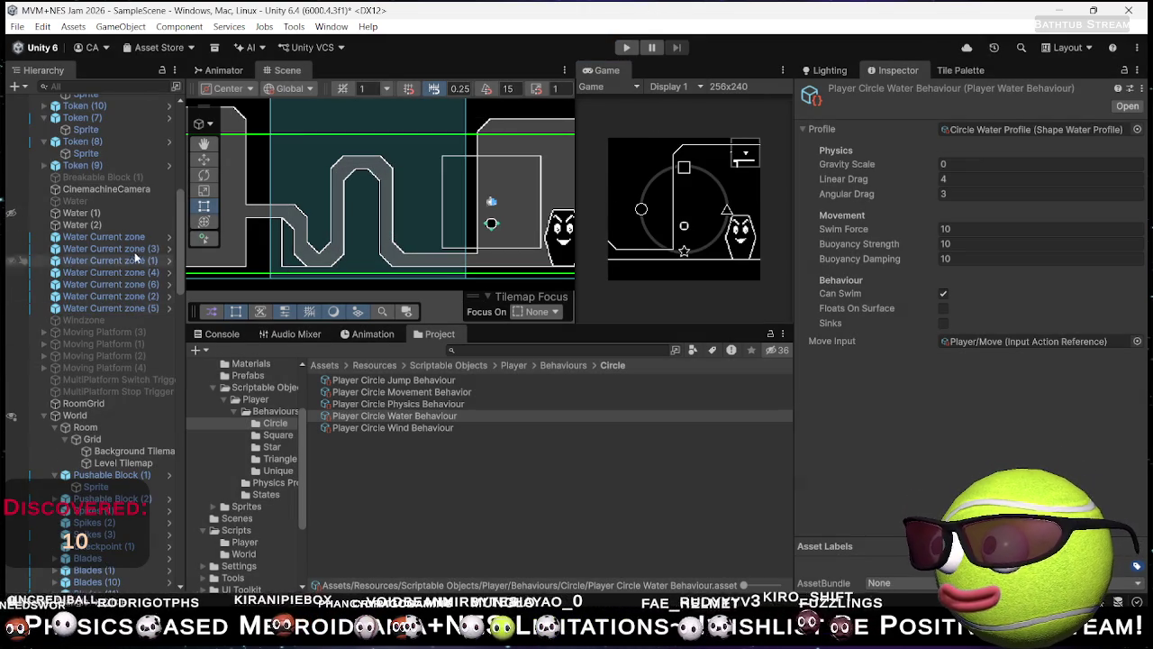
Step: Set the first Water Current zone's Current Force X to -4
click(133, 241)
key(ctrl+z)
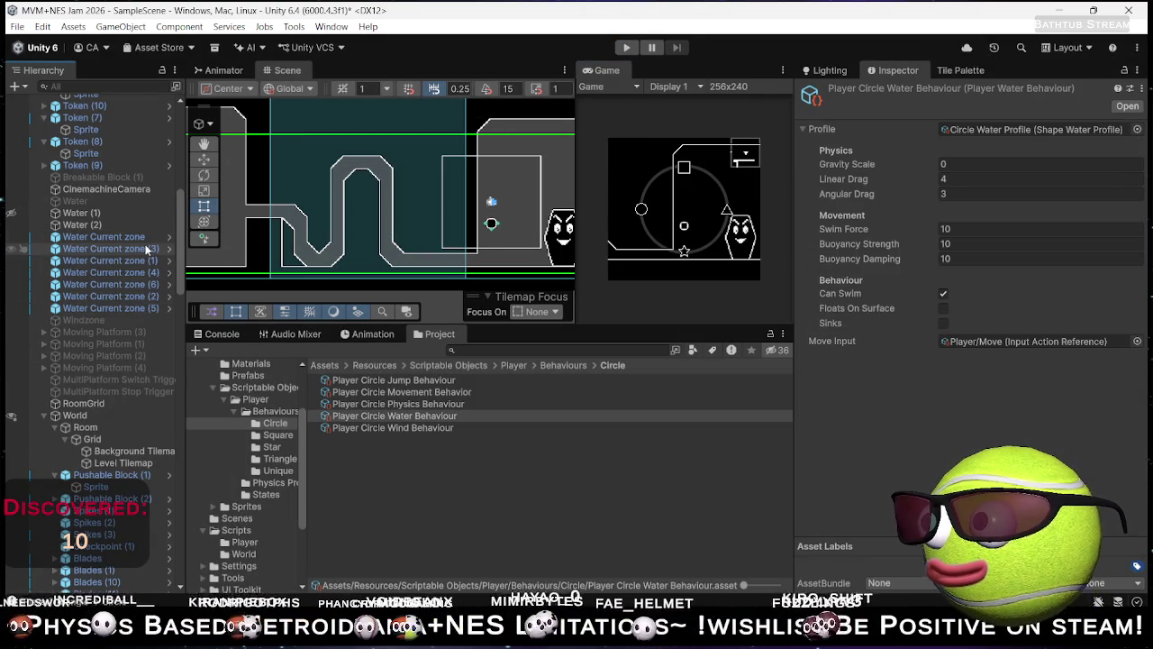
key(ctrl+z)
key(ctrl+z)
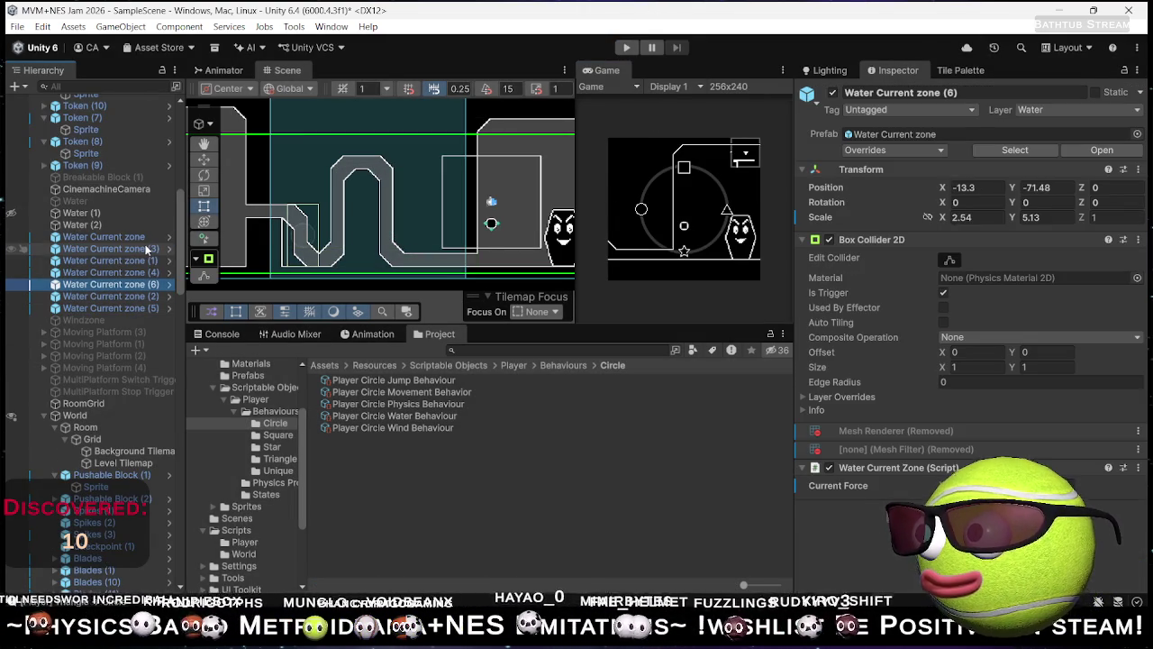
key(ctrl+z)
key(ctrl+z)
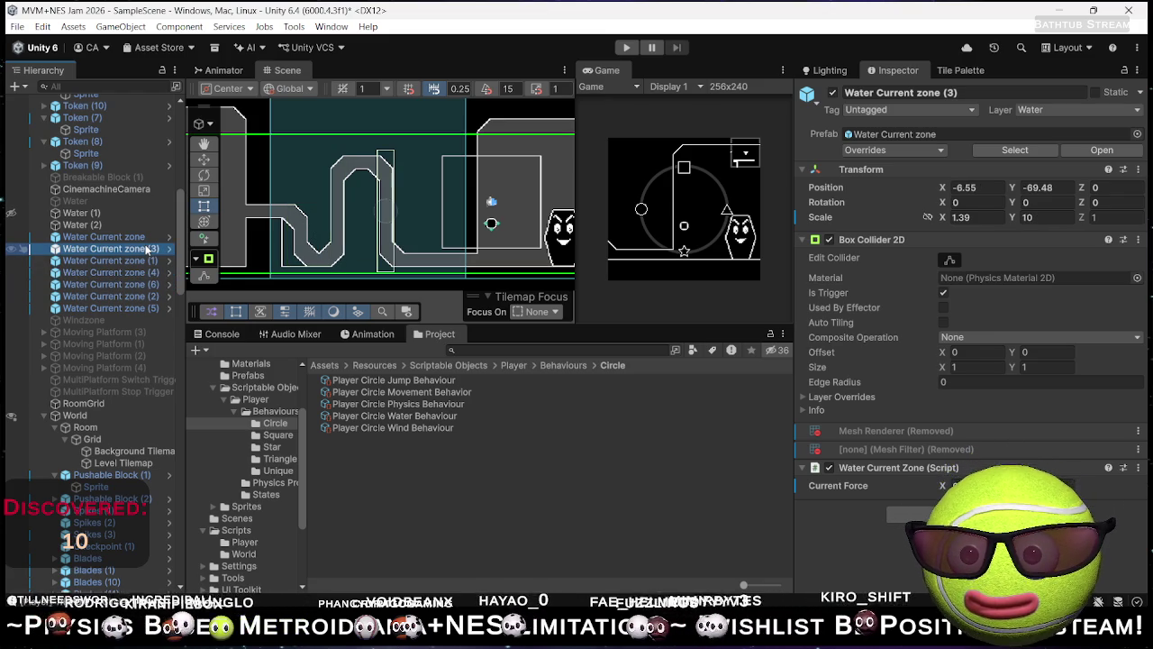
key(ctrl+z)
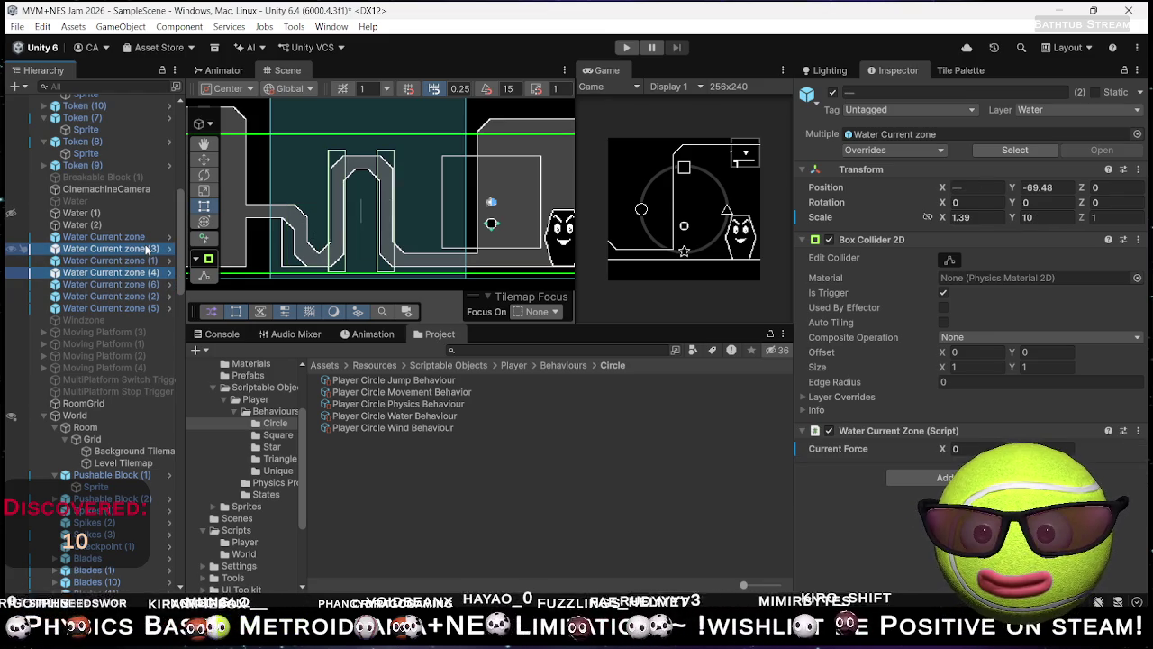
key(ctrl+z)
key(ctrl+z)
key(ctrl+z)
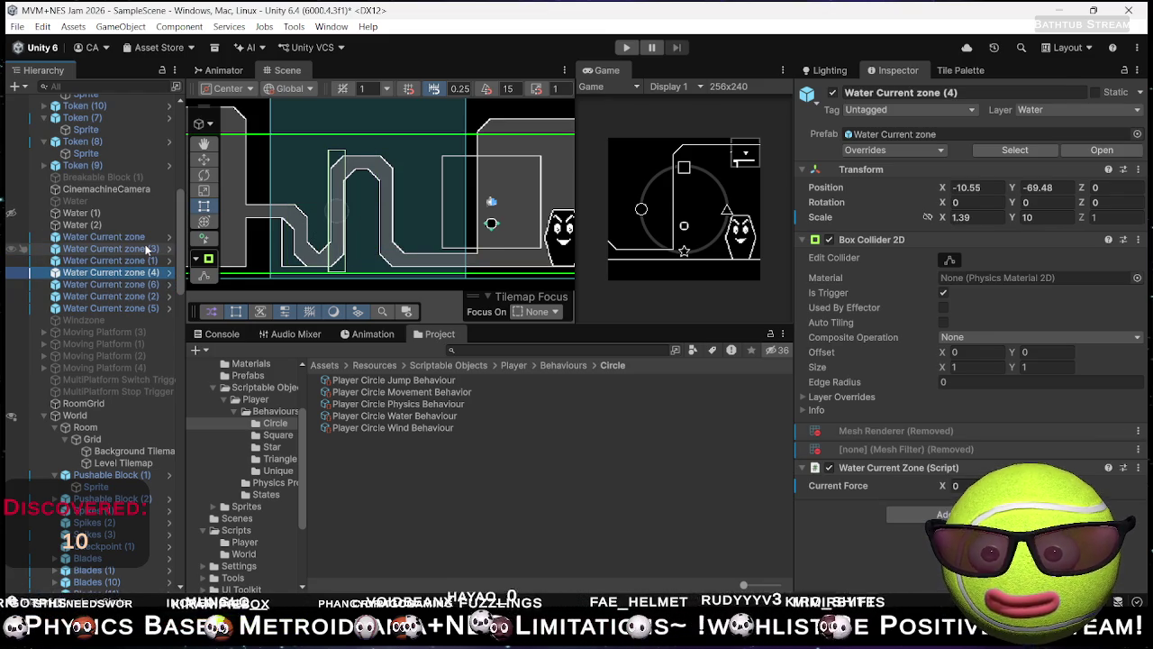
click(135, 239)
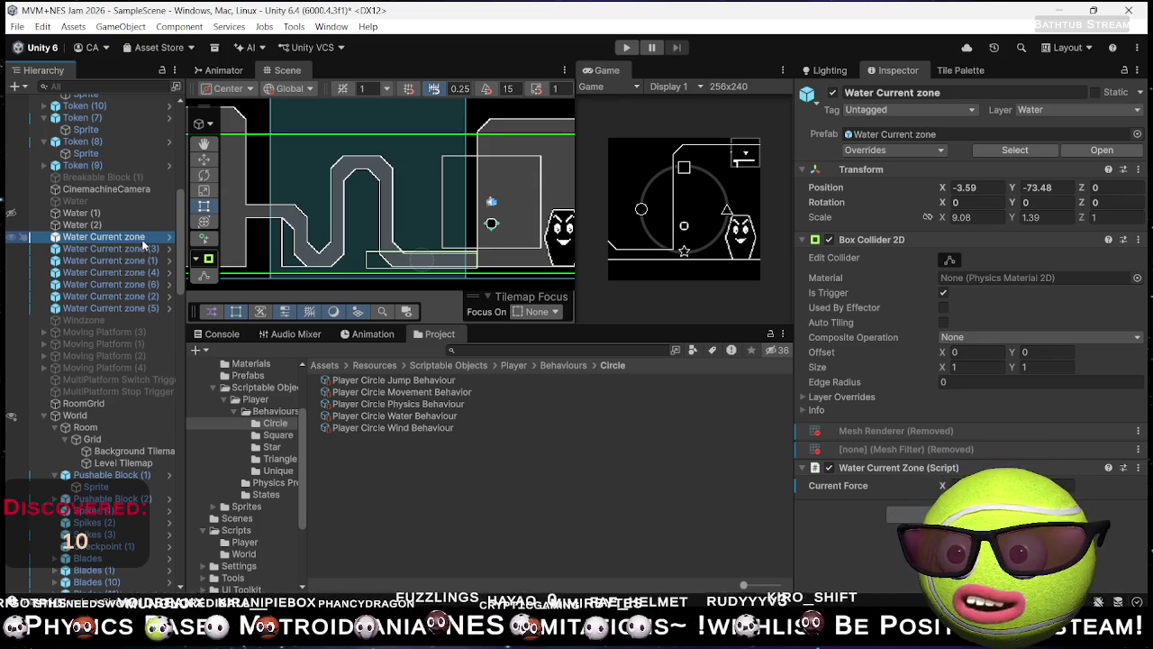
click(147, 248)
click(104, 236)
click(82, 213)
click(104, 236)
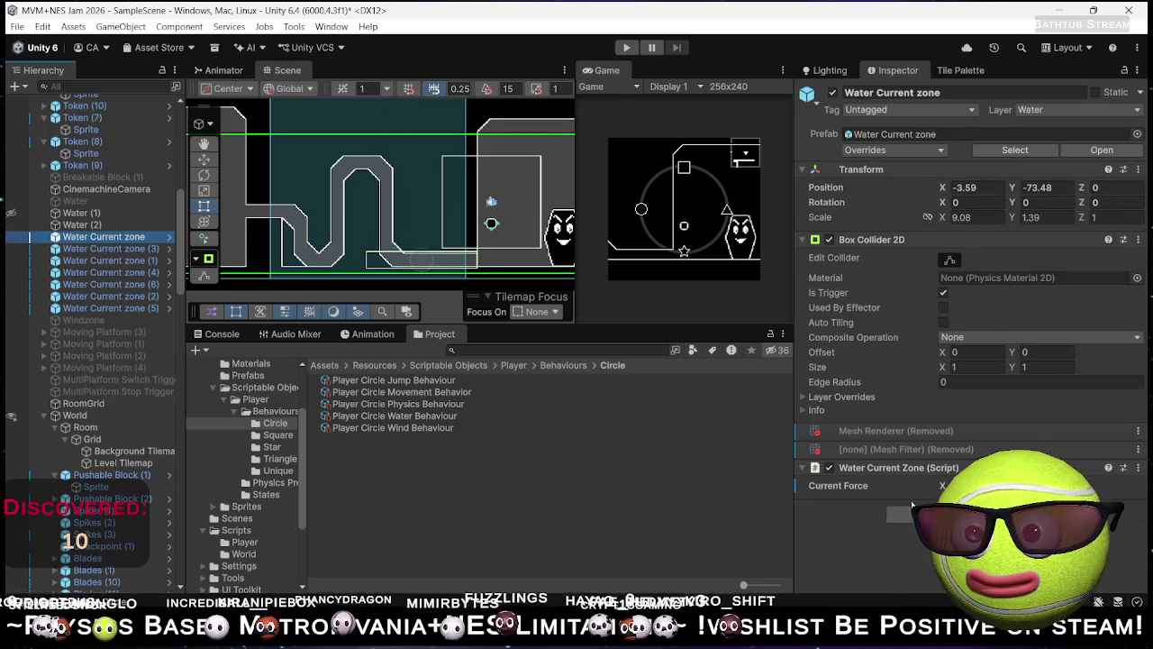
click(959, 485)
text(-4)
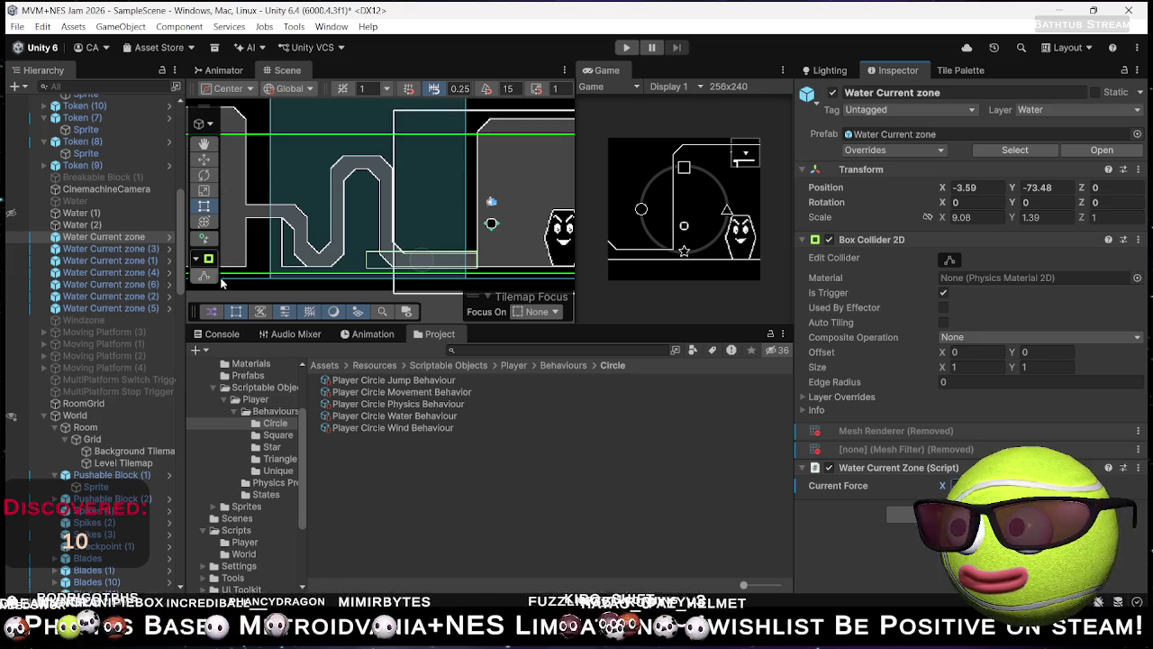
Step: Edit Current Force X on zones (2) and (5), leaving zone (5) at -20, then playtest
click(144, 250)
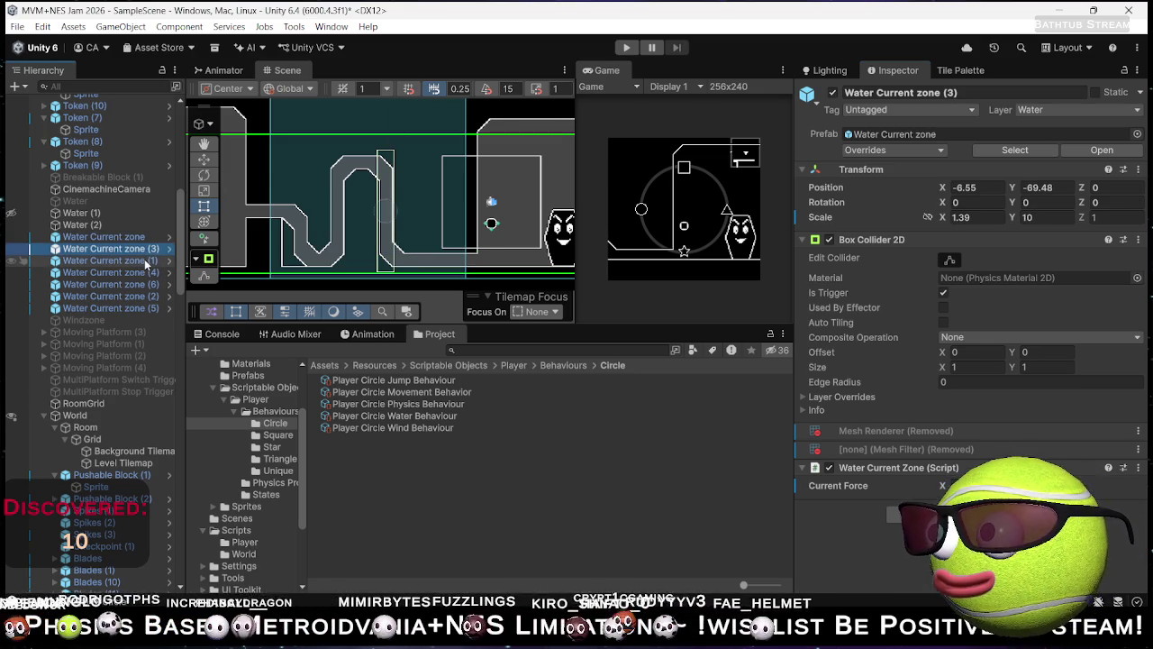
click(144, 260)
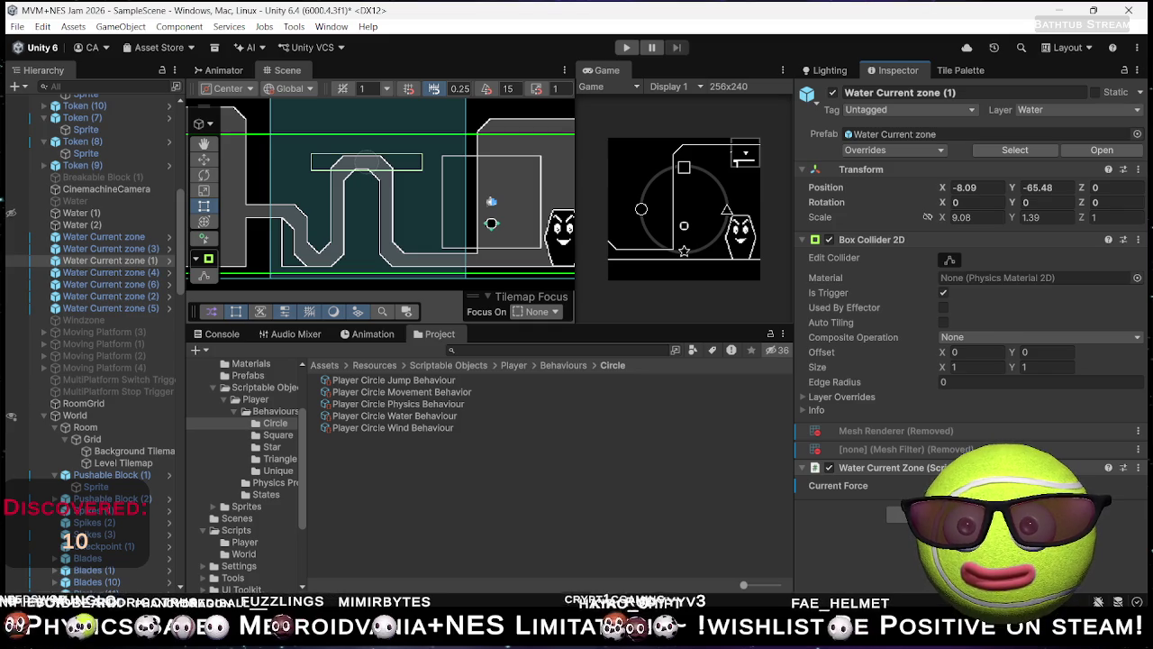
click(150, 274)
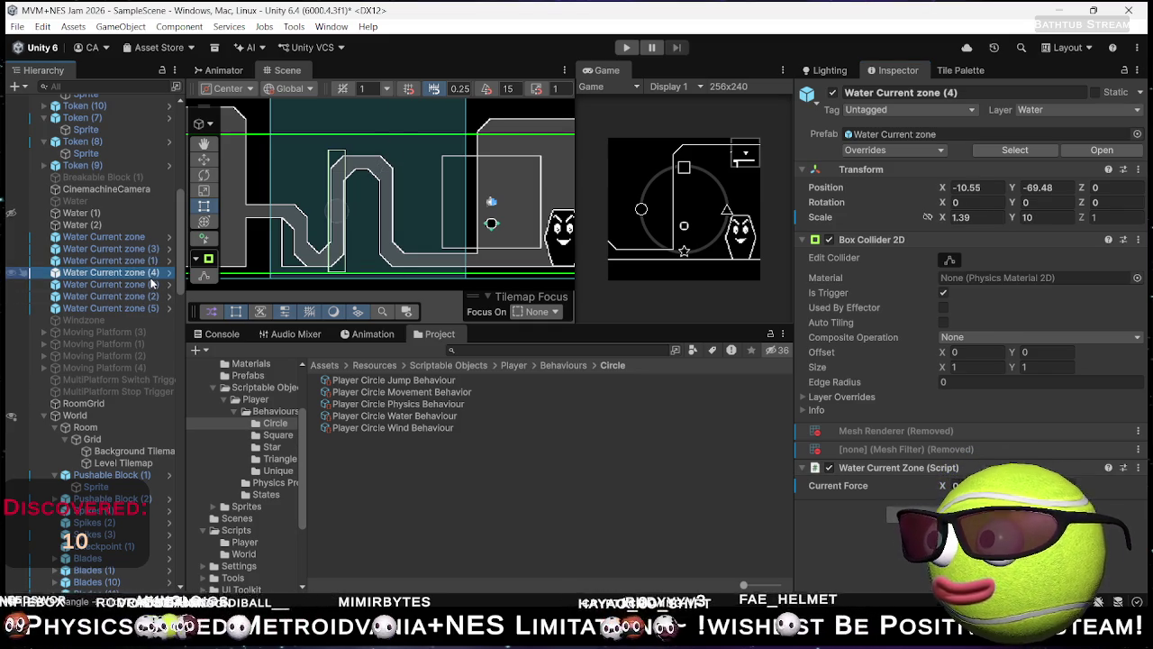
click(151, 283)
click(150, 296)
click(960, 485)
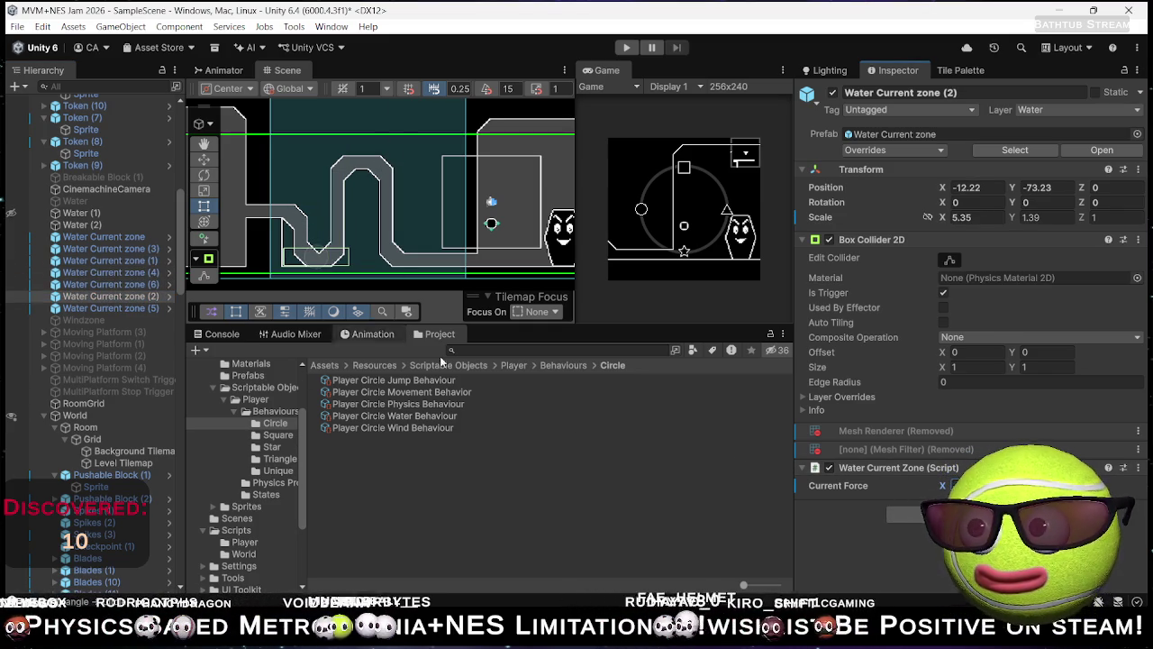
click(108, 308)
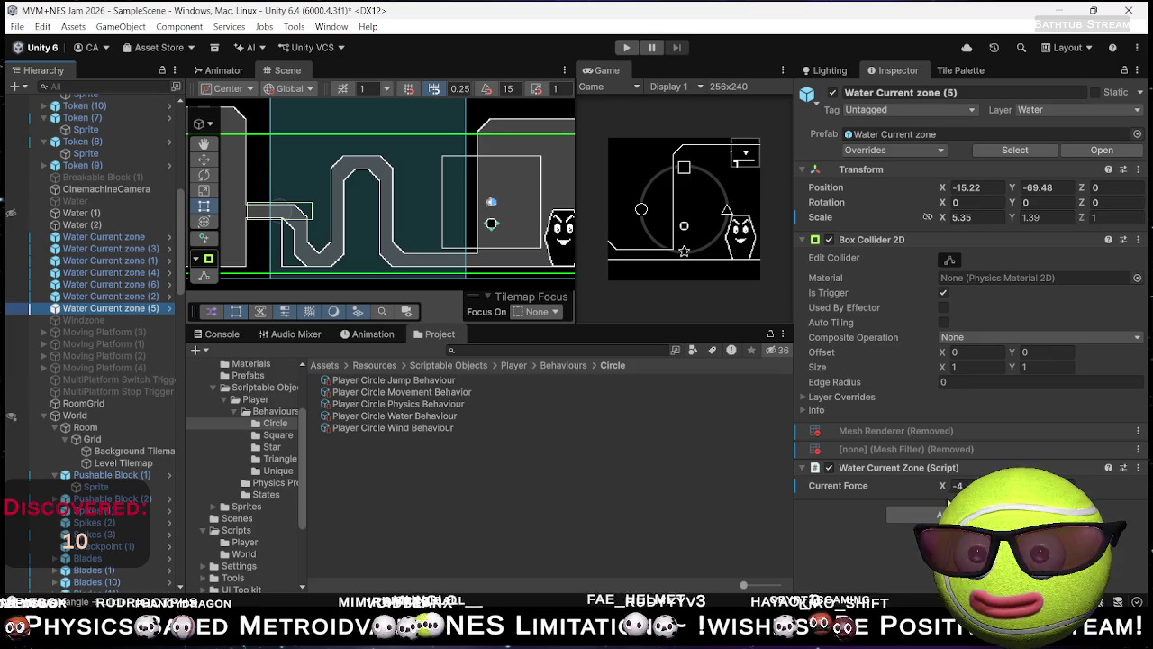
click(933, 516)
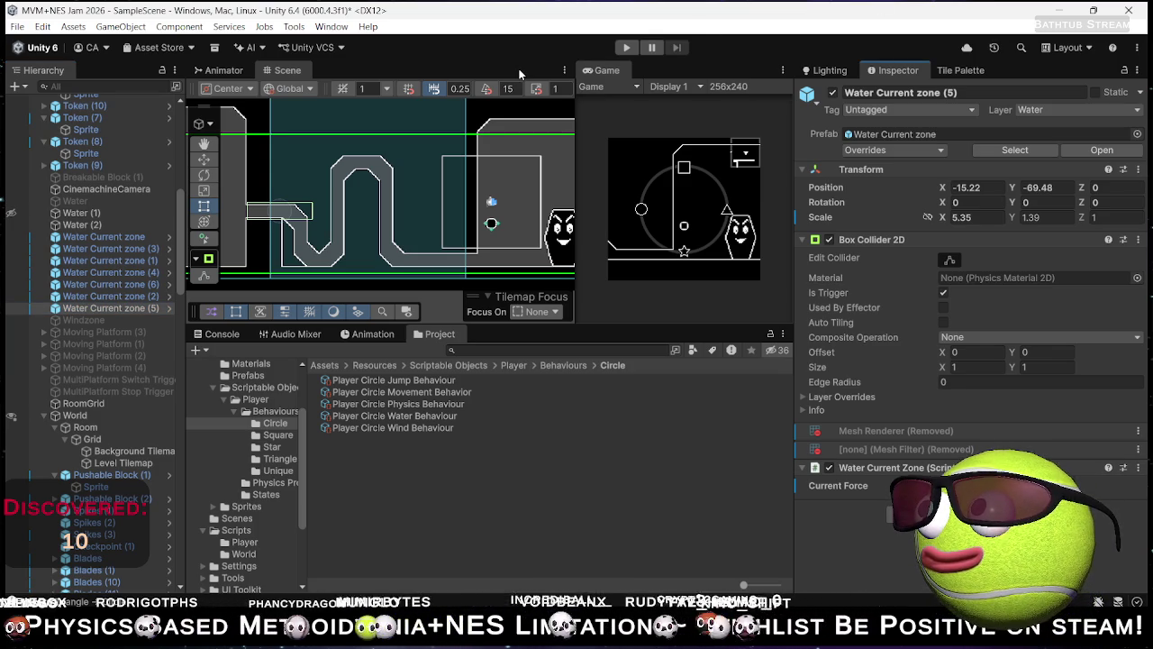
click(626, 48)
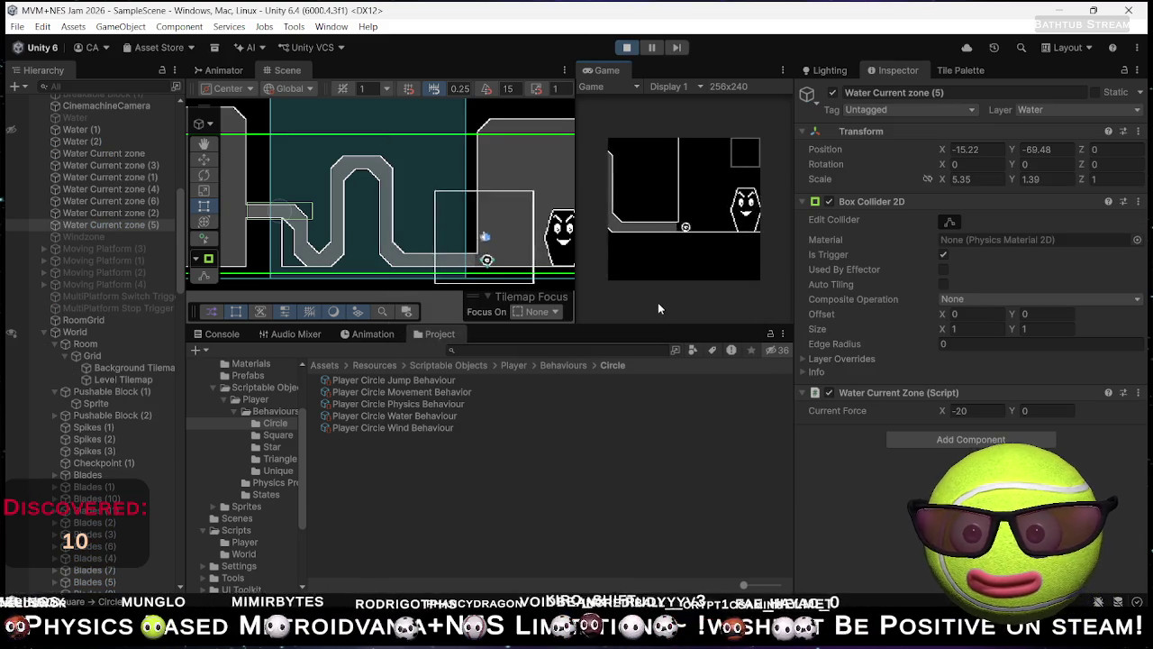
Step: Test the circle without Floats On Surface, then change Buoyancy Strength from 30 to 1 and re-enable floating
click(413, 415)
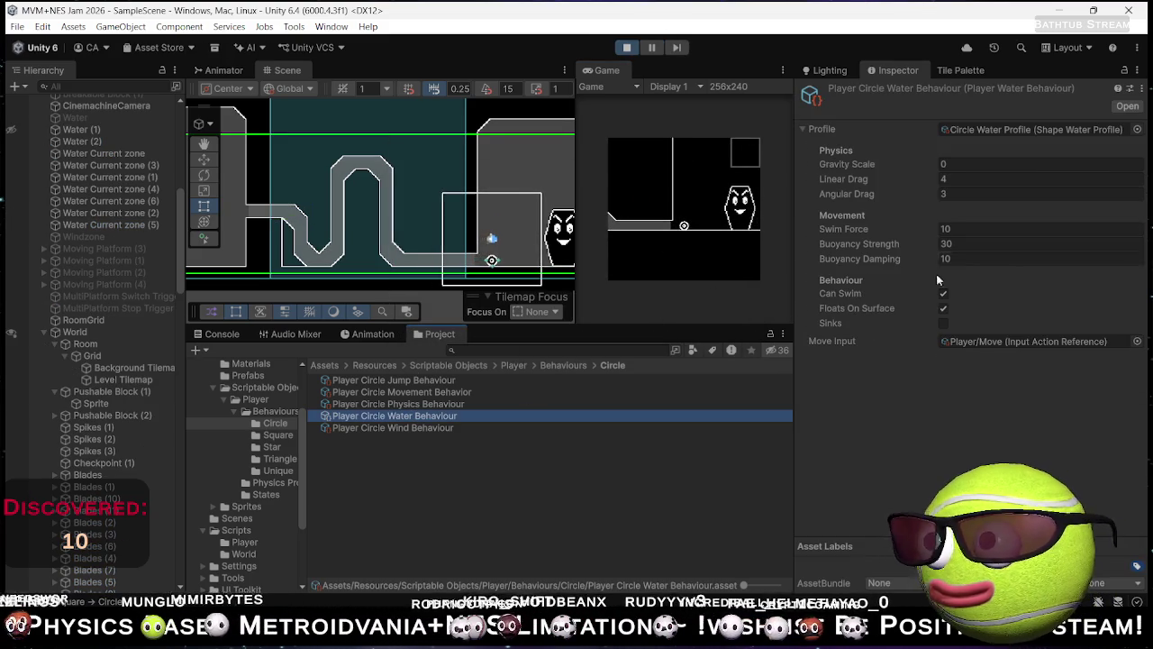
click(944, 308)
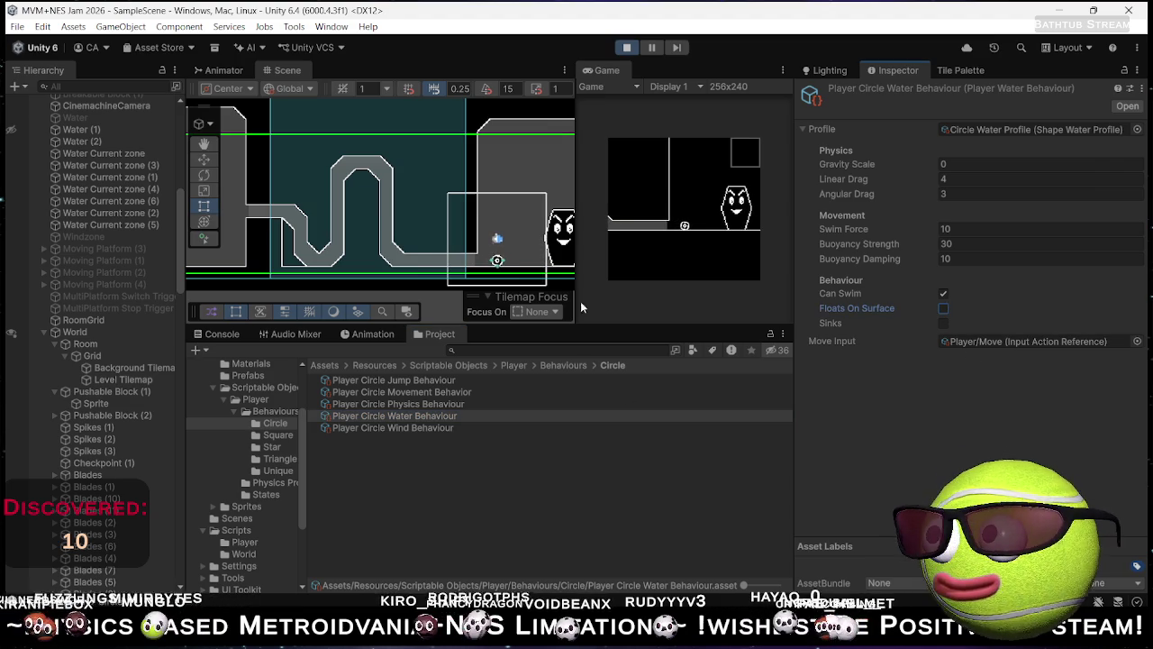
click(642, 262)
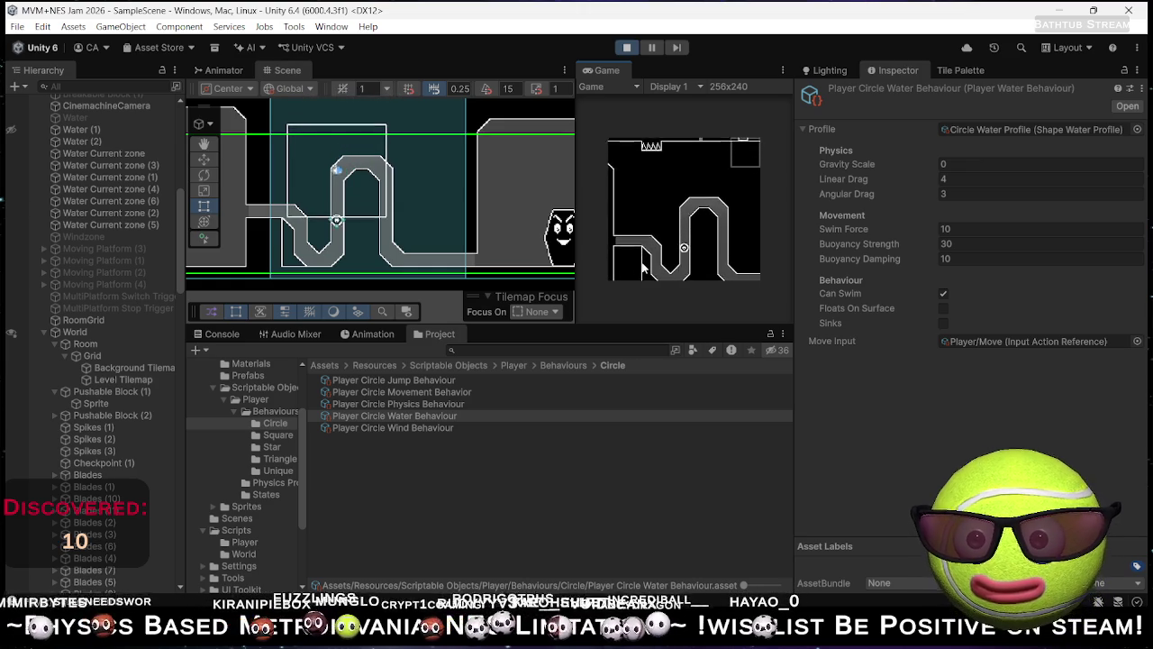
key(Left)
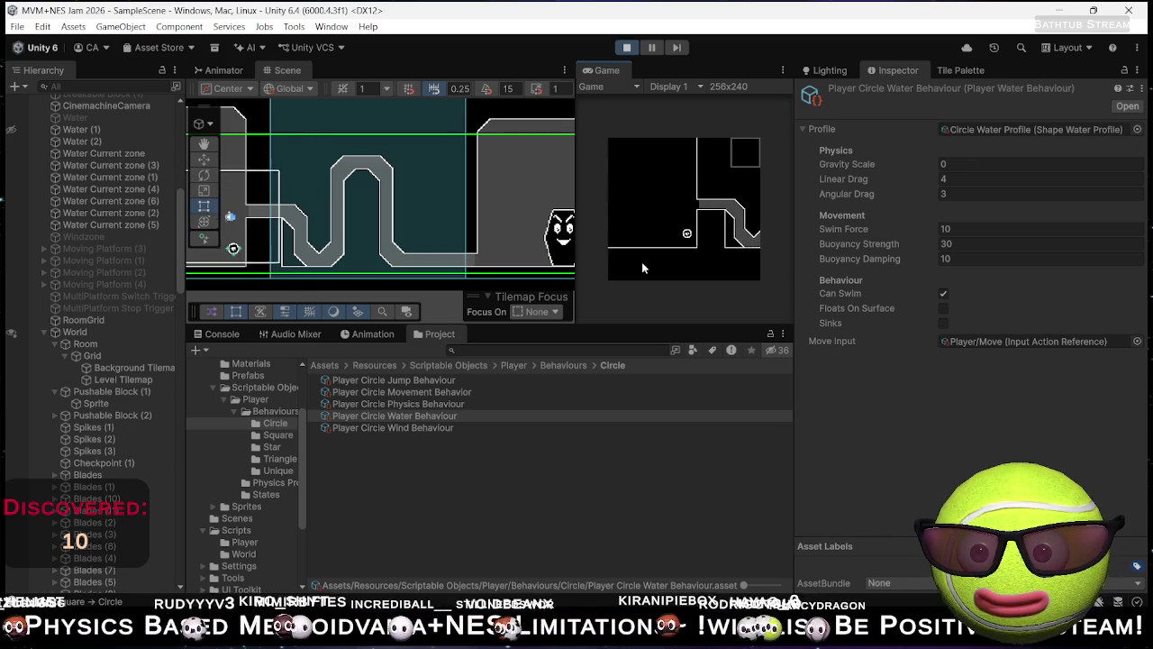
click(943, 244)
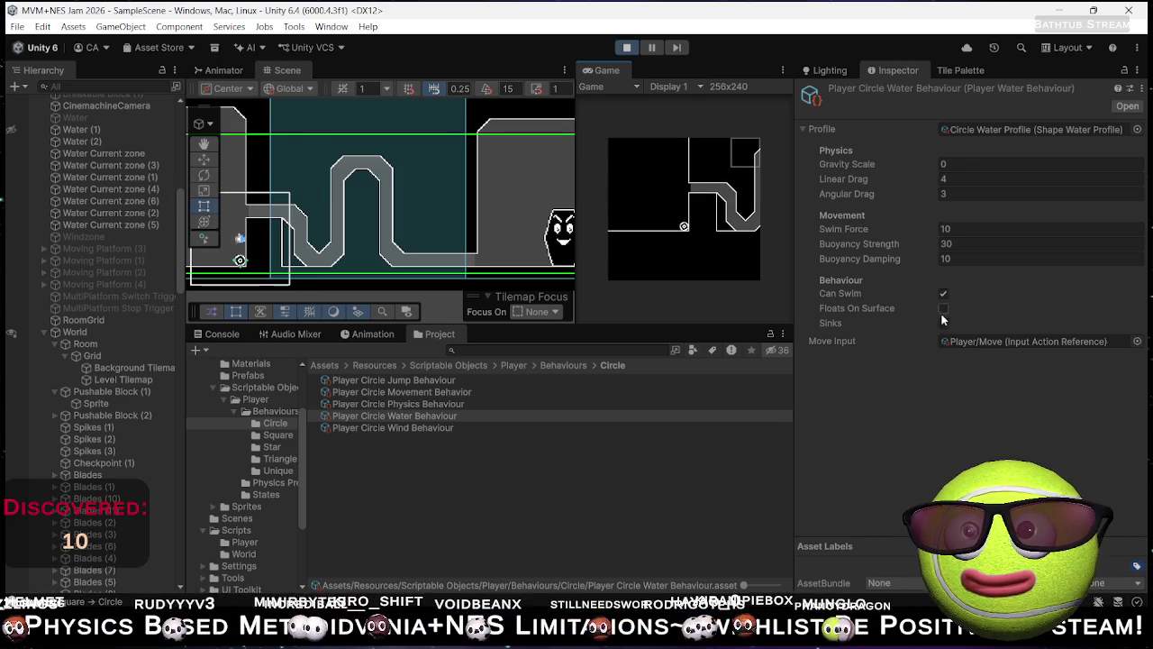
click(957, 244)
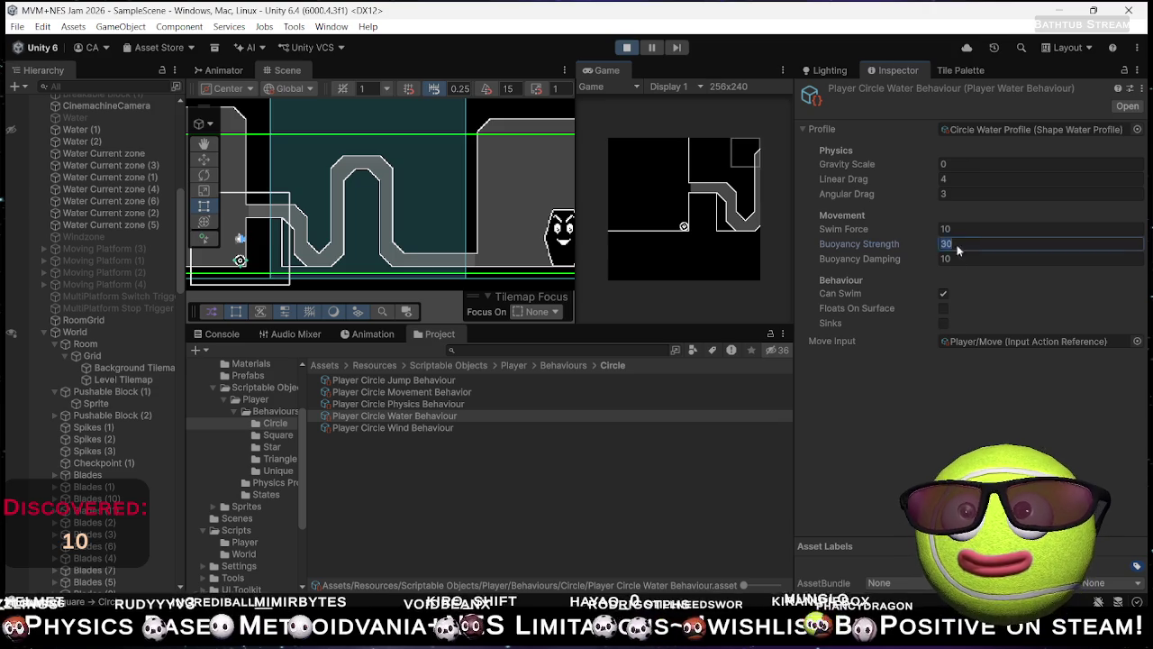
text(1)
click(944, 308)
click(627, 47)
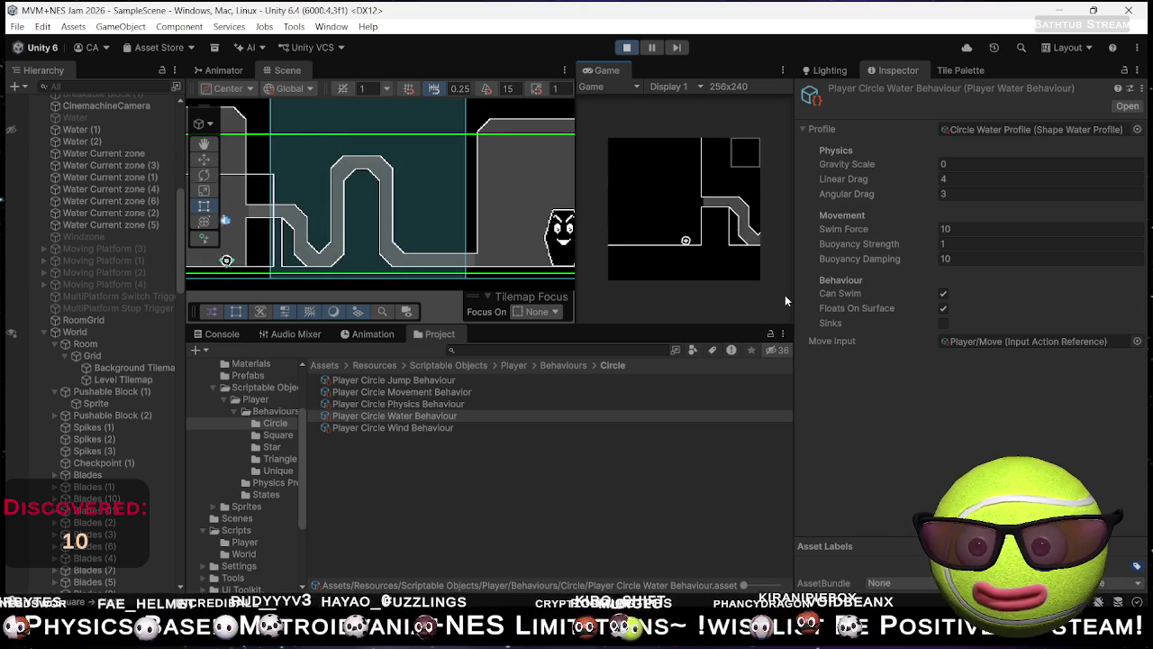
Step: Stop play, move the Player to X 1.39, Y 3.75, and playtest again
click(633, 46)
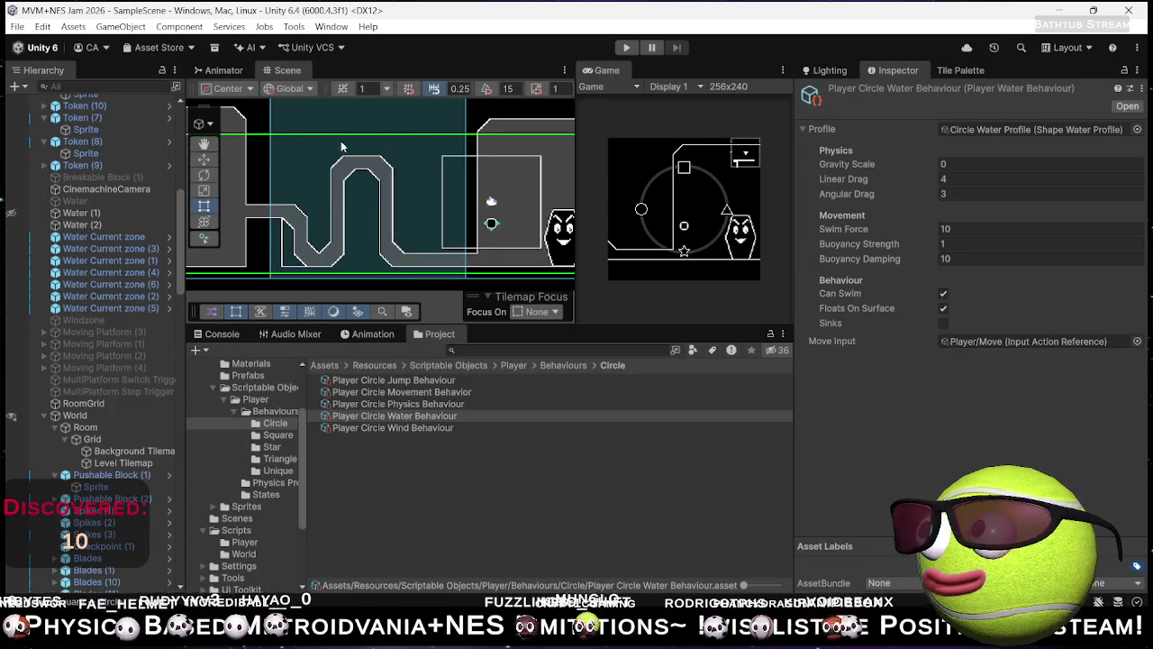
scroll(455, 219, down, 5)
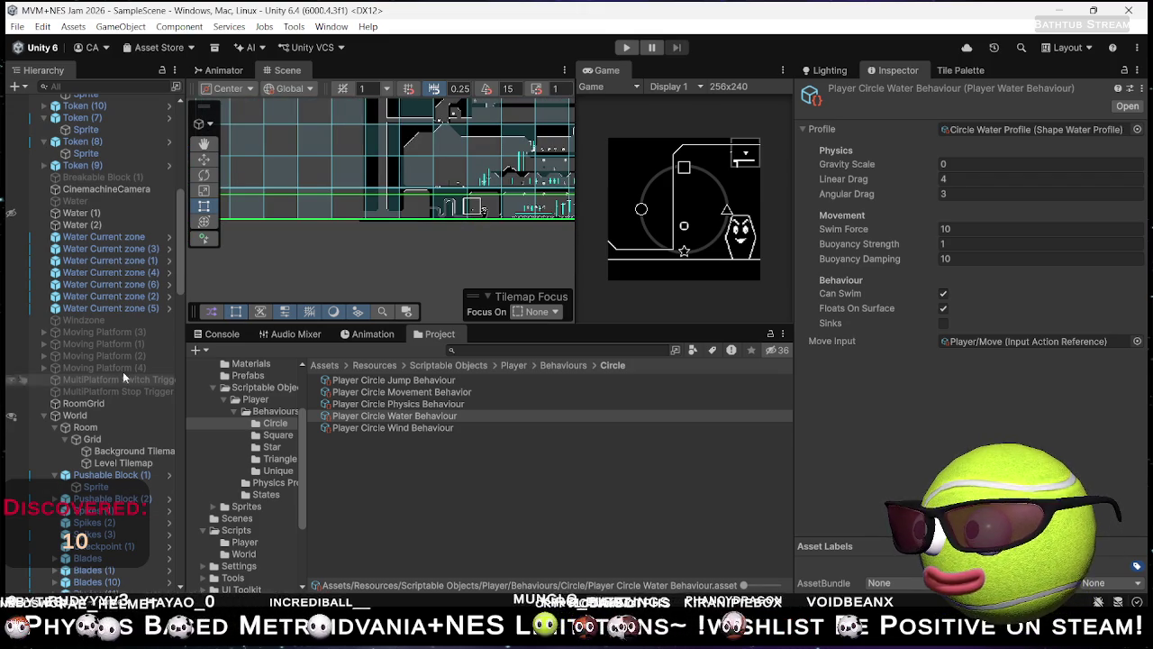
scroll(113, 275, up, 10)
click(111, 210)
mouse_move(433, 192)
mouse_down()
mouse_move(500, 228)
mouse_move(469, 261)
mouse_move(451, 266)
mouse_move(438, 245)
mouse_move(424, 148)
mouse_move(432, 159)
mouse_up()
key(w)
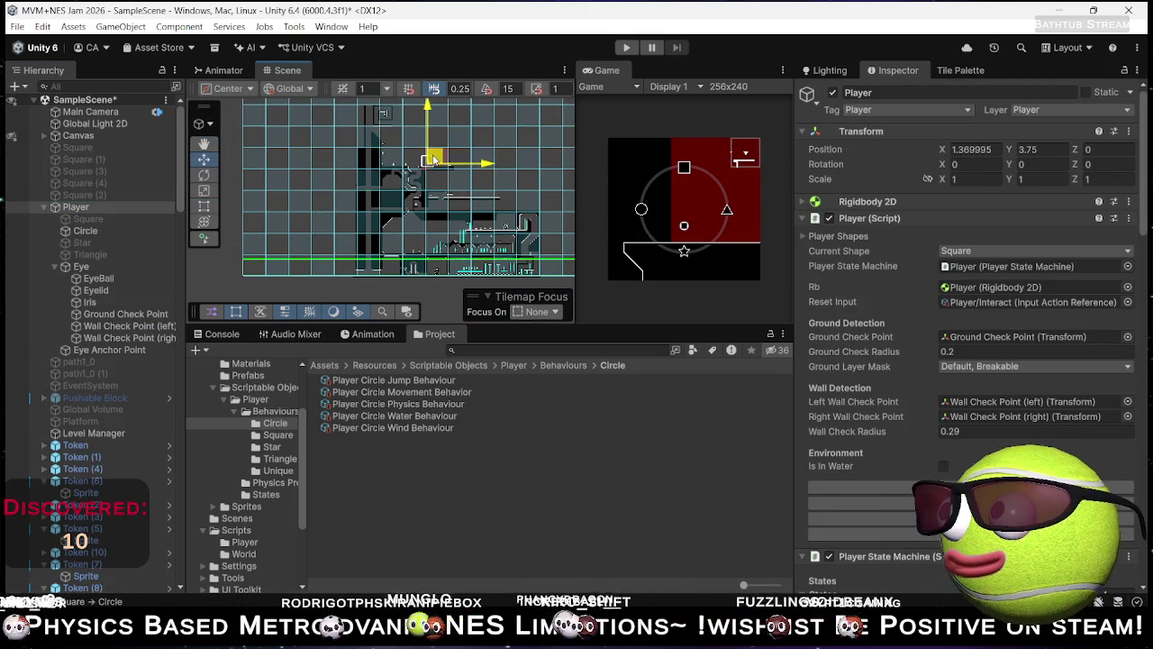
click(630, 50)
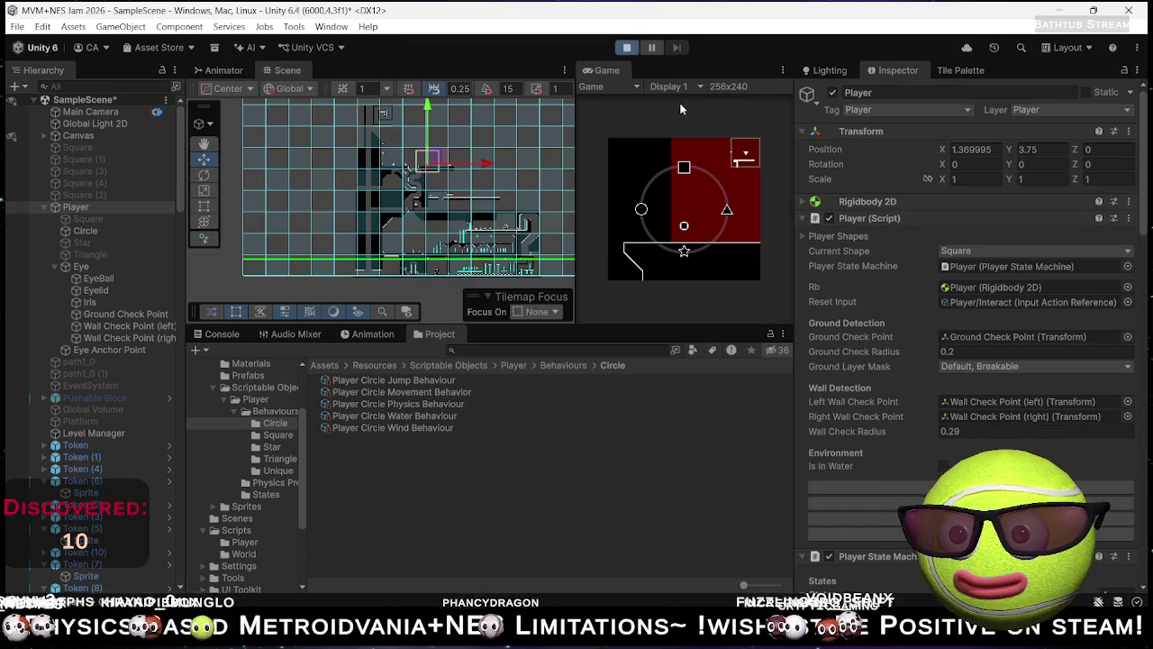
Step: Become the circle, roll right then left into the water, and open Player Circle Water Behaviour
click(643, 73)
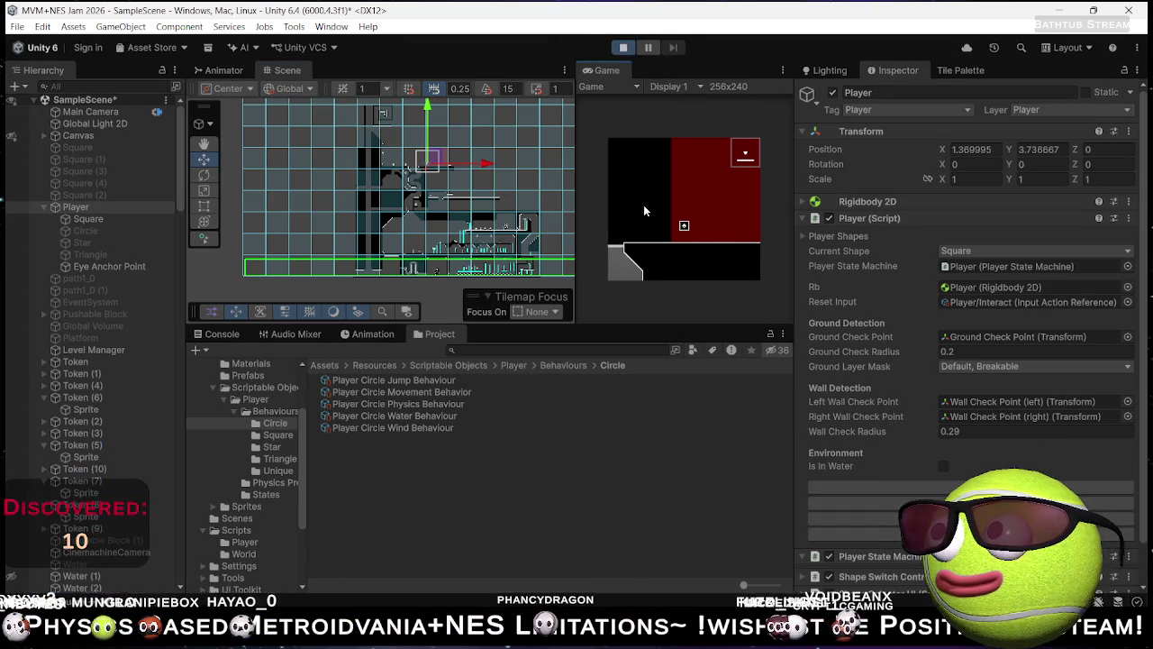
key(a)
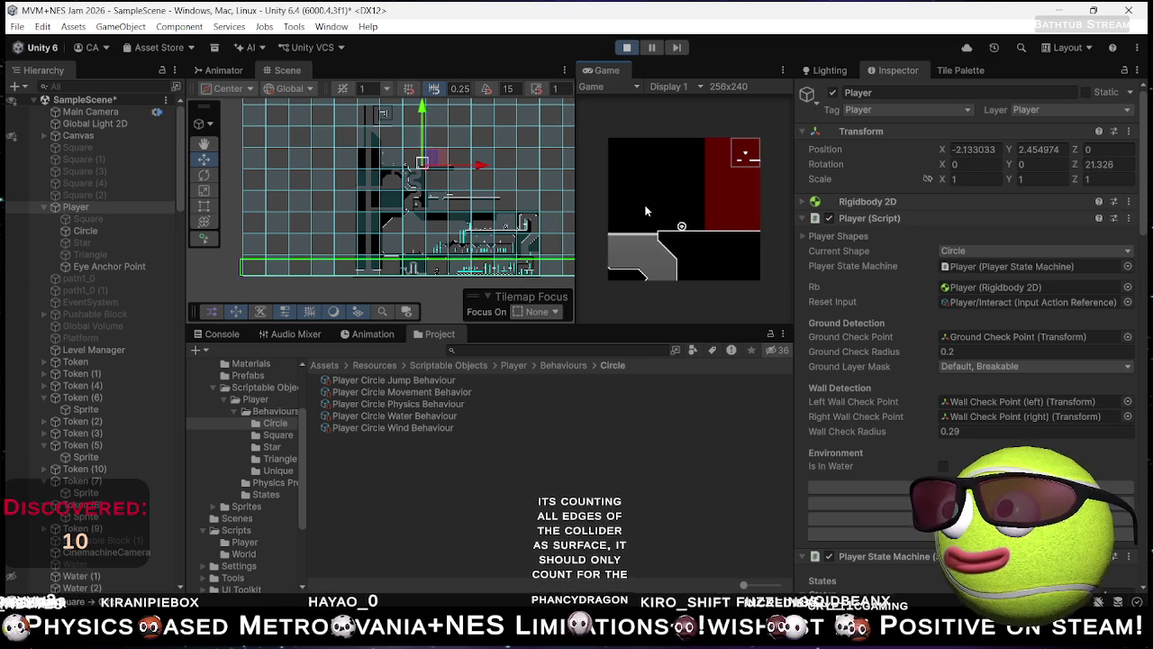
key(d)
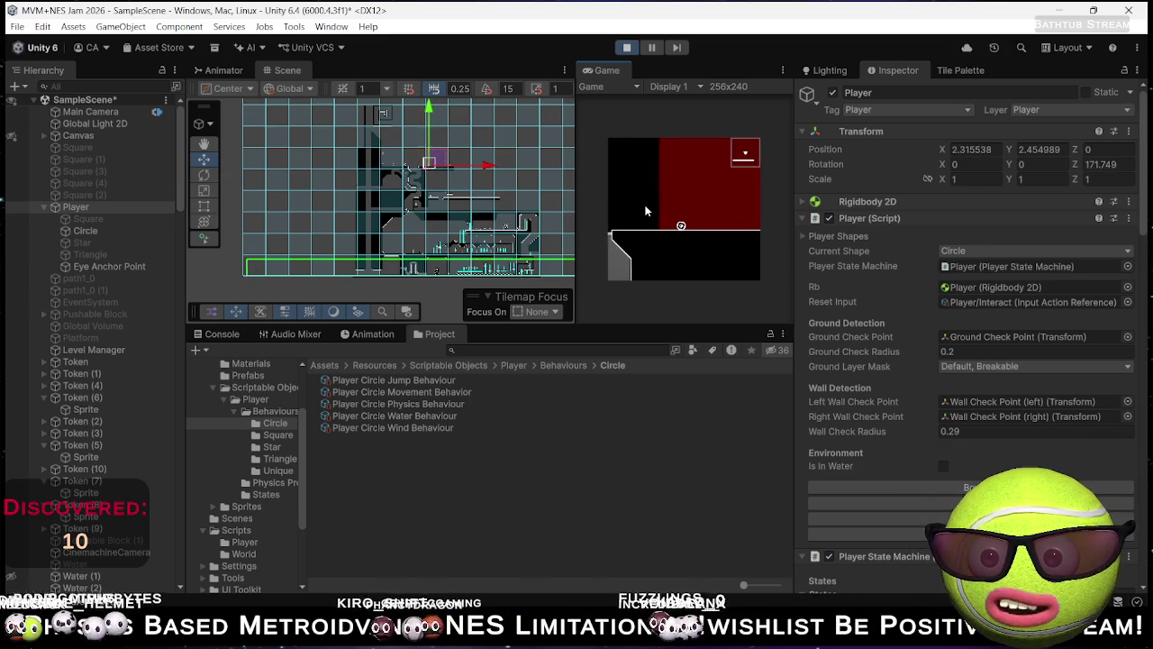
key(a)
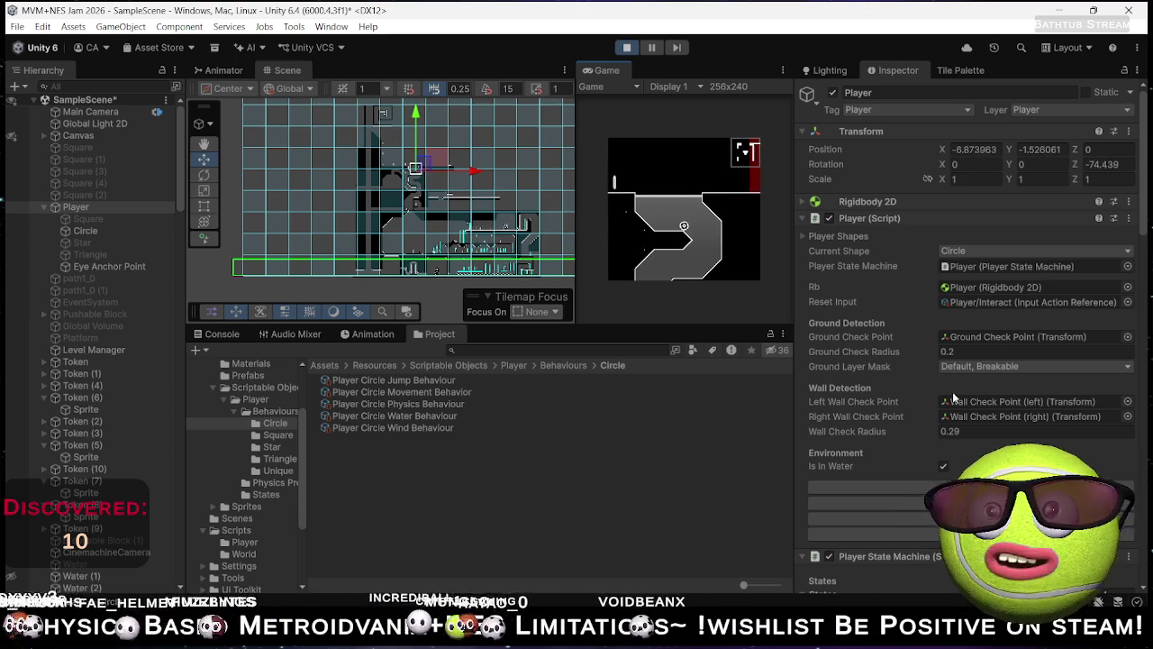
click(430, 417)
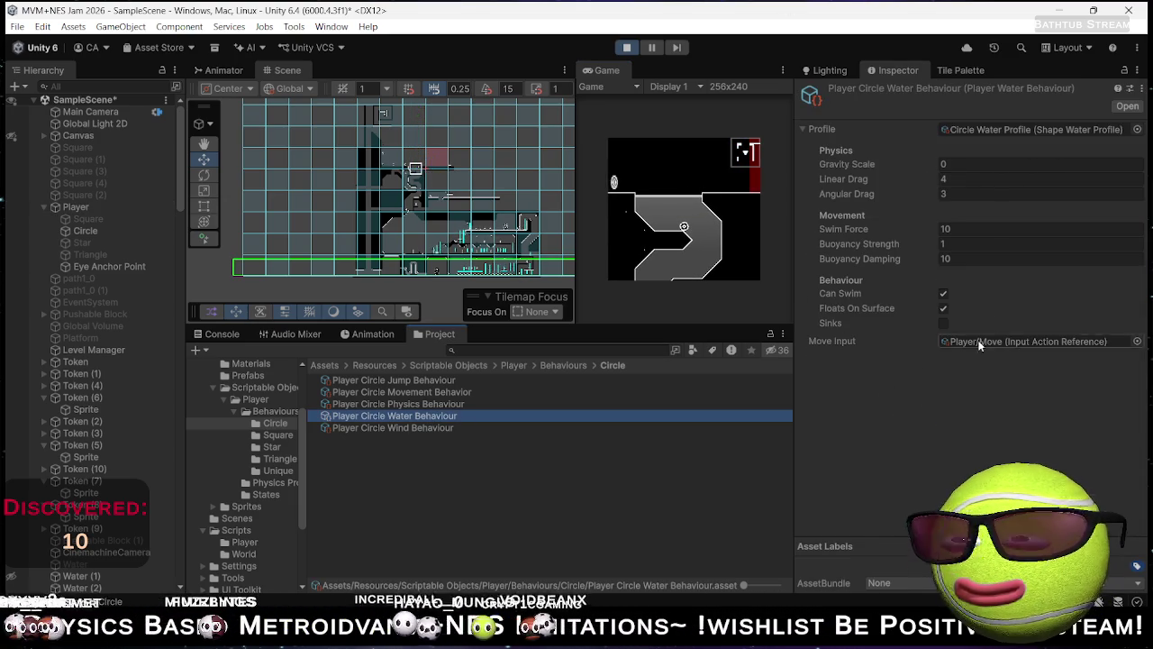
Step: Set the circle's Buoyancy Strength to 5 and Buoyancy Damping to 0
click(965, 246)
text(5)
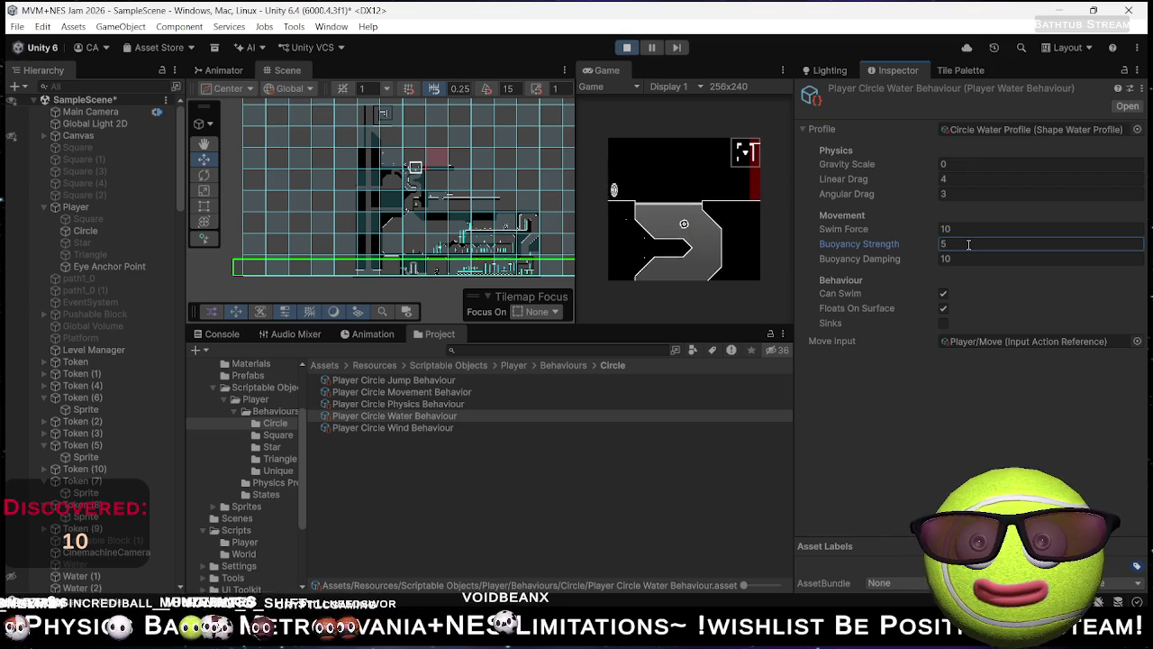
click(961, 259)
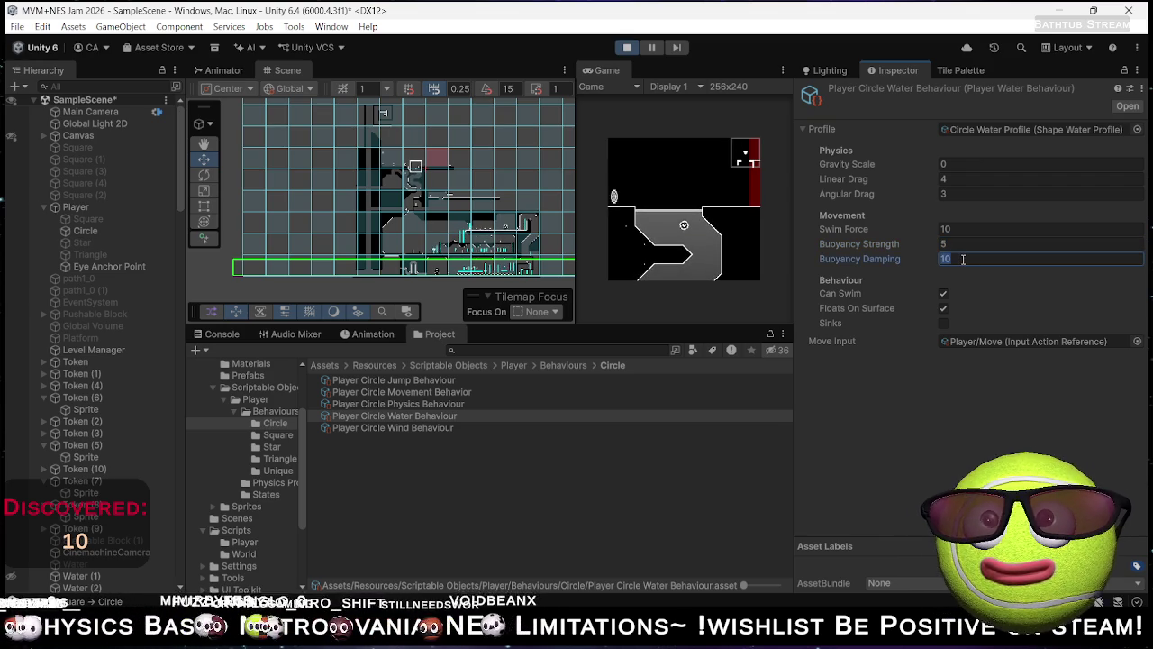
text(0)
click(717, 237)
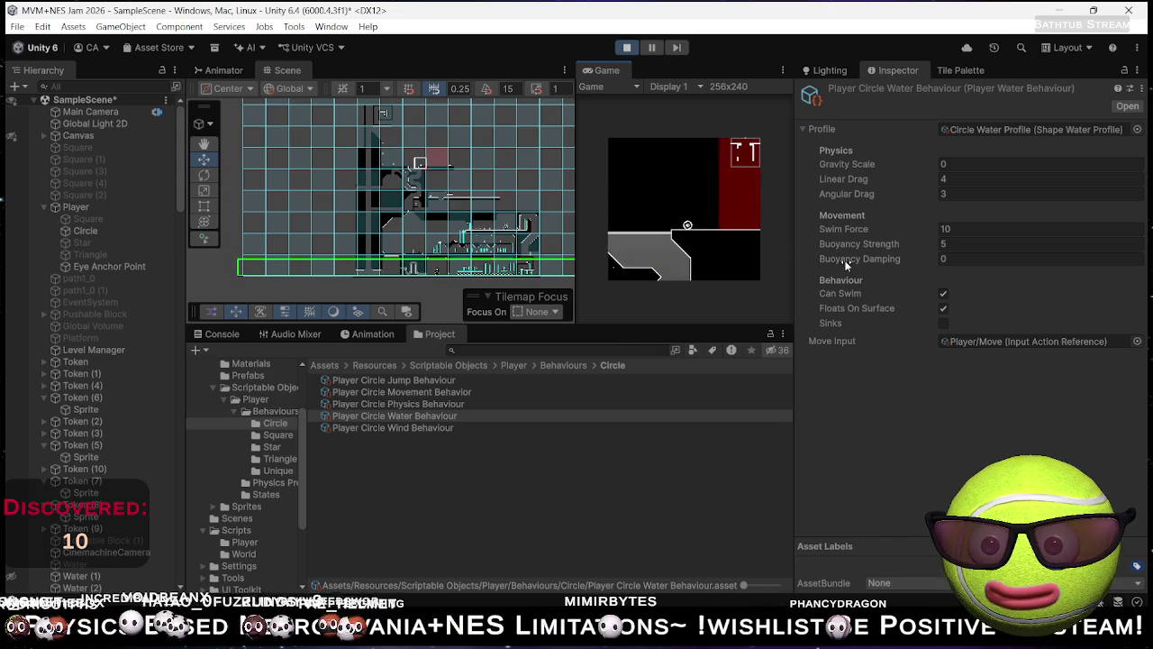
Step: Stop play, drag the Player down to about Y -71.75, and playtest again
click(626, 47)
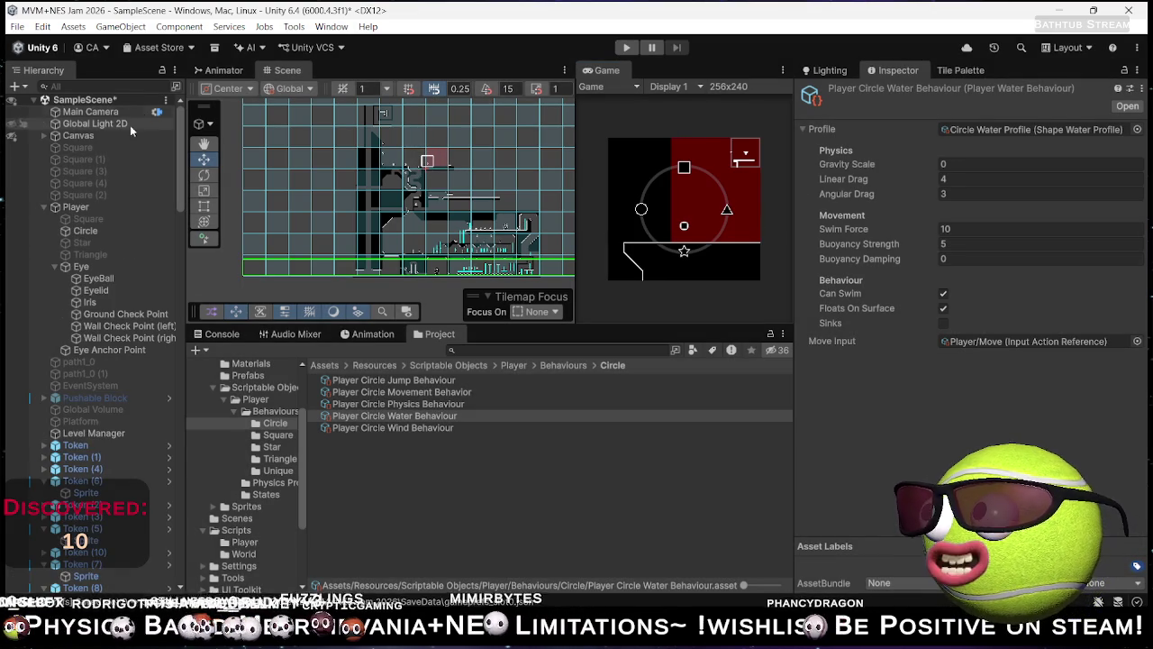
click(433, 161)
drag(433, 160, 437, 268)
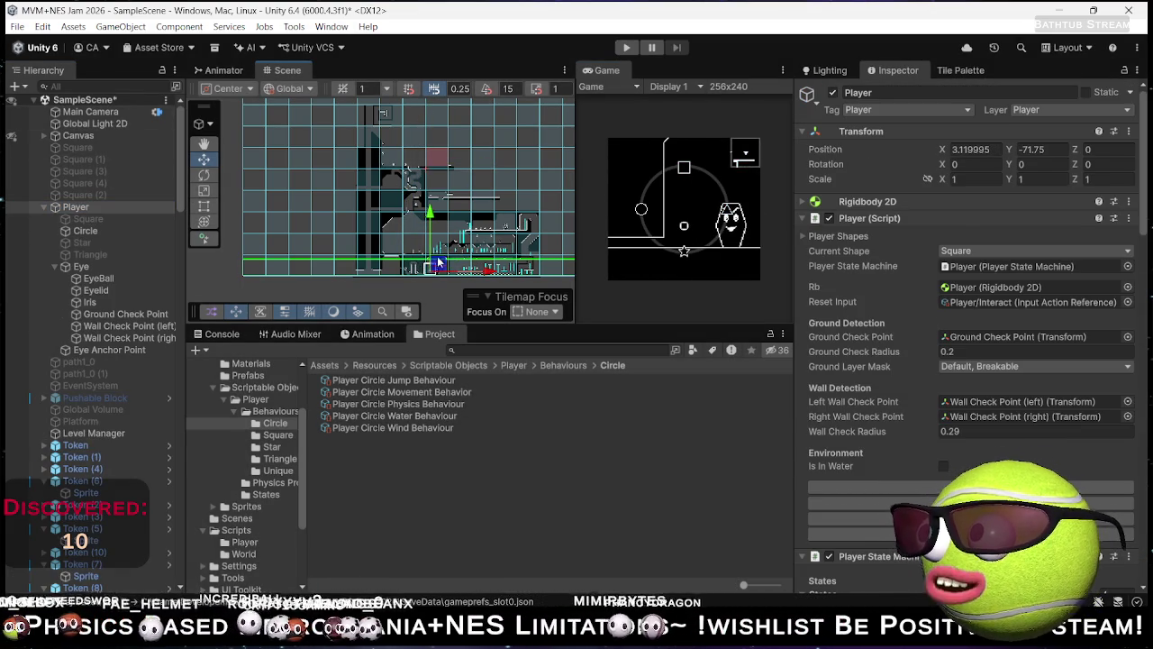
click(628, 49)
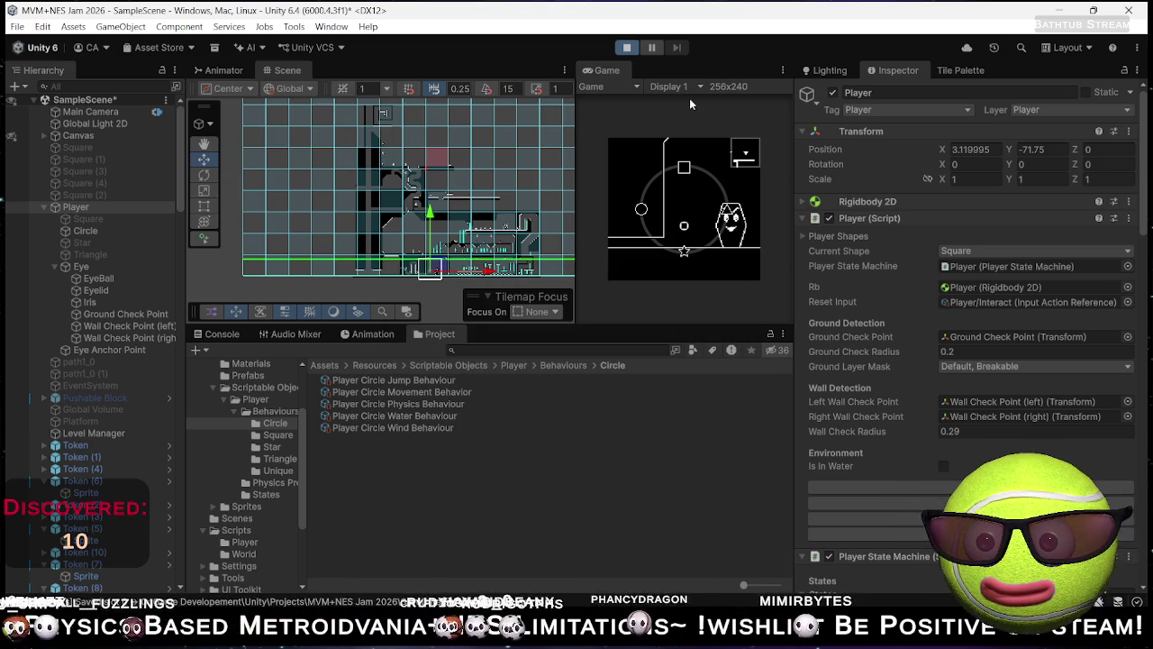
Step: Roll the circle left into the water near X -10.54, Y -68.7, then stop with Ctrl+P
key(Left)
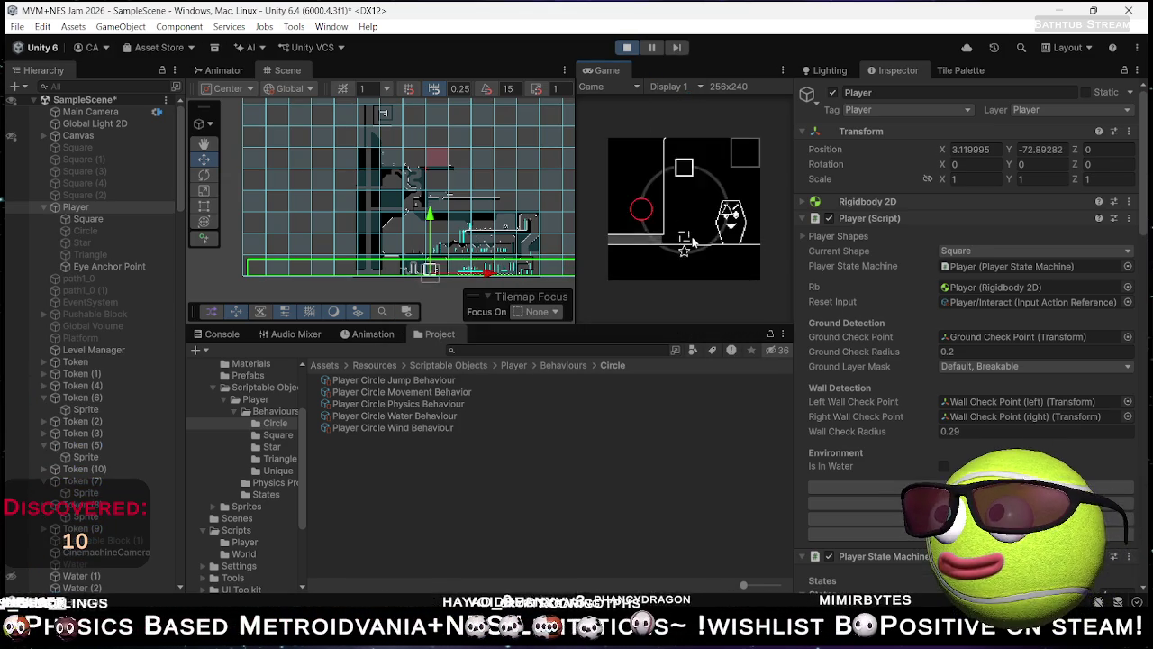
key(Left)
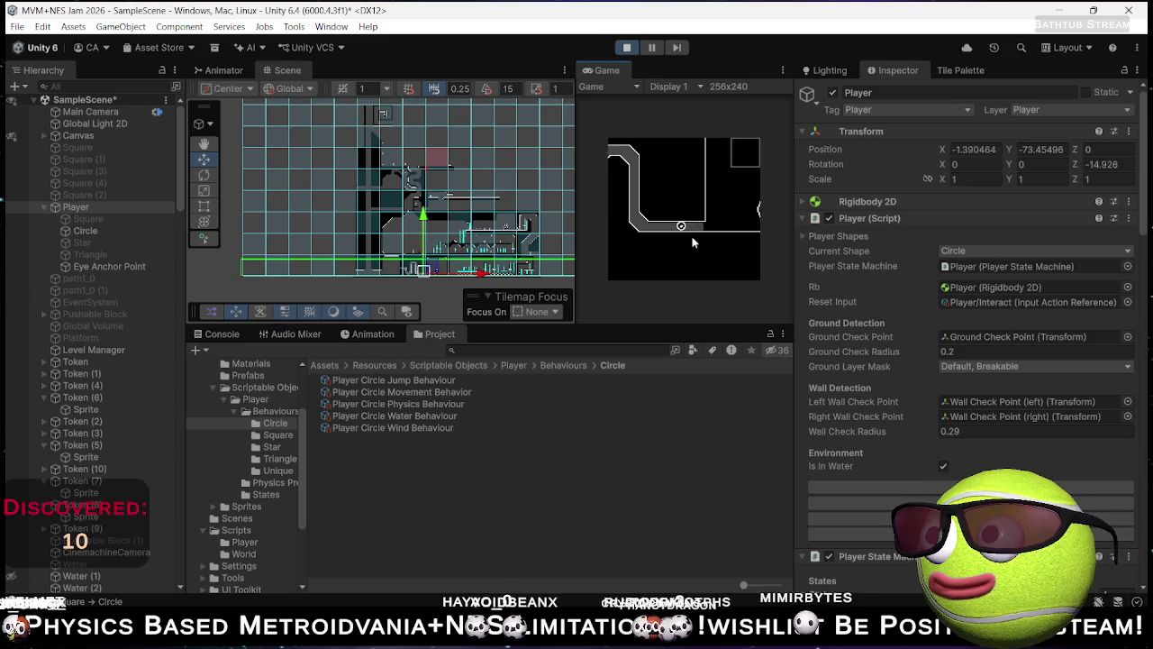
key(Left)
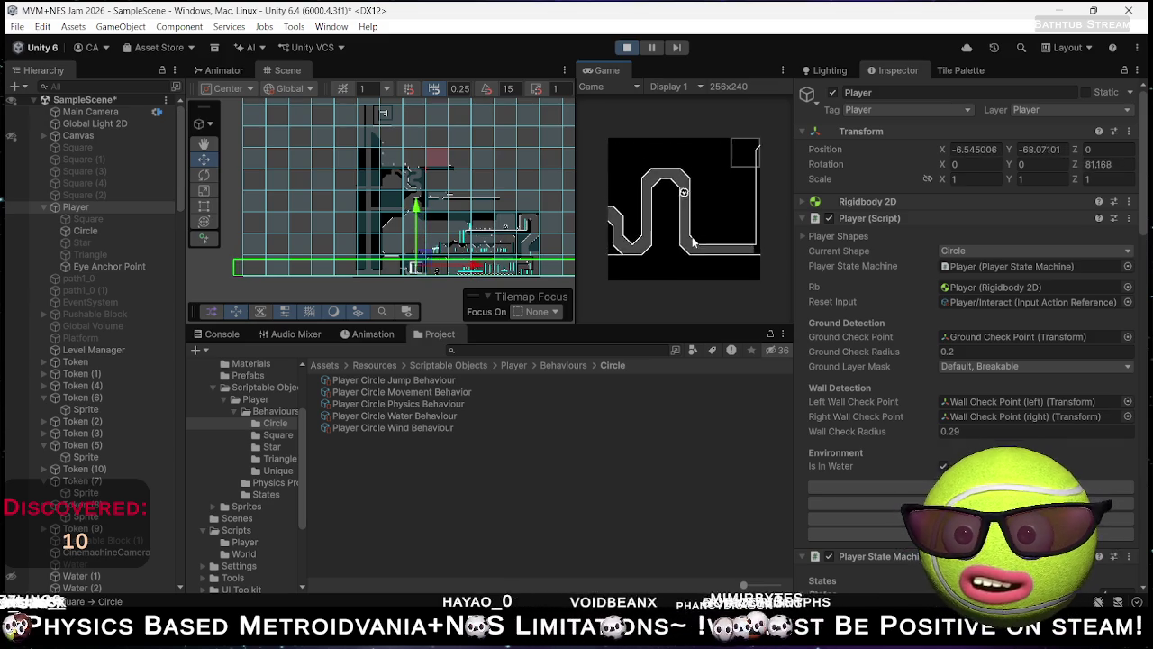
key(Left)
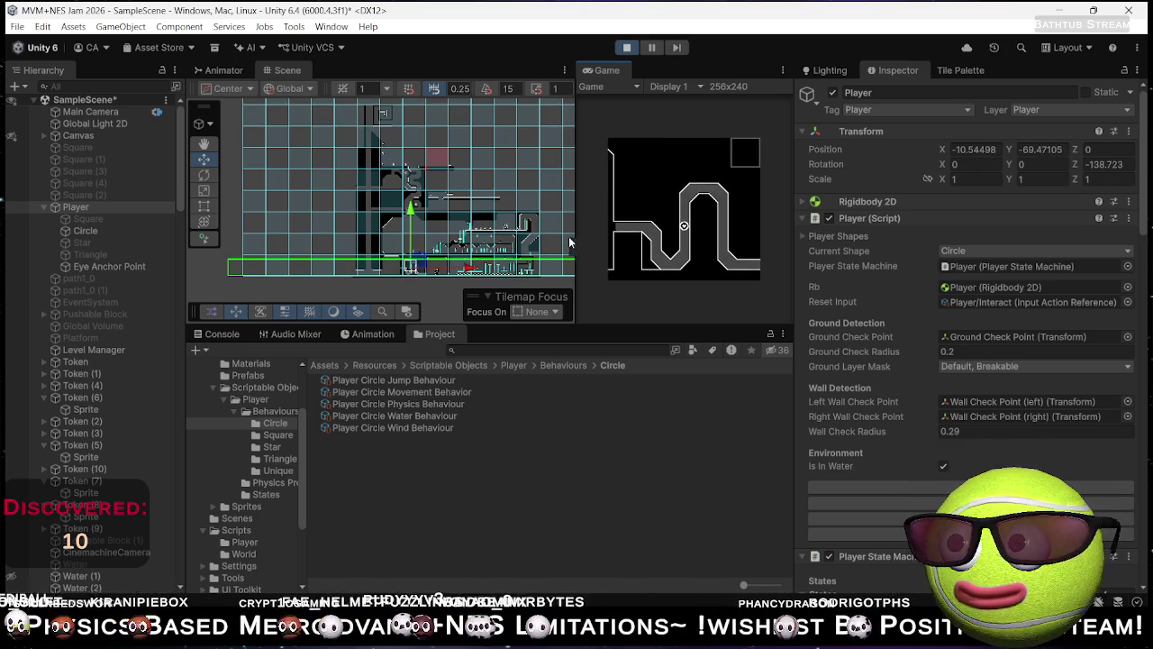
key(ctrl+p)
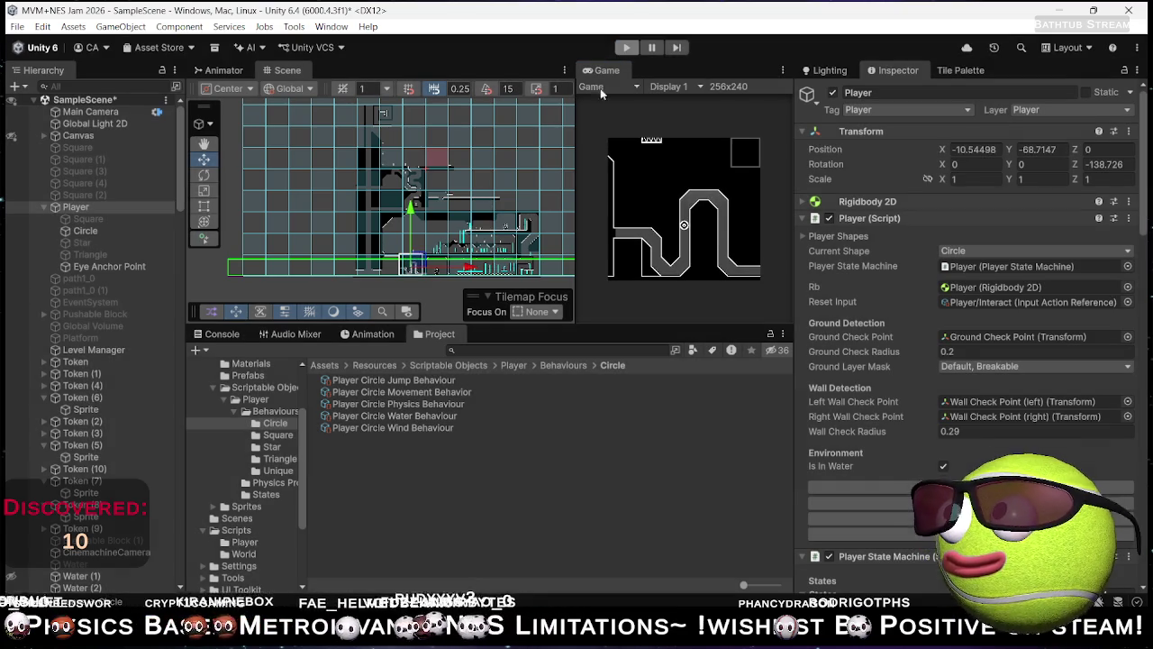
Step: Inspect Water (2) and Water Current zones (2), (6) and (4), then start a playtest
scroll(431, 279, up, 5)
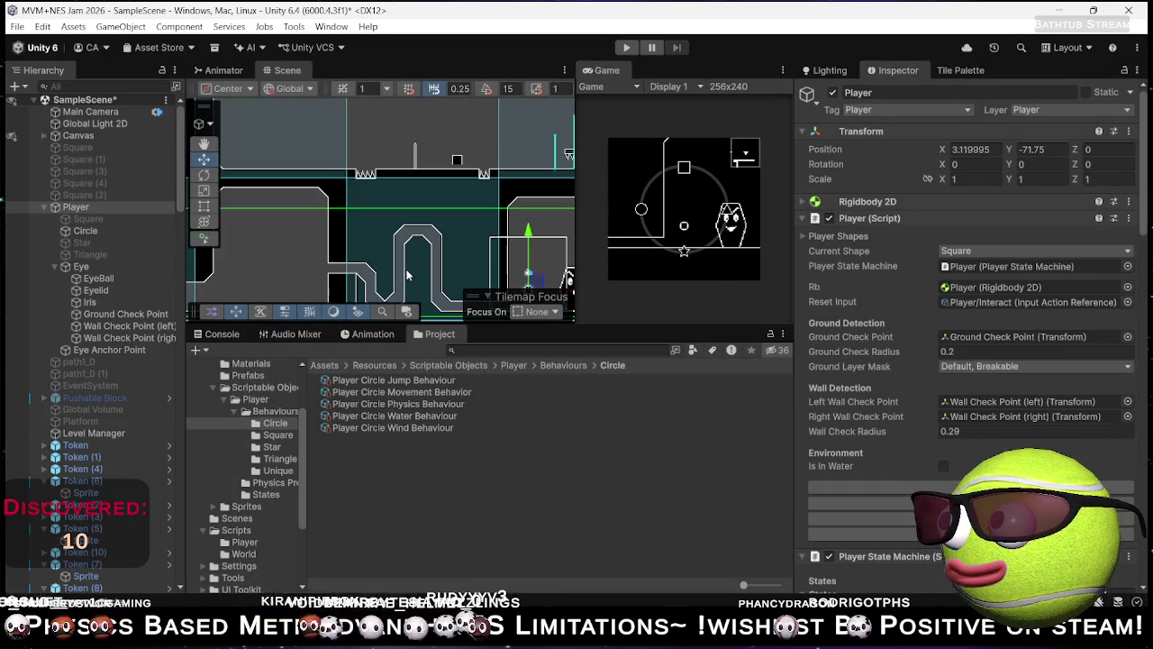
click(399, 266)
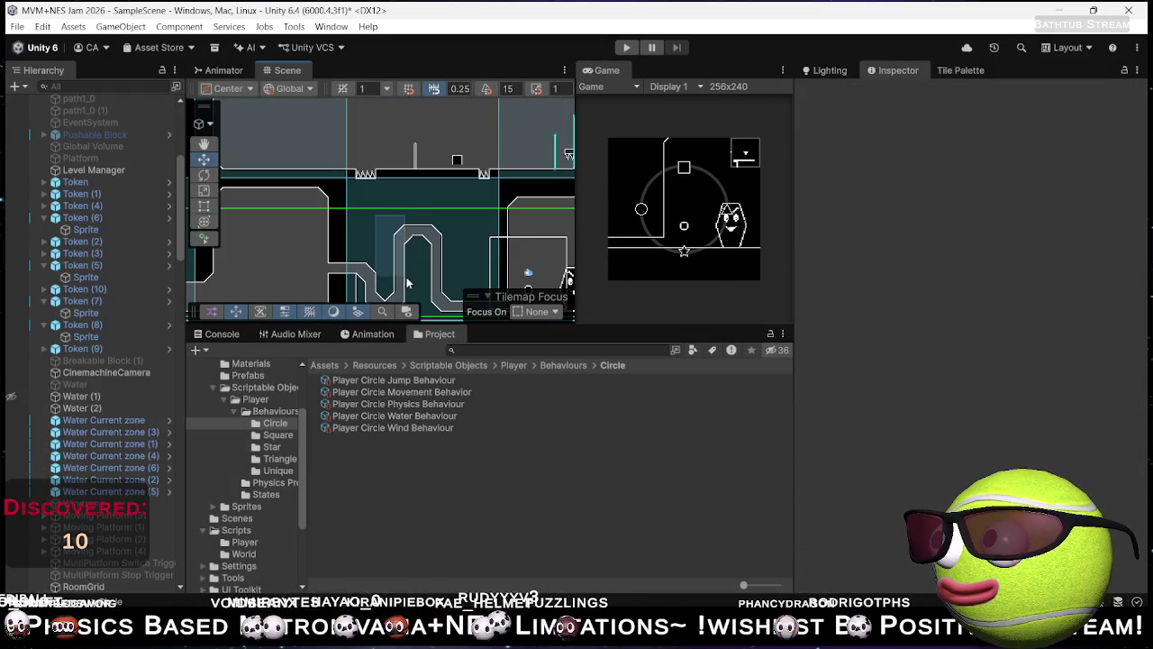
click(396, 259)
click(107, 480)
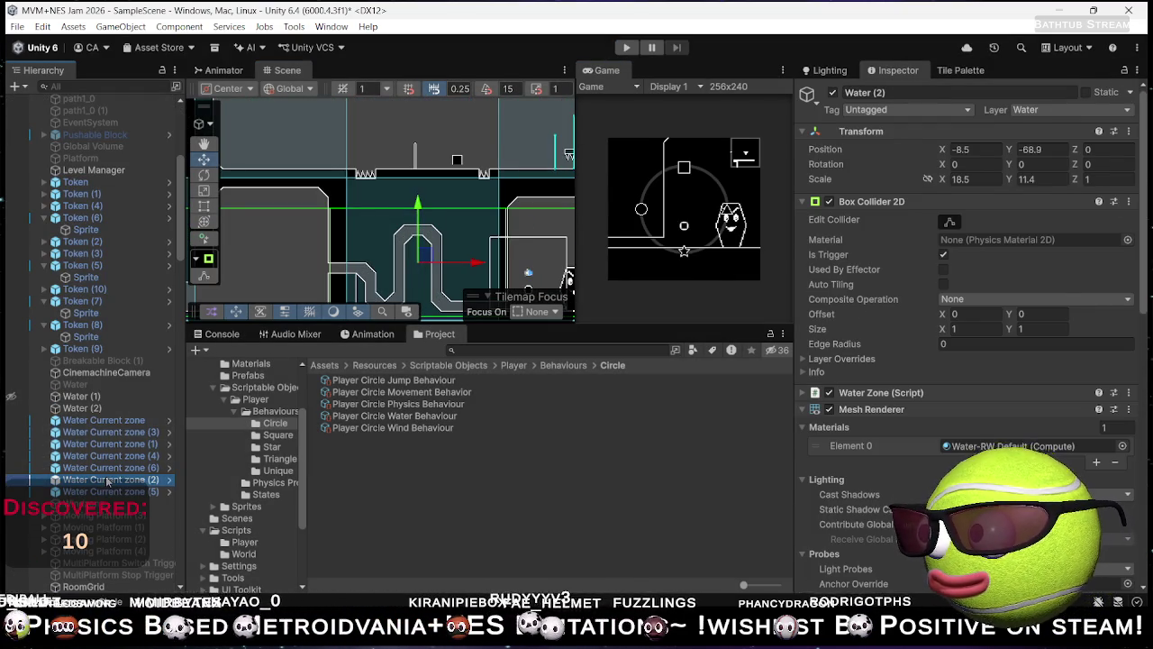
click(115, 469)
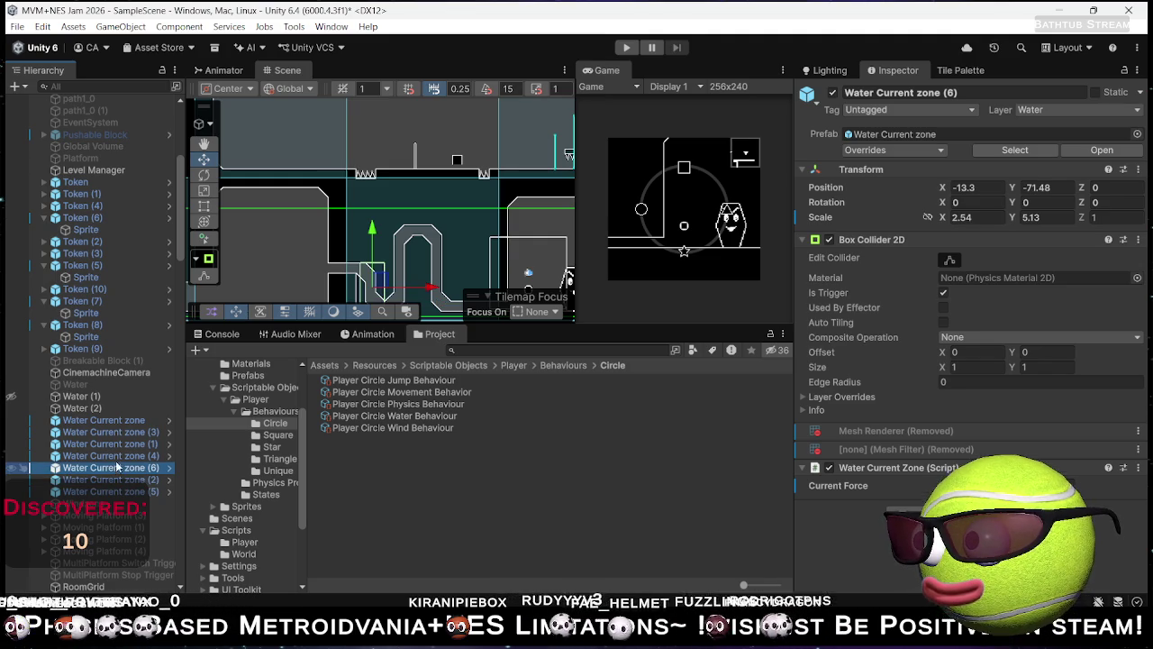
click(119, 457)
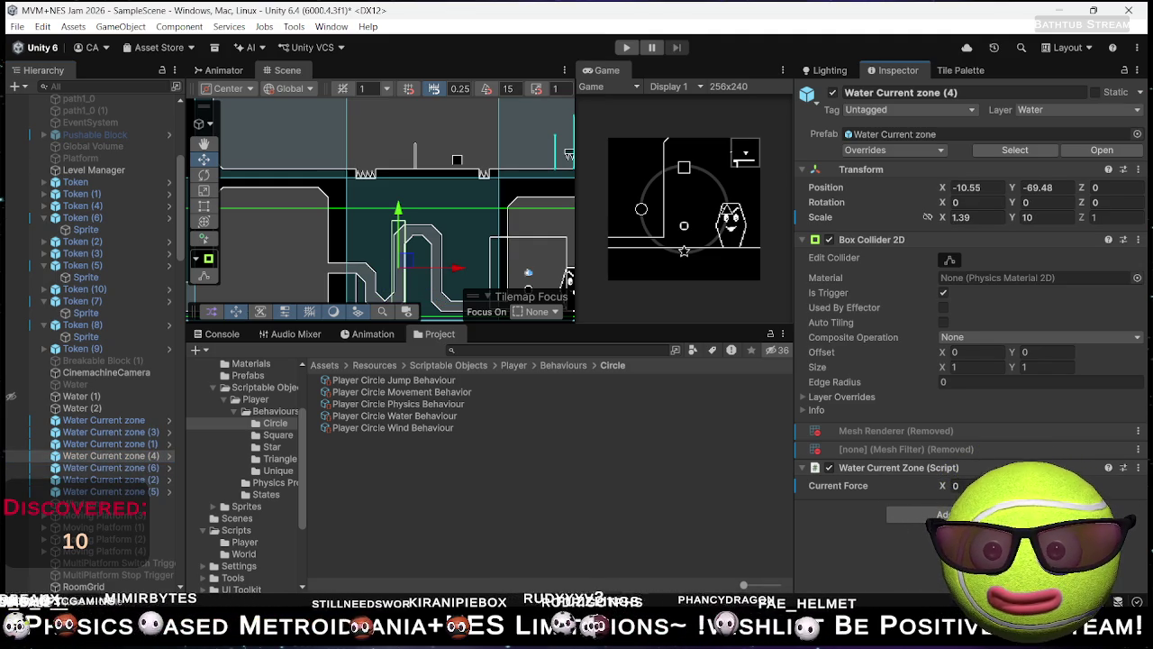
click(627, 47)
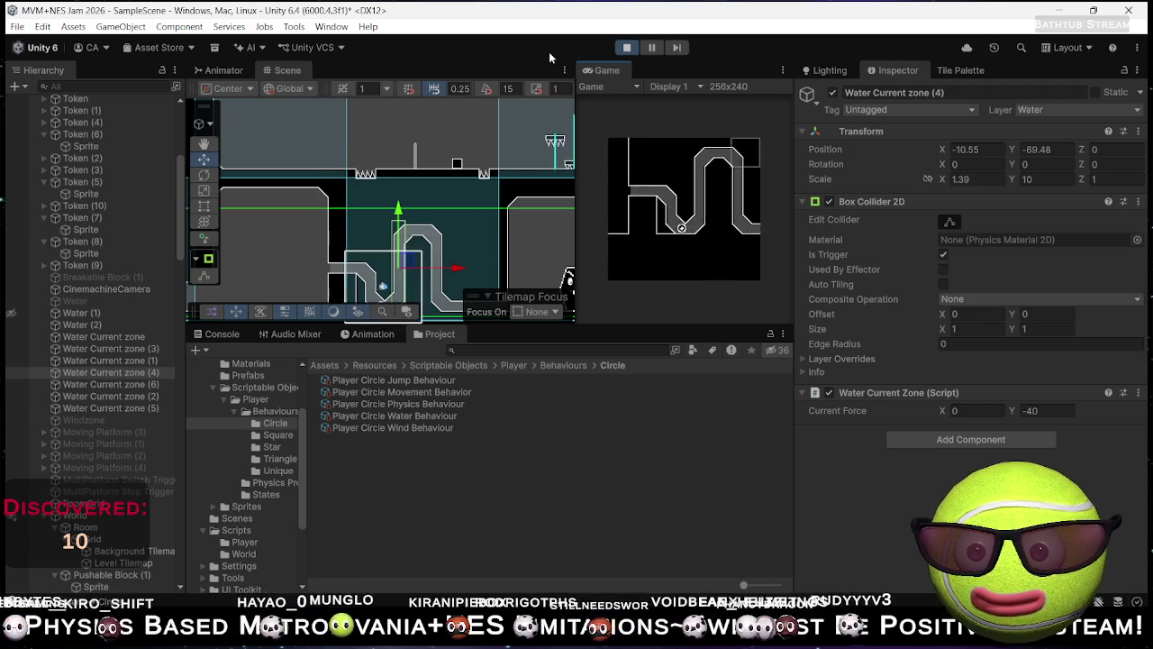
Step: Restart the playtest to try the -50 downward current, stop it, and pan the view
click(627, 47)
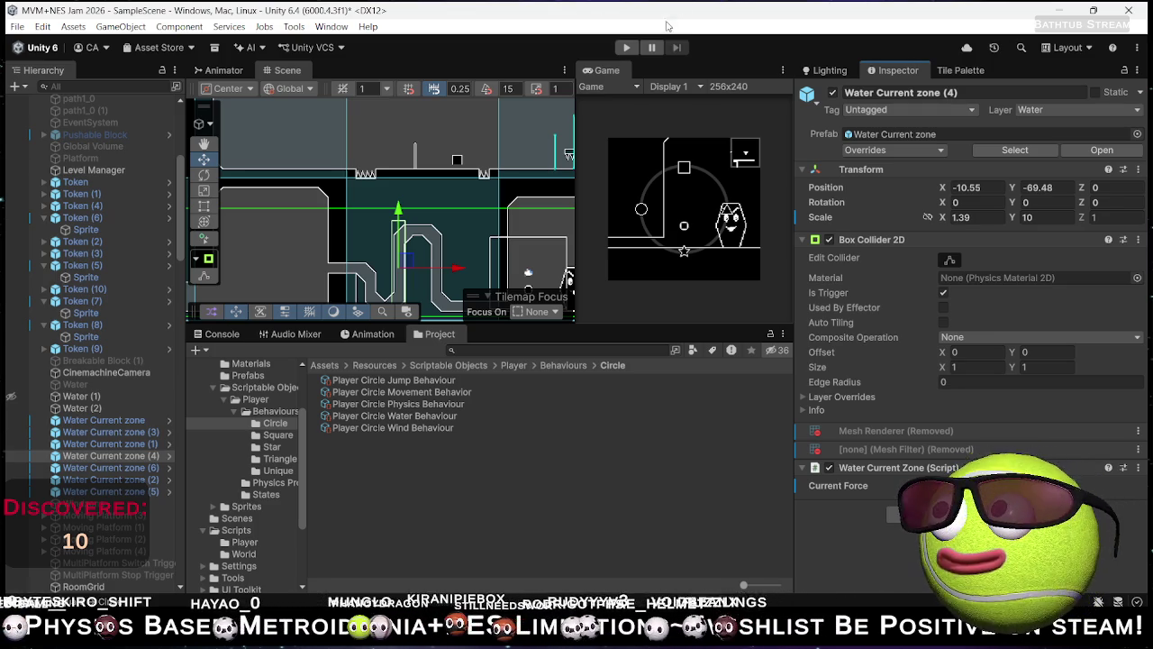
click(627, 48)
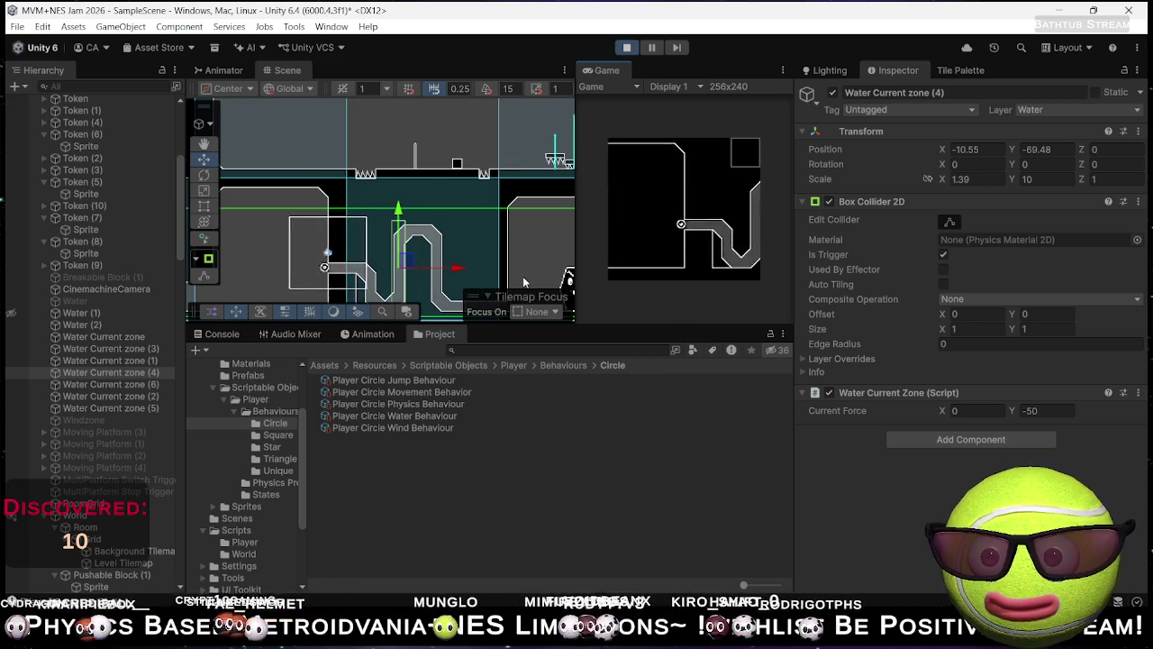
click(629, 48)
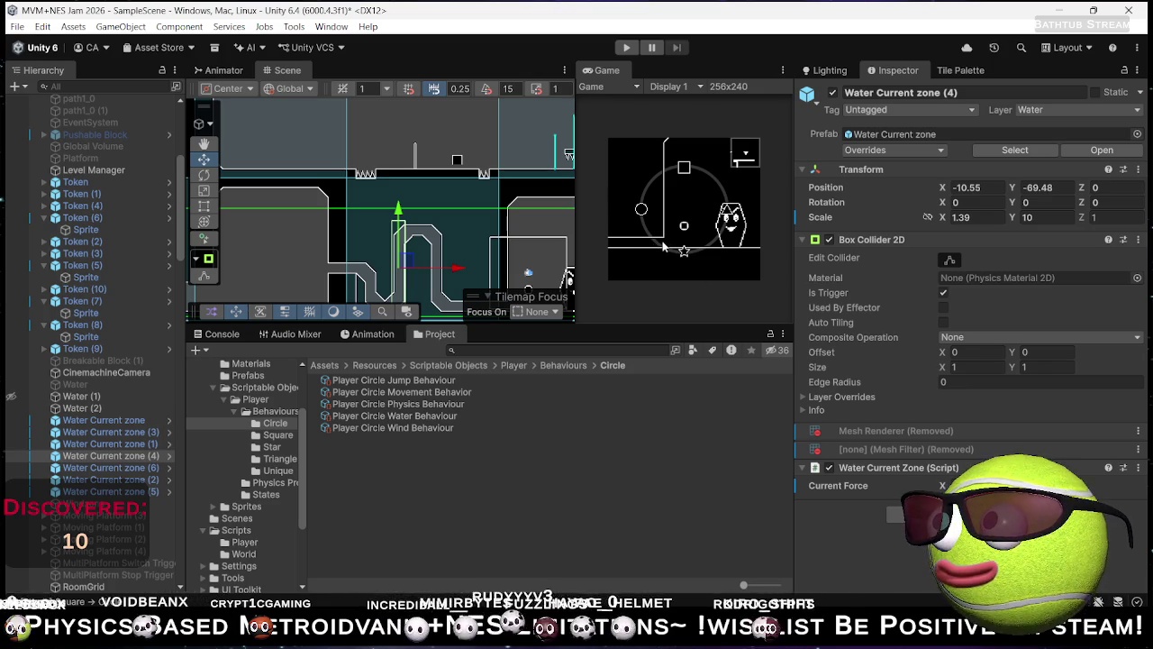
mouse_move(399, 261)
mouse_down()
mouse_move(389, 242)
mouse_move(446, 232)
mouse_move(422, 227)
mouse_move(452, 219)
mouse_up()
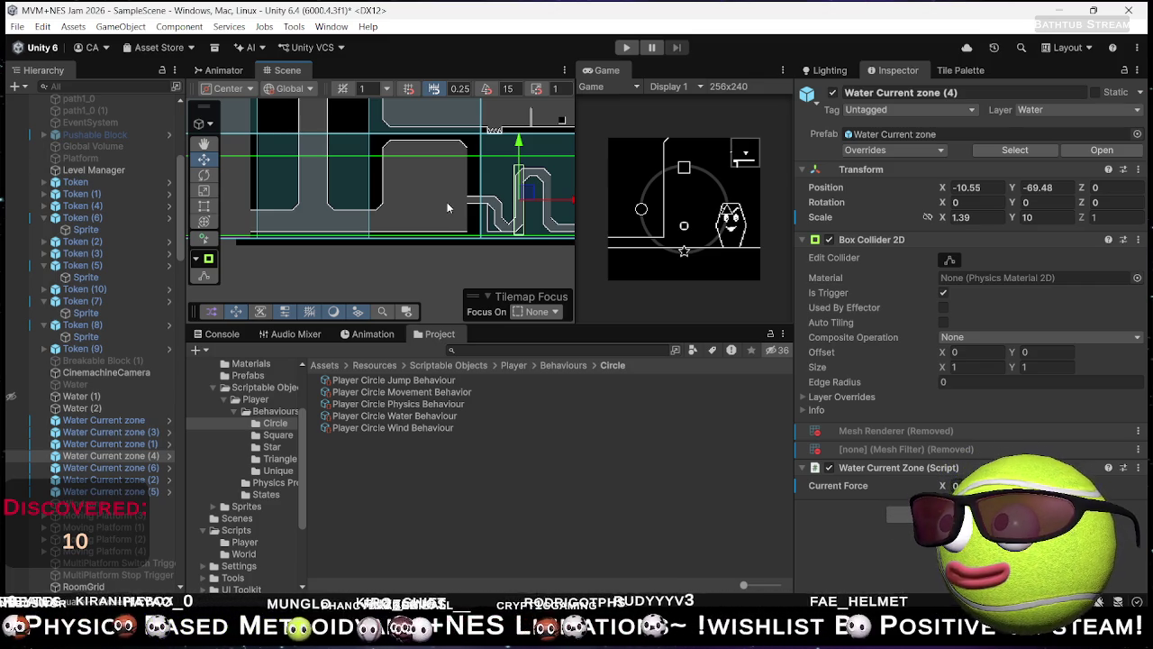
scroll(408, 237, down, 2)
scroll(387, 220, down, 3)
scroll(353, 212, up, 2)
scroll(353, 212, up, 5)
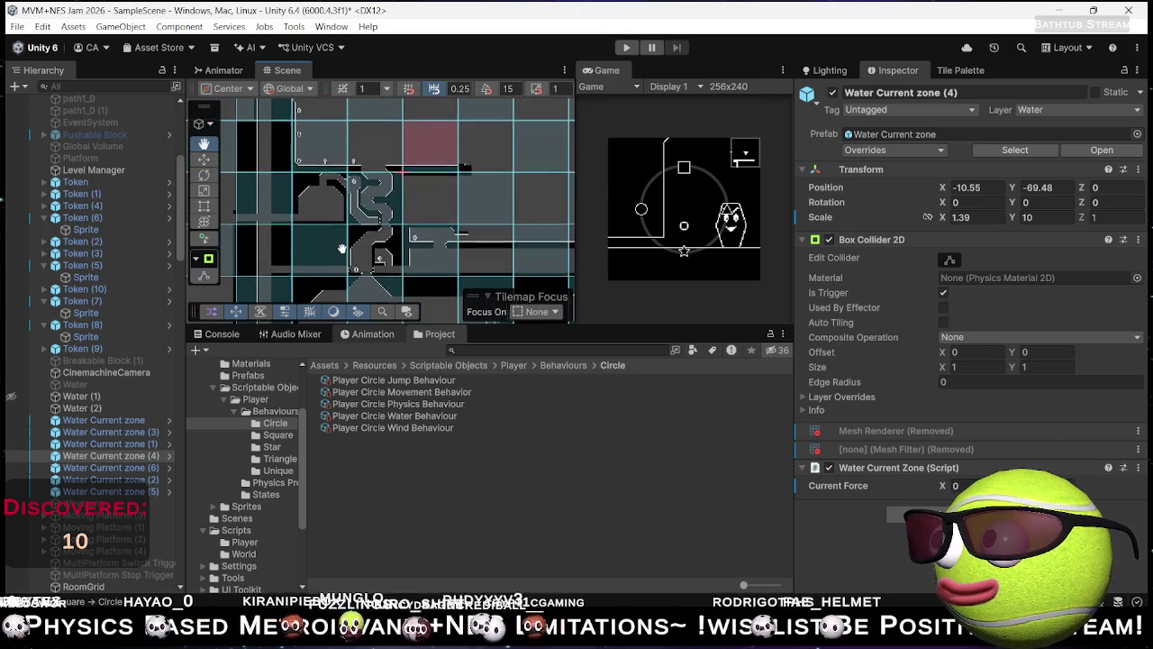
drag(342, 228, 344, 232)
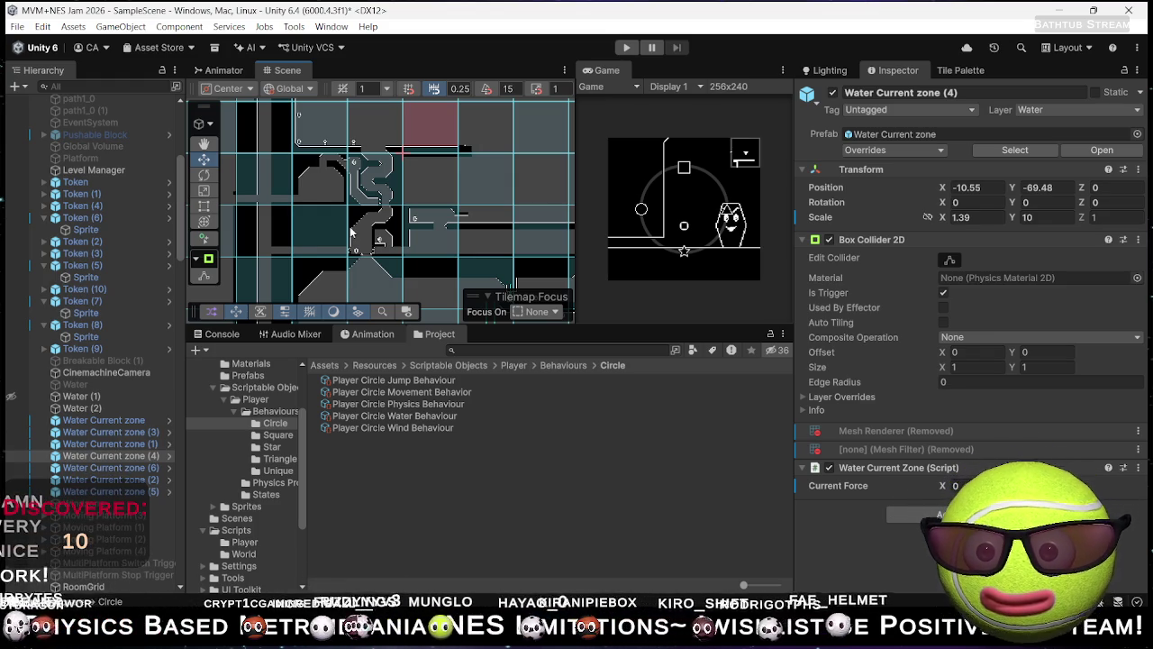
drag(431, 250, 459, 152)
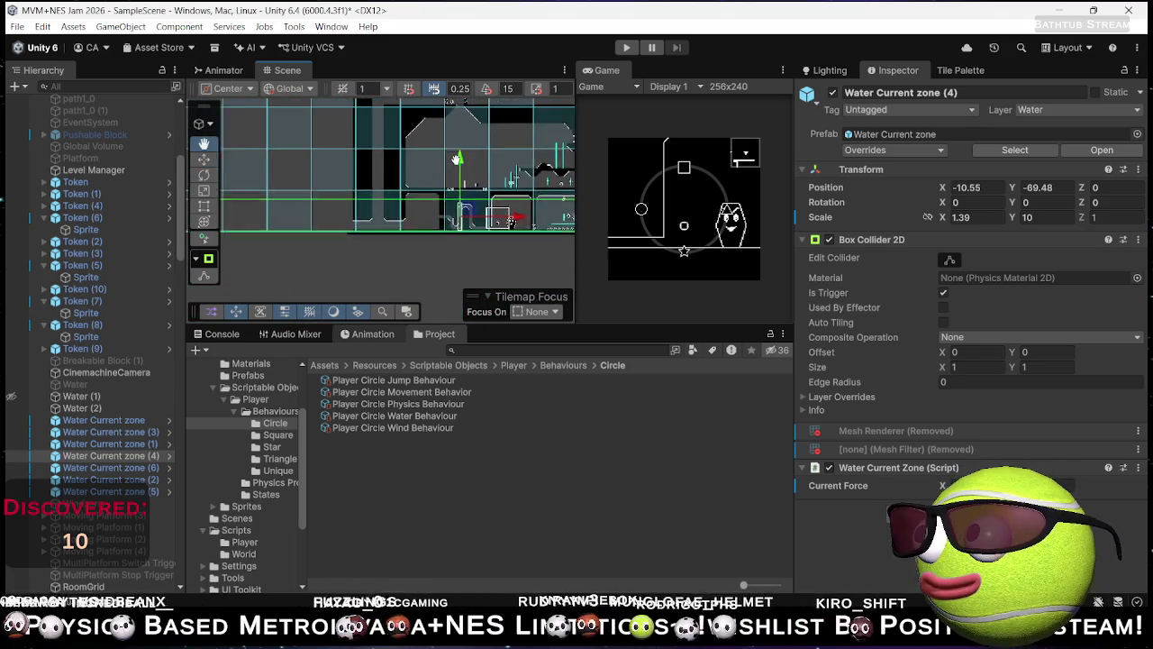
scroll(397, 270, up, 5)
mouse_move(399, 270)
mouse_down()
mouse_move(399, 259)
mouse_move(466, 248)
mouse_up()
scroll(465, 254, up, 2)
scroll(464, 257, down, 10)
mouse_move(332, 206)
mouse_down()
mouse_move(361, 214)
mouse_move(369, 271)
mouse_move(378, 239)
mouse_move(343, 293)
mouse_move(395, 204)
mouse_move(372, 149)
mouse_move(338, 189)
mouse_move(449, 171)
mouse_move(489, 191)
mouse_move(373, 248)
mouse_up()
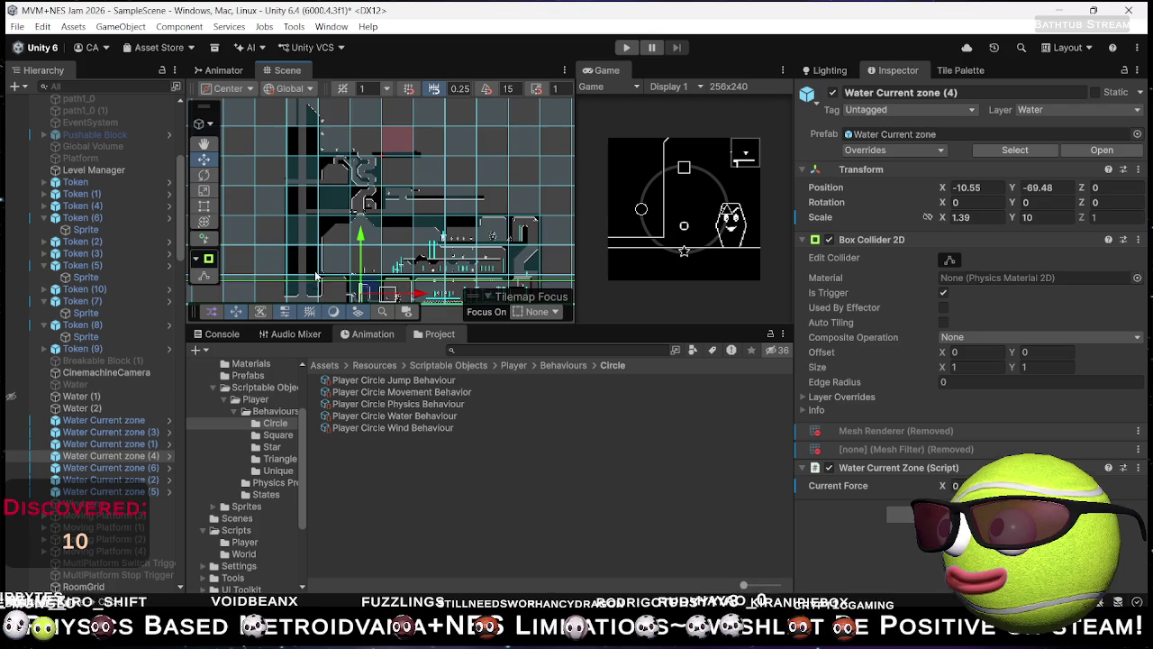
key(f)
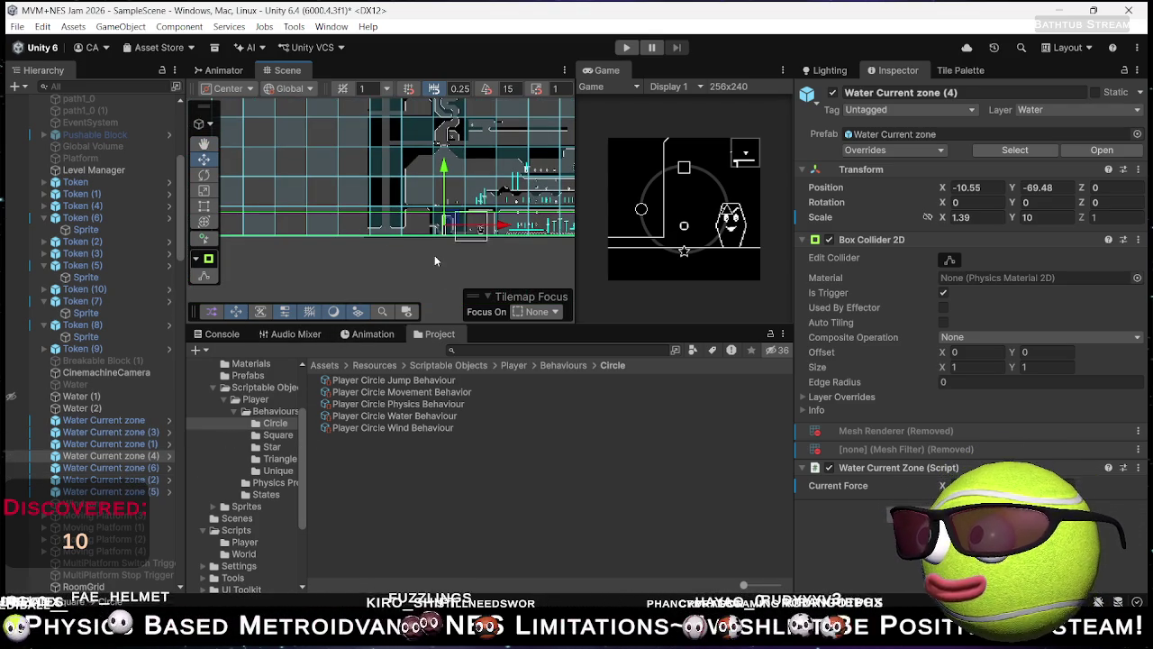
Step: Duplicate Water Current zone (3), scale the copy 5.03 by 94.61, raise it to Y -28.23, then play
click(146, 441)
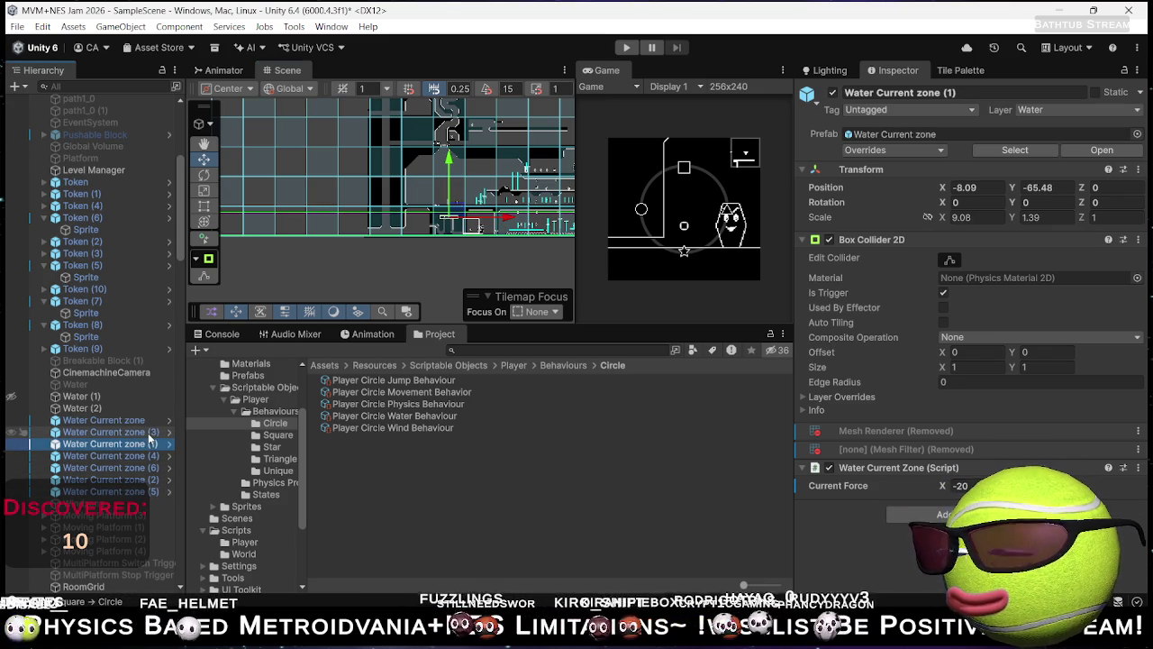
click(152, 433)
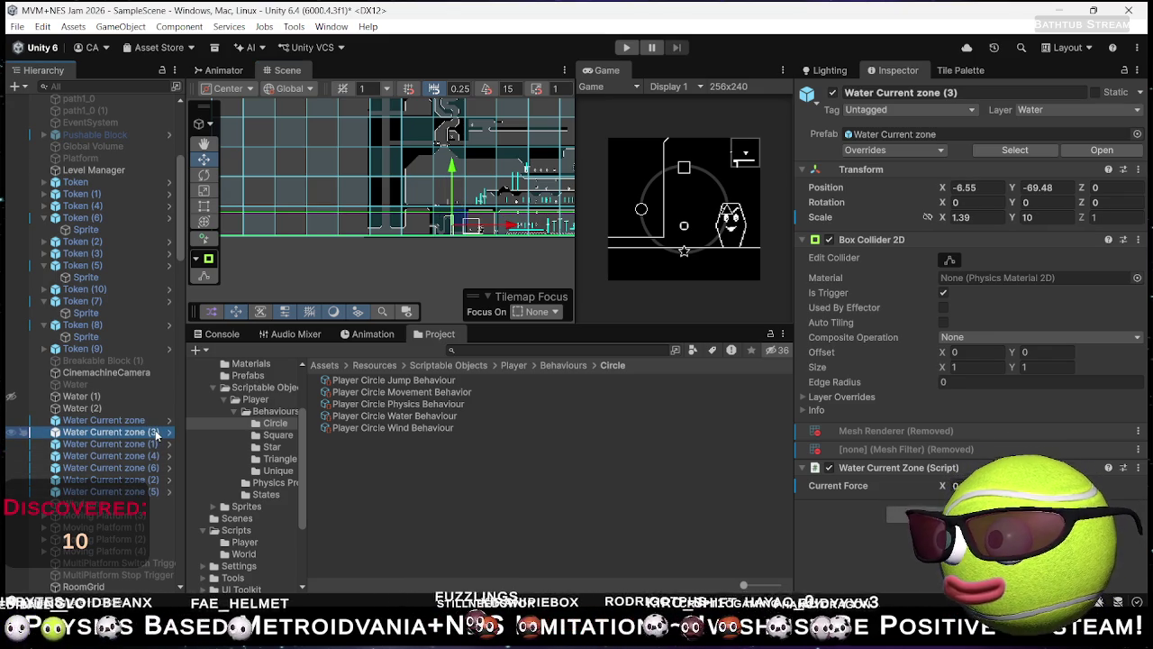
key(ctrl+d)
drag(466, 229, 473, 228)
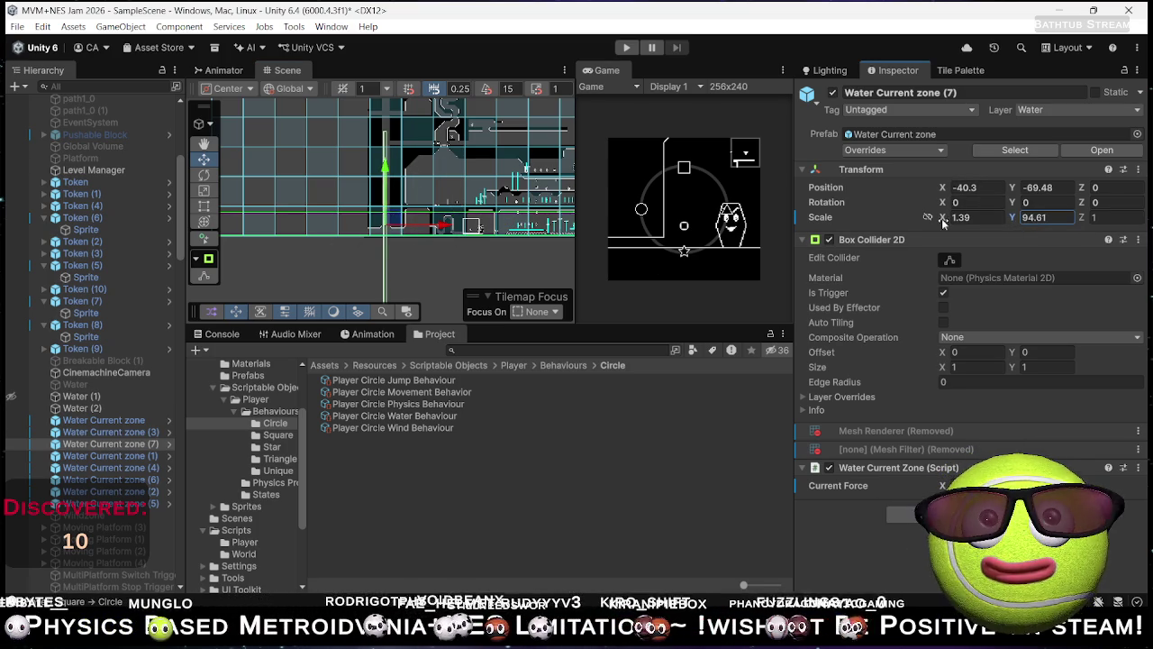
text(5.03)
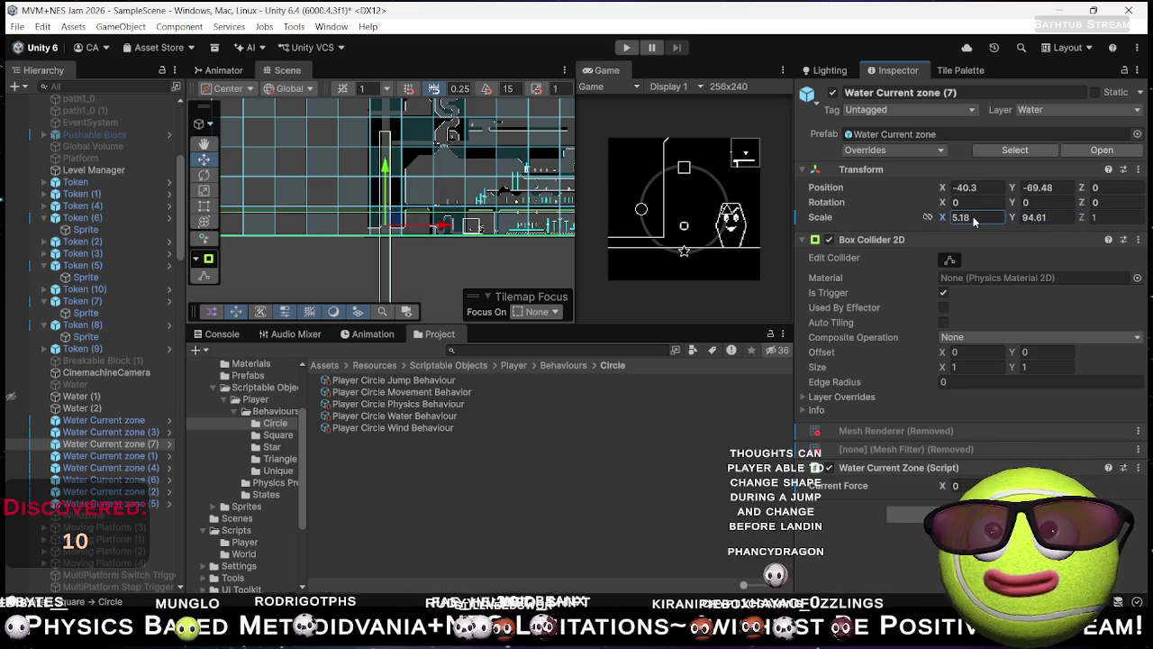
drag(474, 189, 469, 265)
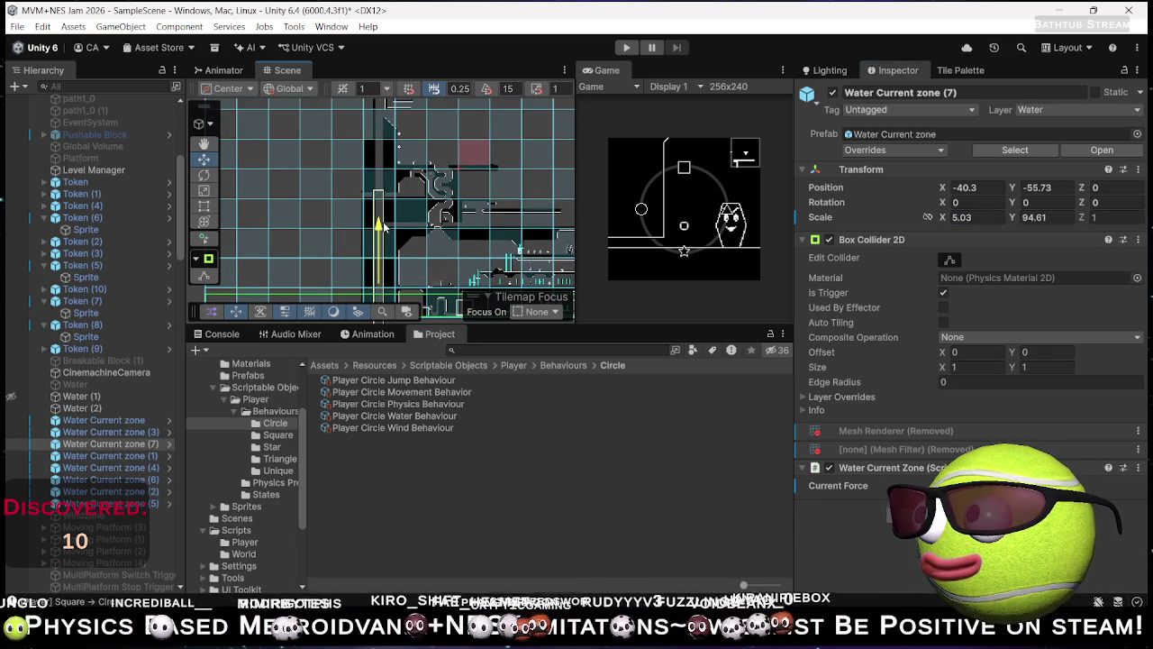
mouse_move(381, 224)
mouse_down()
mouse_move(393, 191)
mouse_move(407, 236)
mouse_move(428, 216)
mouse_move(413, 229)
mouse_move(437, 189)
mouse_move(426, 162)
mouse_up()
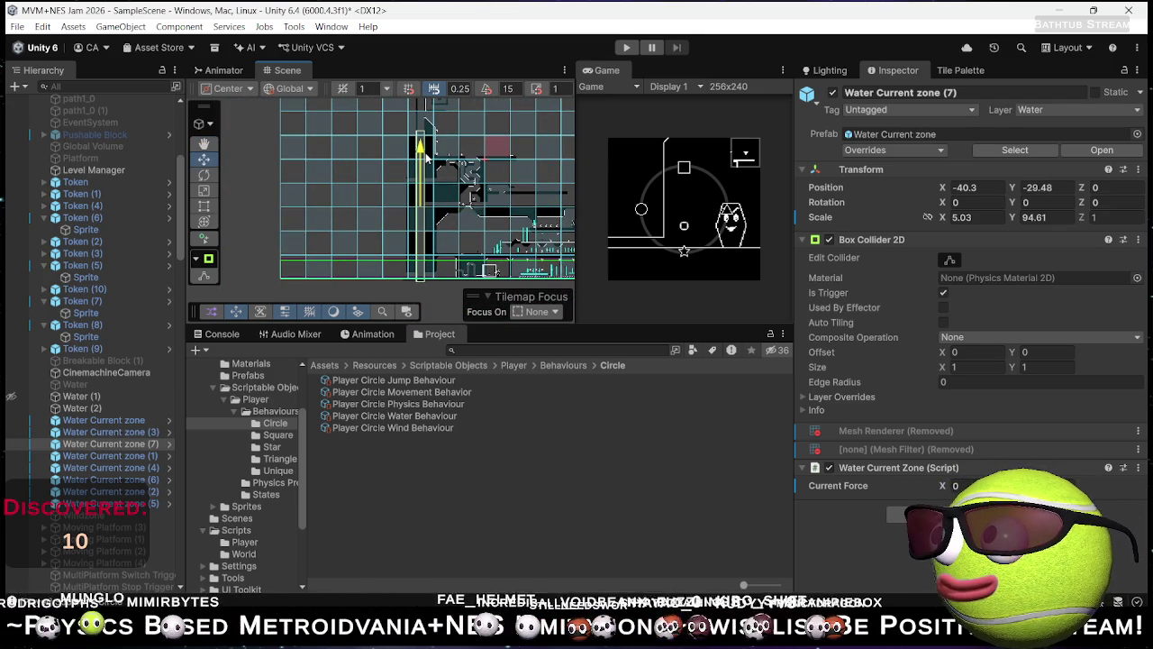
click(626, 48)
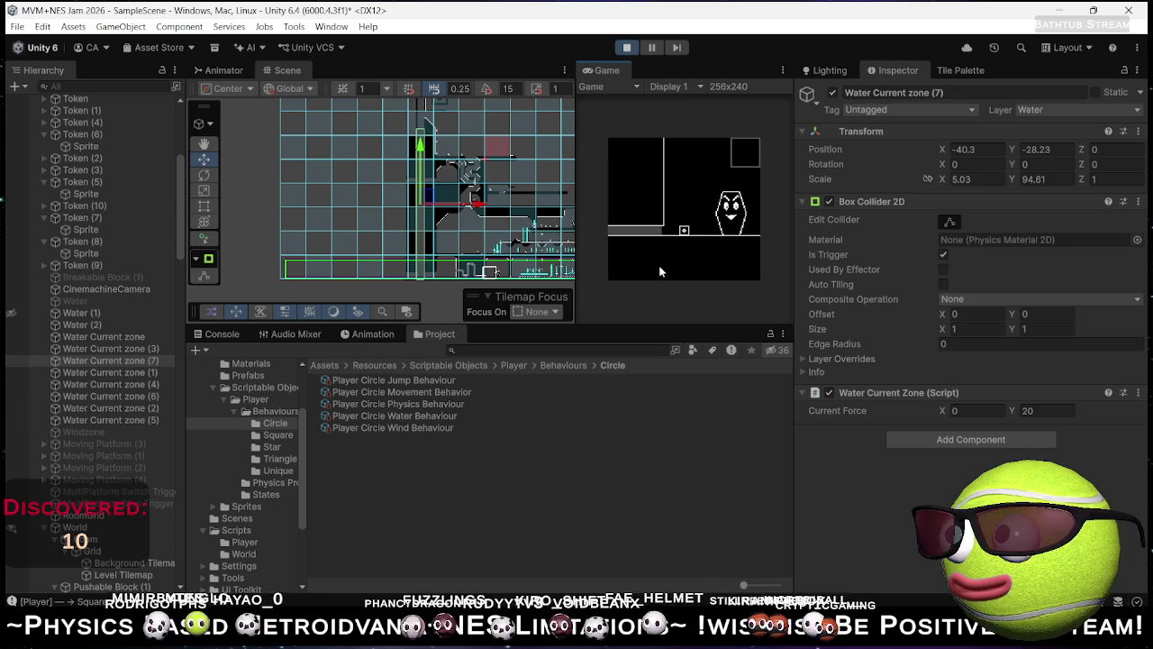
Step: Maximize the Game view and cycle the player between circle and square shapes, jumping
double_click(609, 68)
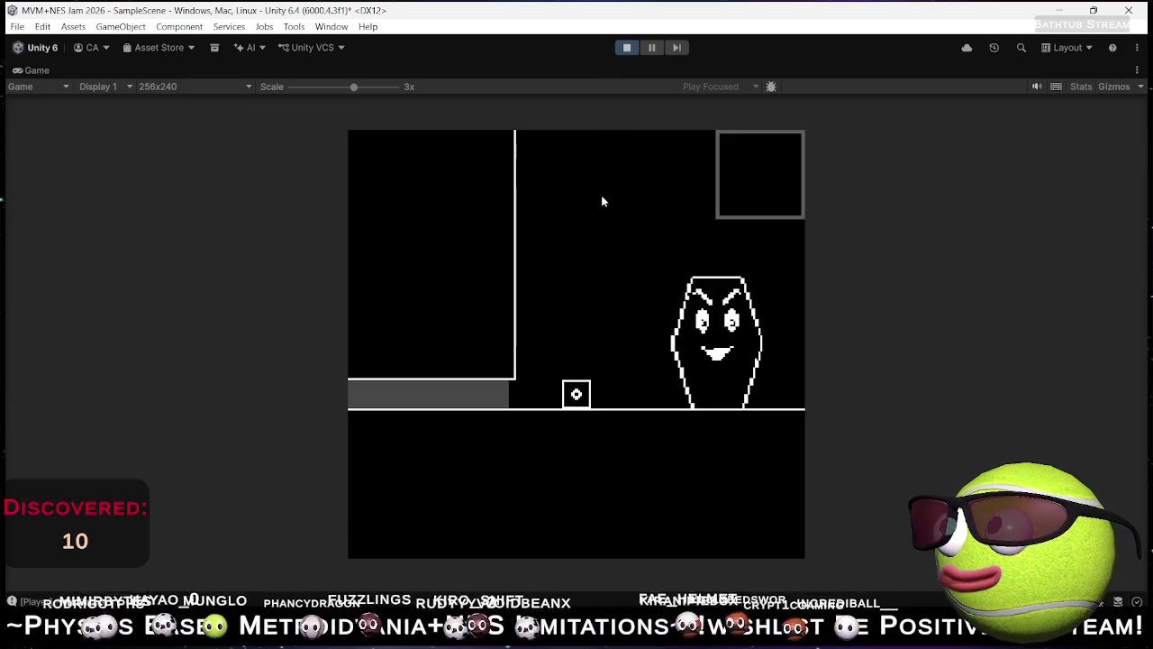
key(Right)
key(Tab)
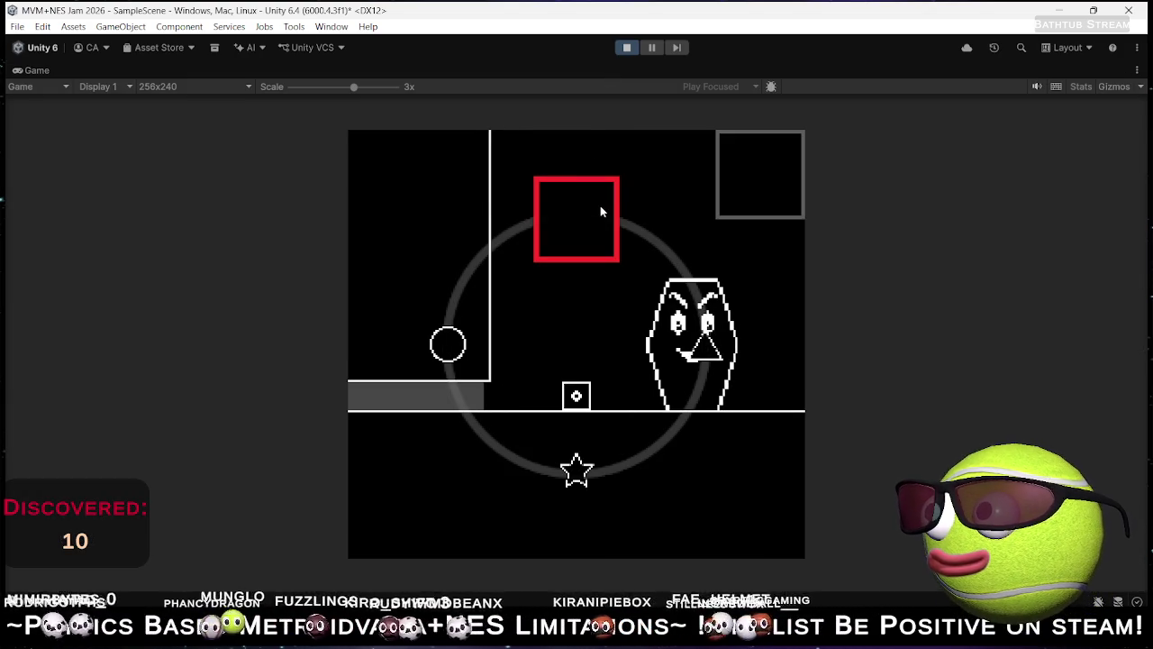
key(Tab)
key(Right)
key(space)
key(Tab)
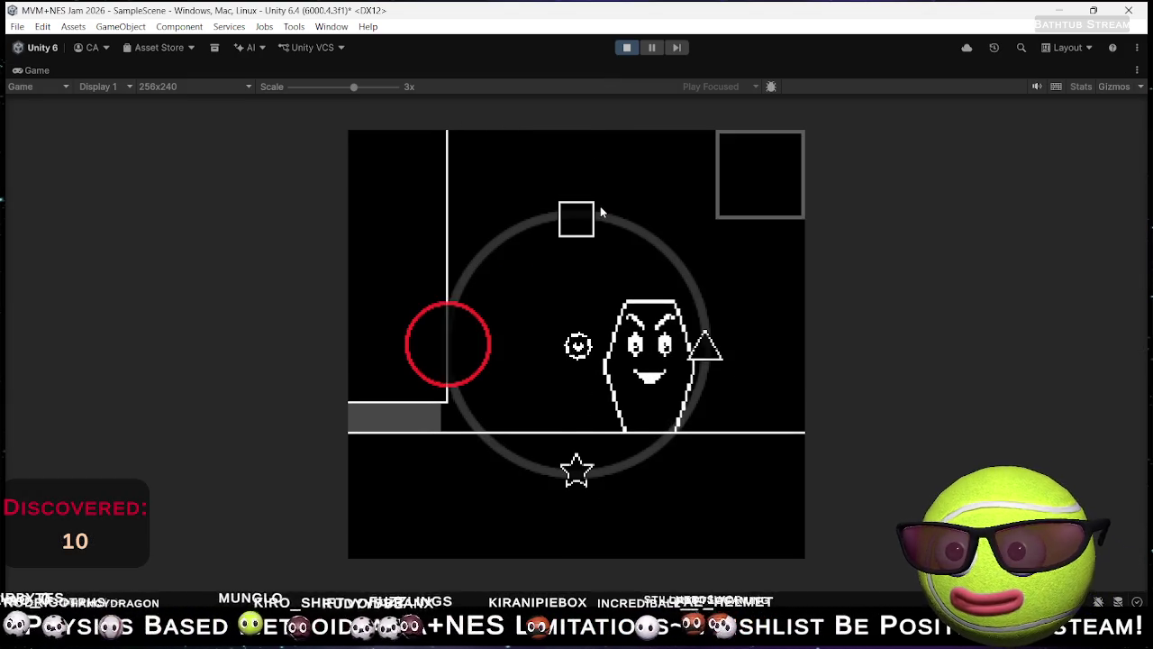
key(Right)
key(Left)
key(Up)
key(Down)
key(Left)
key(Up)
key(Tab)
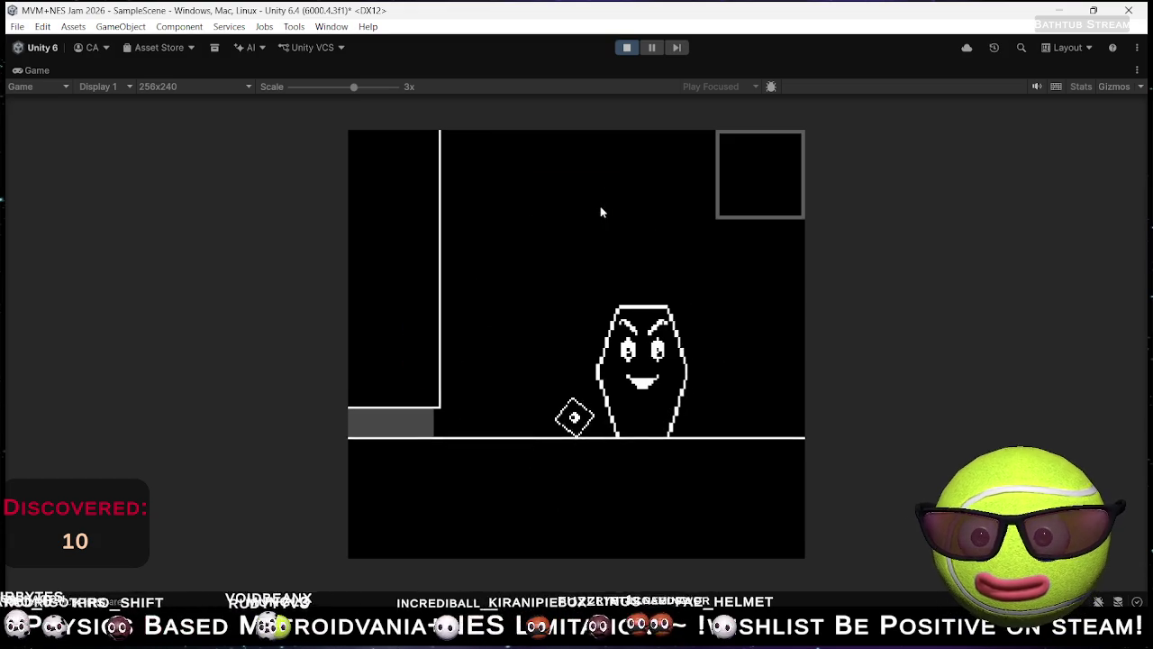
key(Tab)
key(Left)
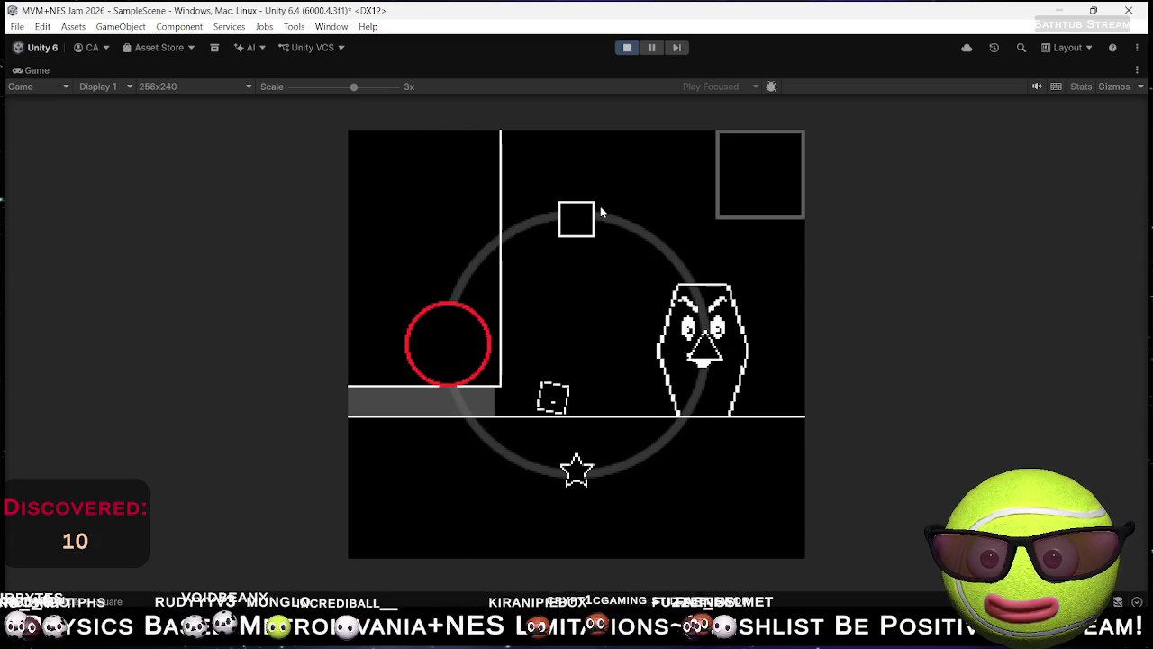
key(Tab)
Step: Roll the circle left over the arch and through the valley, jump right, then stop play
key(Left)
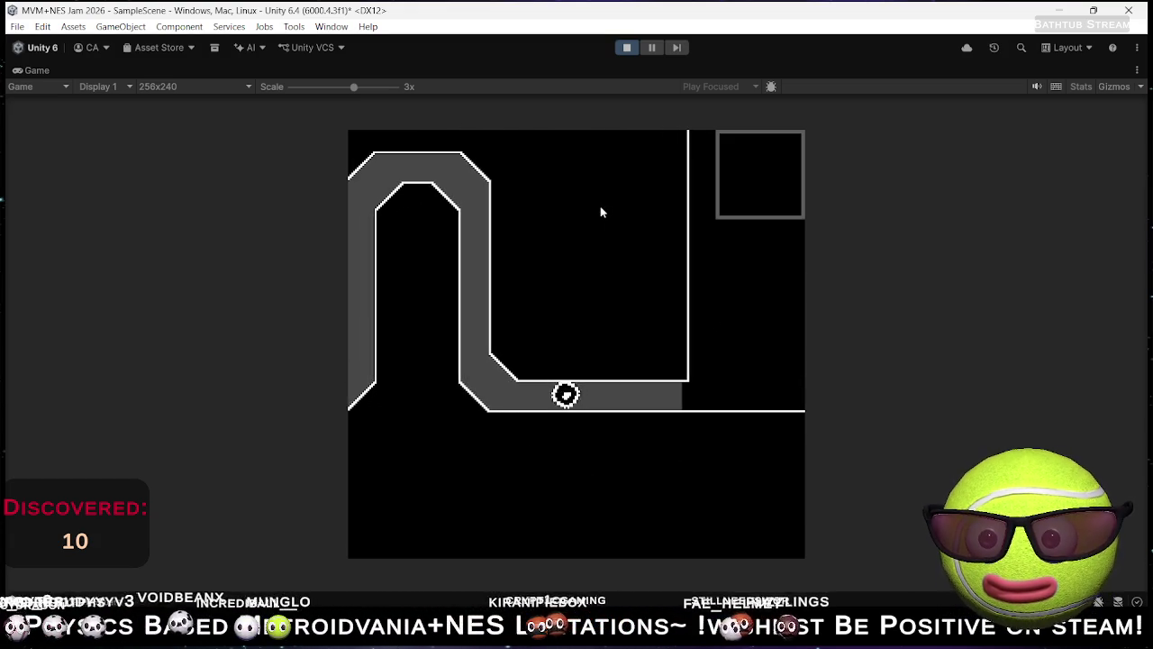
key(Left)
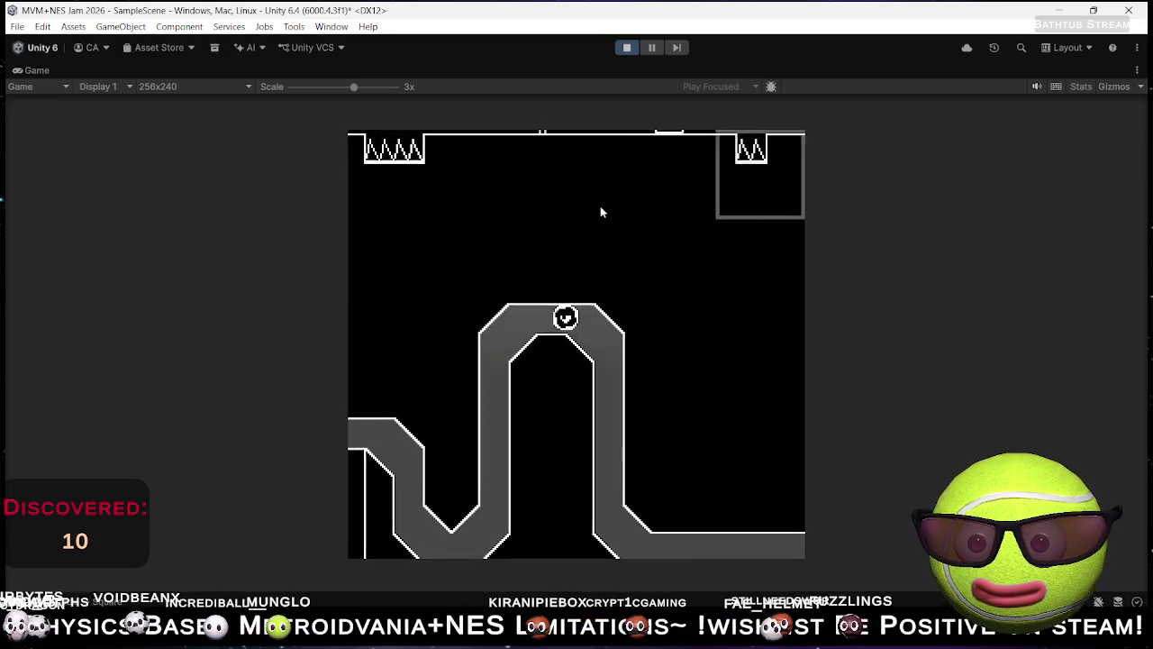
key(Tab)
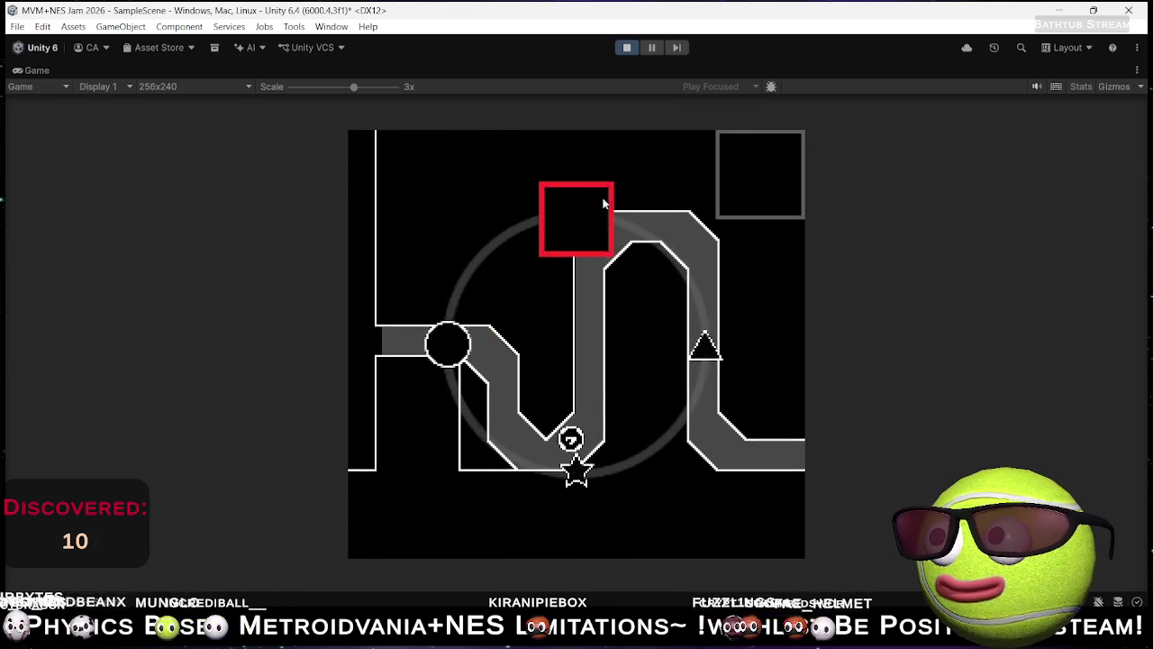
key(Tab)
key(Left)
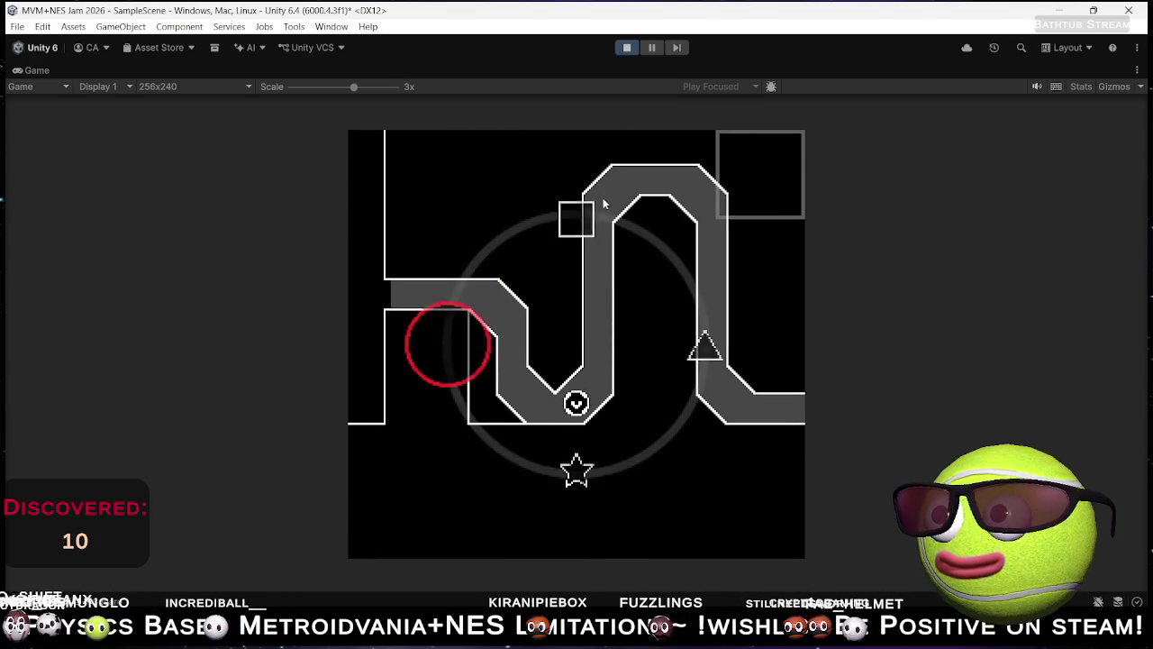
key(Tab)
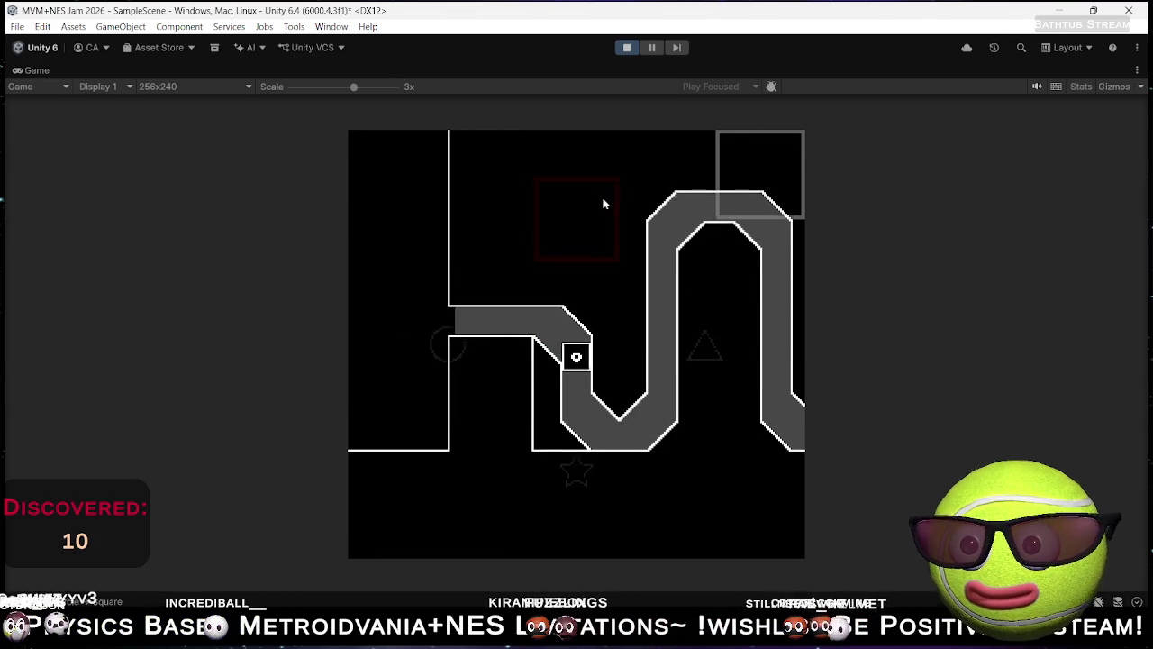
key(Tab)
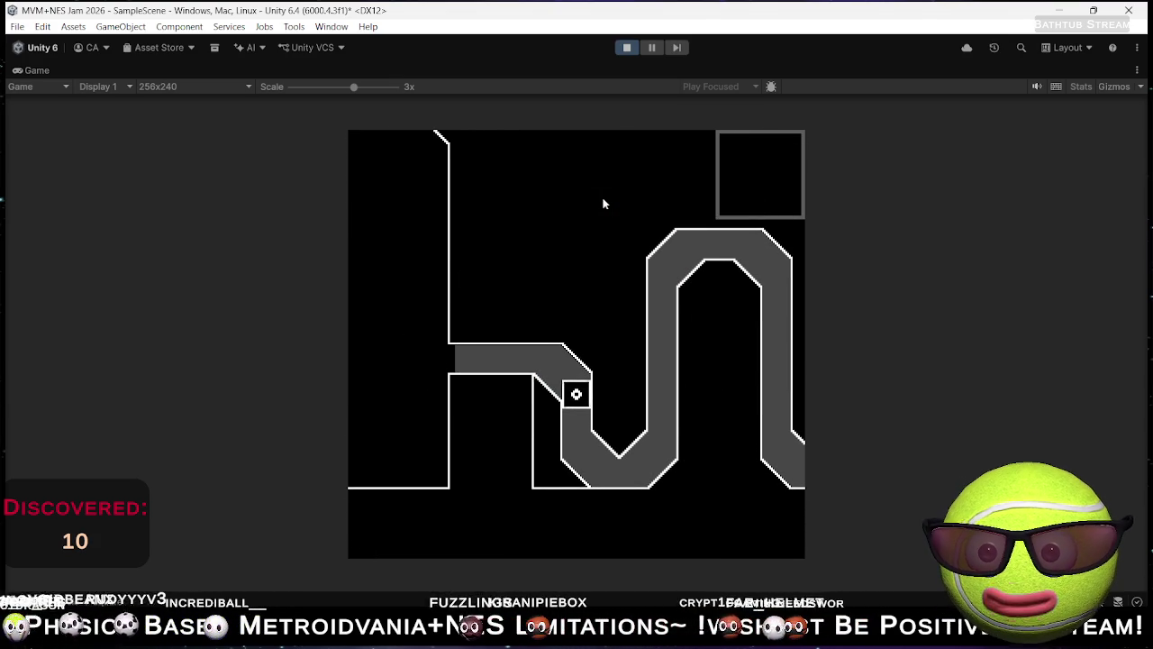
key(Left)
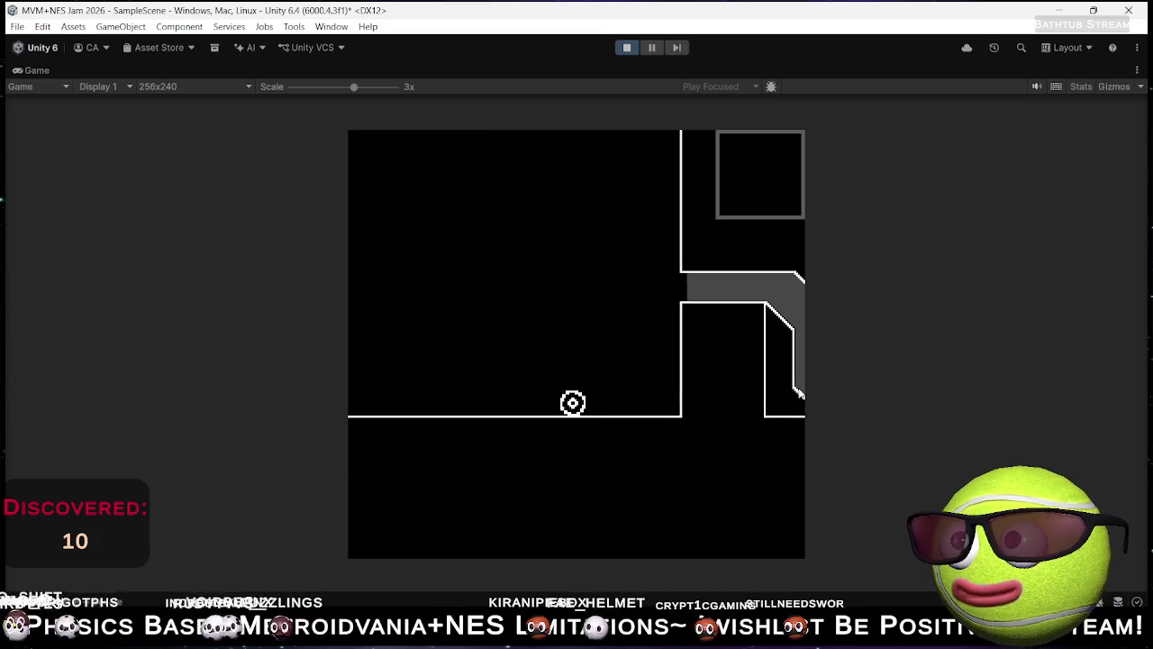
key(Left)
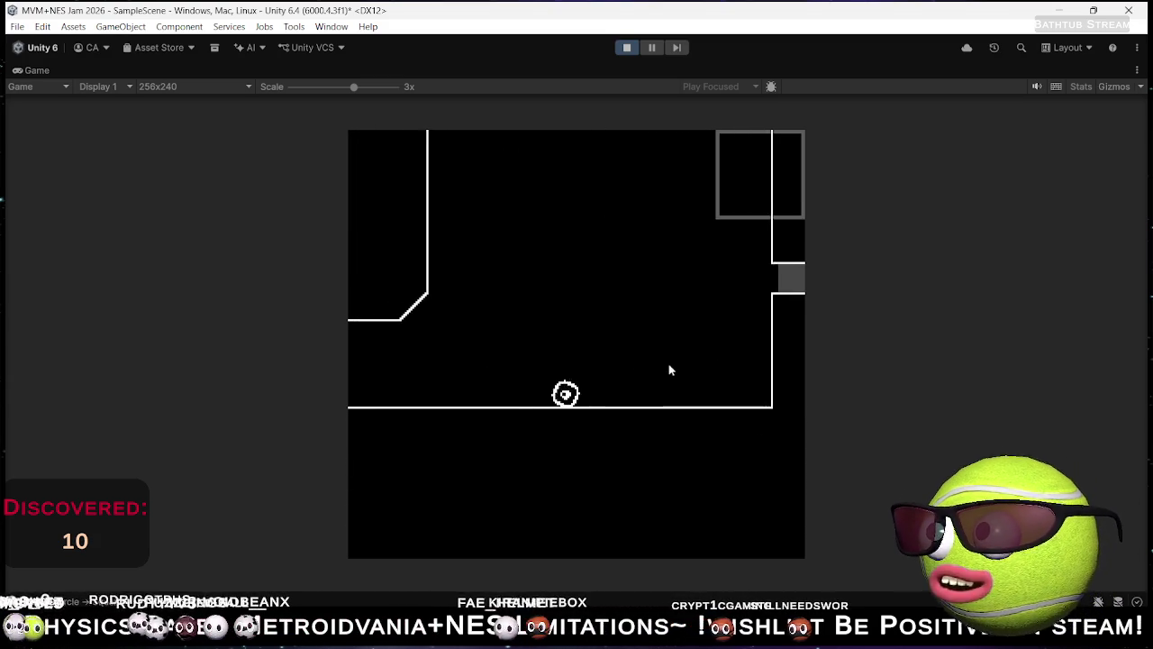
key(Left)
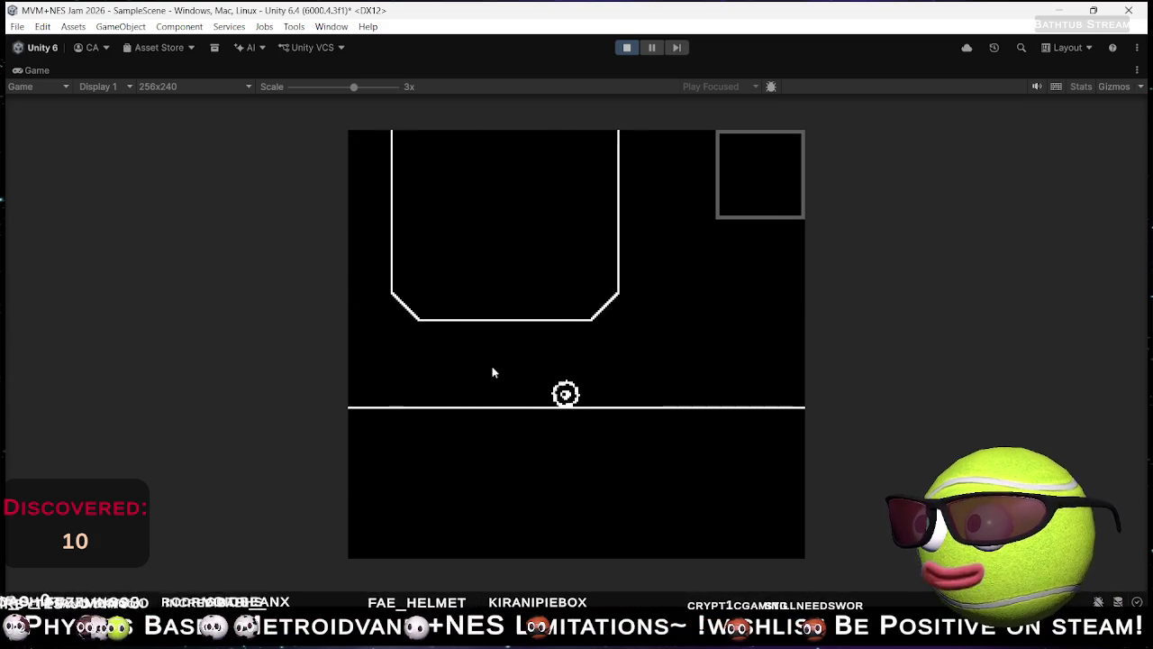
key(Left)
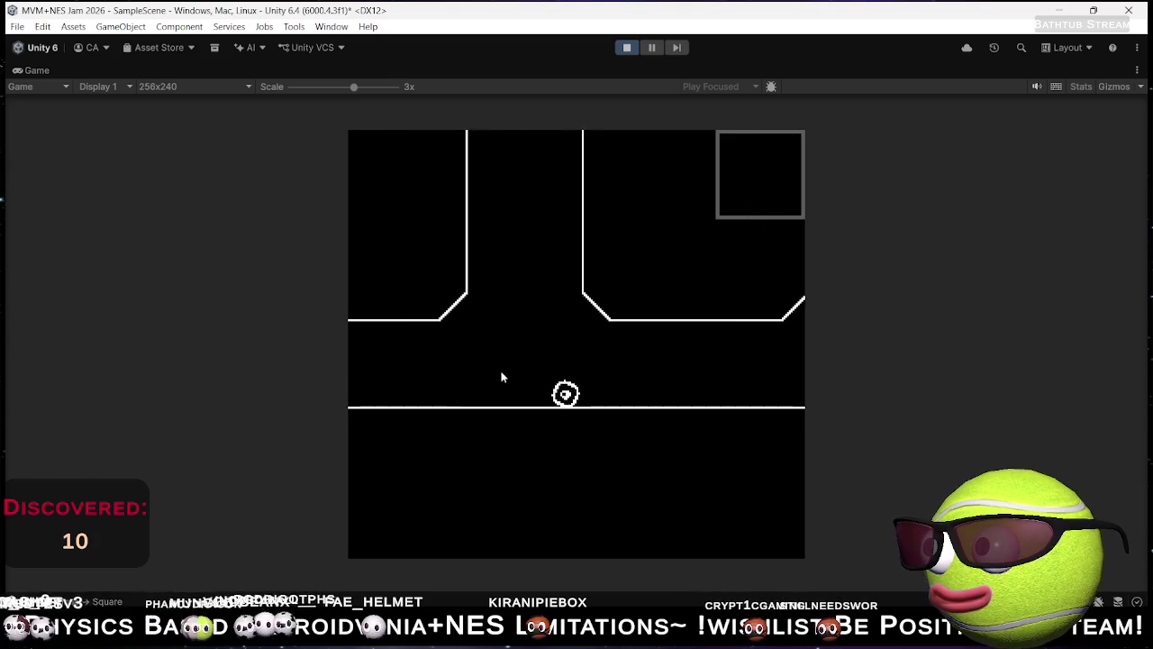
key(Right)
key(space)
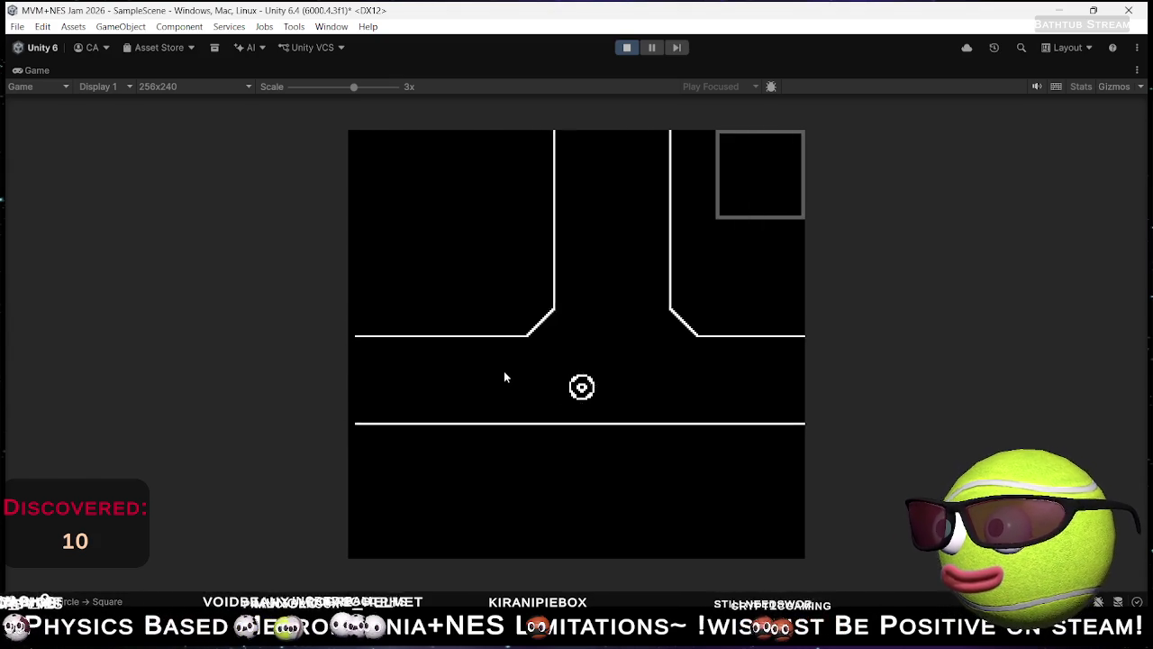
click(628, 48)
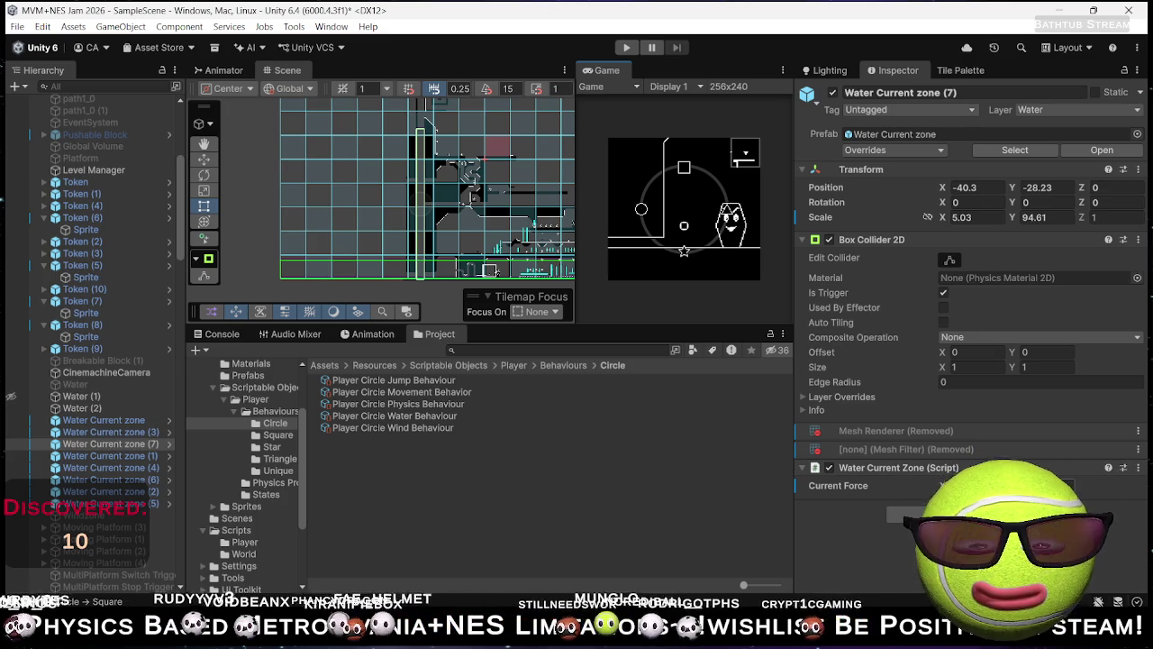
Step: Move Water Current zone (7) above Water Current zone in the Hierarchy and widen it to 9.8 by 94.61
click(126, 443)
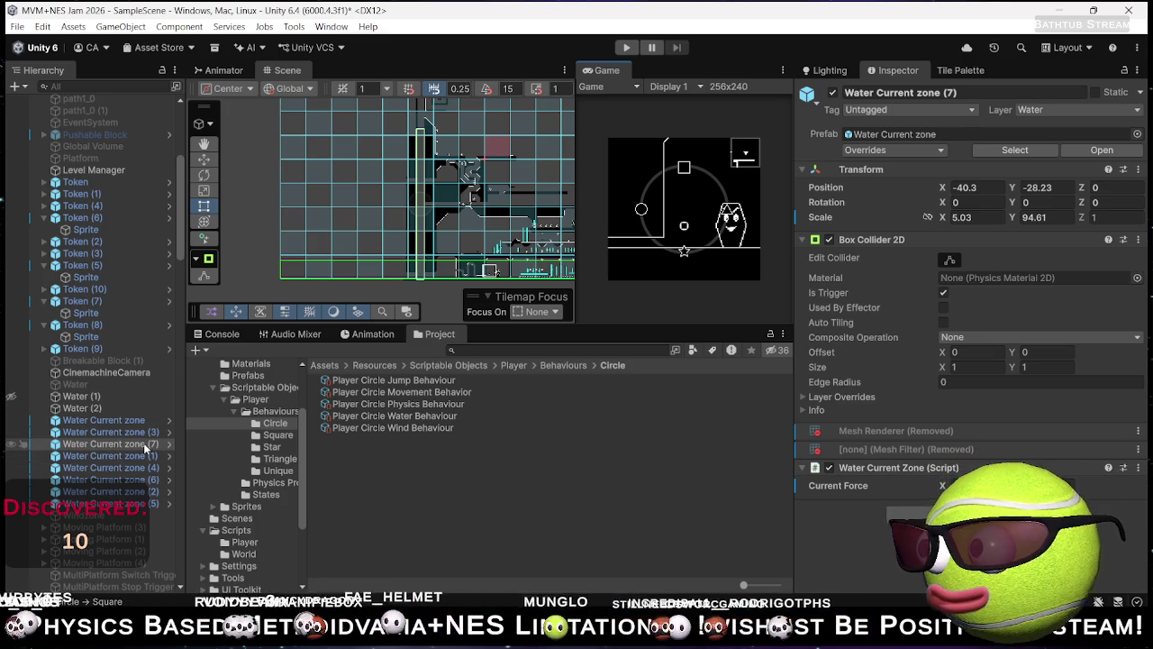
drag(144, 419, 144, 415)
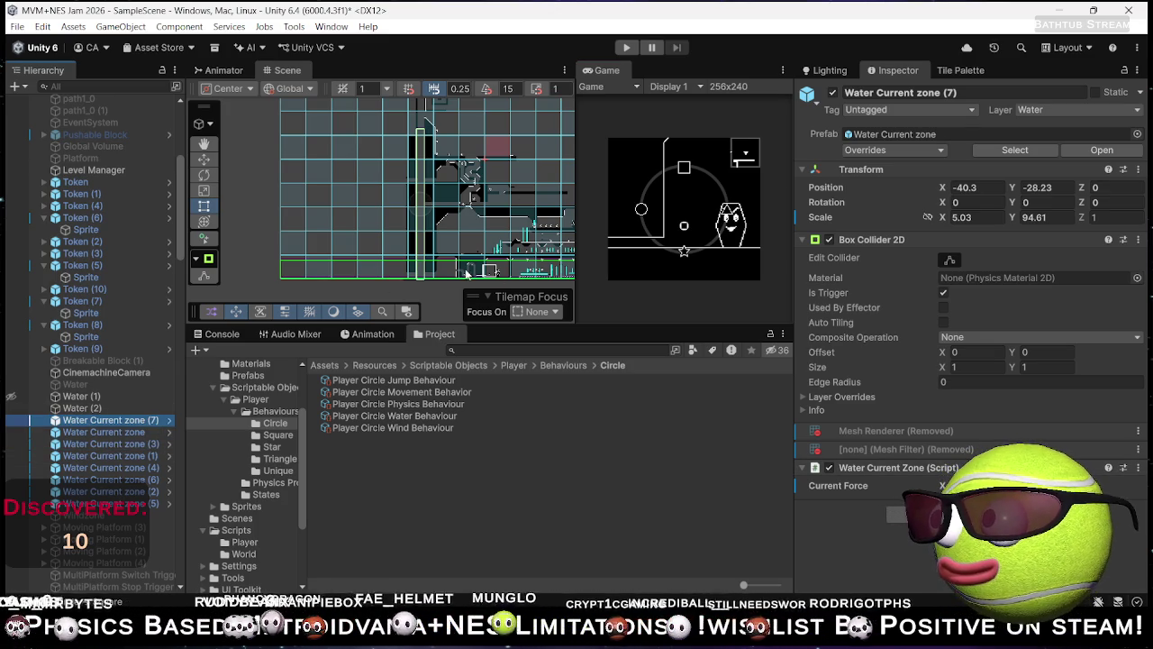
scroll(428, 271, up, 5)
scroll(427, 270, down, 5)
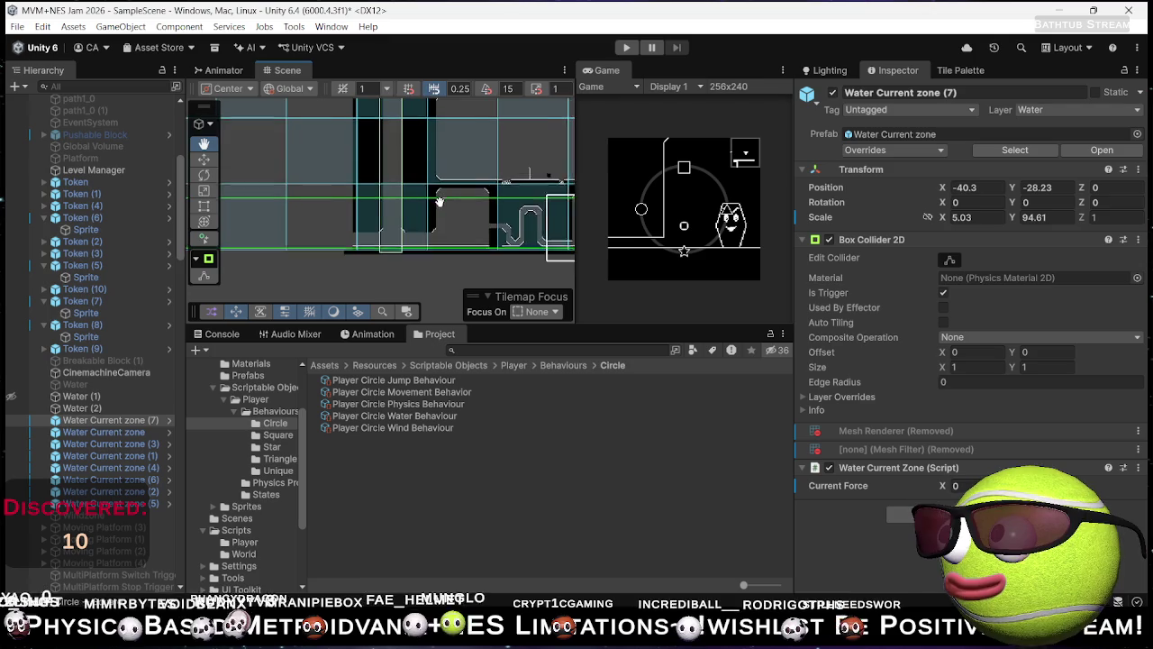
scroll(461, 232, down, 2)
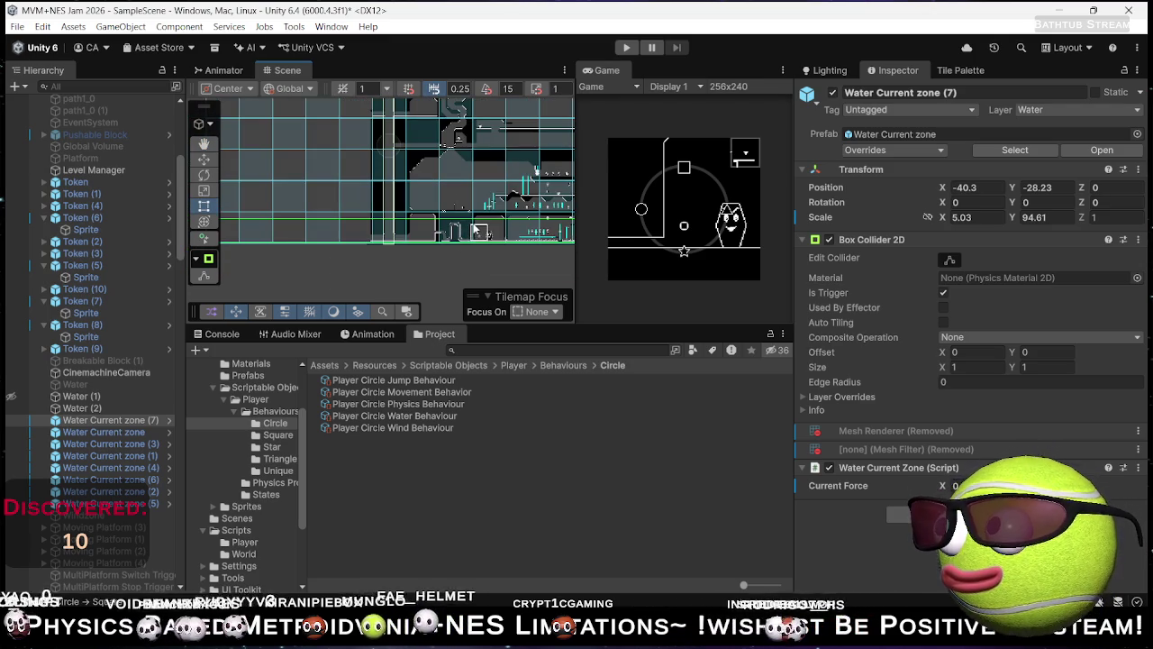
mouse_move(944, 222)
mouse_down()
mouse_move(1144, 222)
mouse_move(99, 221)
mouse_move(1117, 224)
mouse_move(1067, 225)
mouse_up()
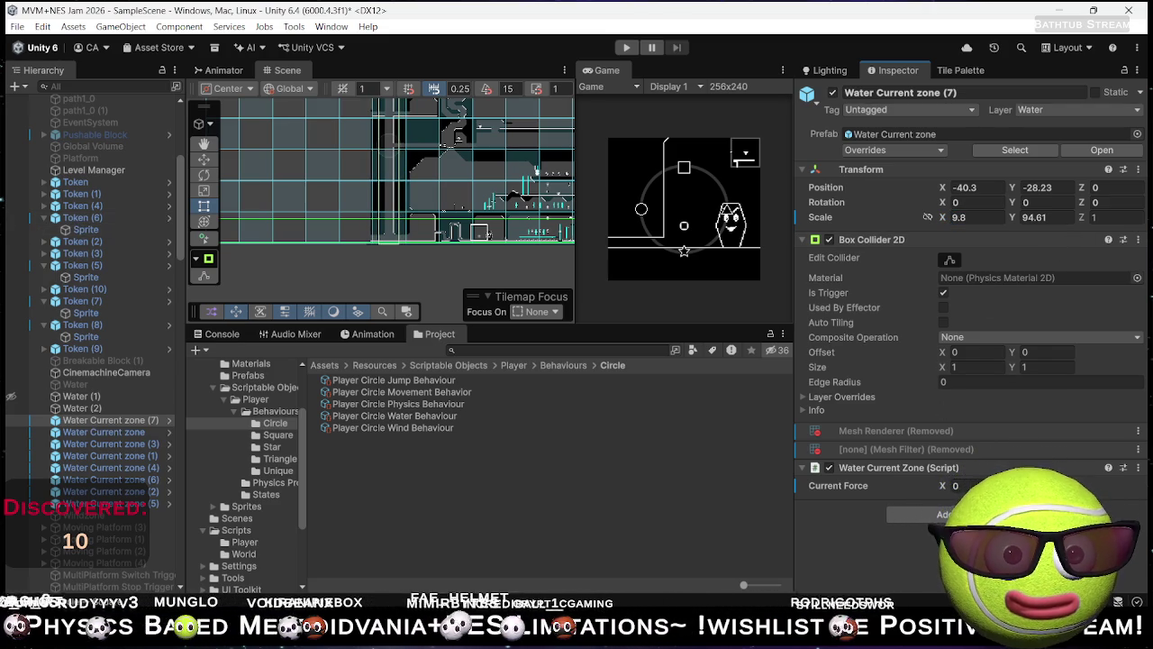
Step: Playtest the level in play mode, then select the Water (2) volume
click(627, 47)
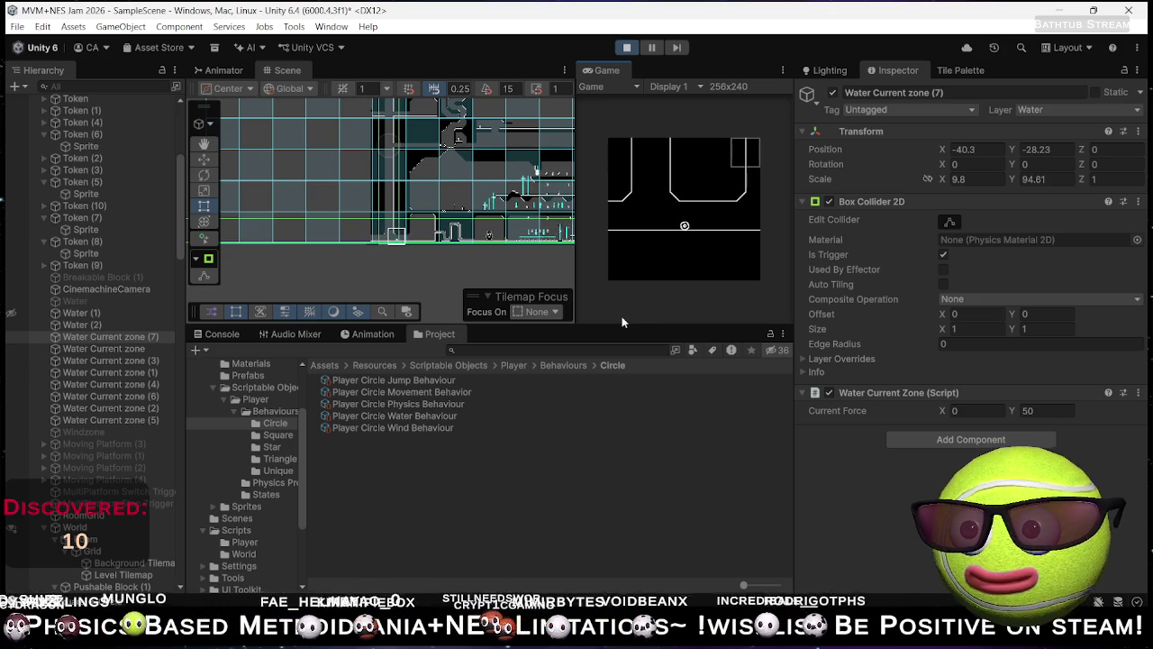
click(628, 45)
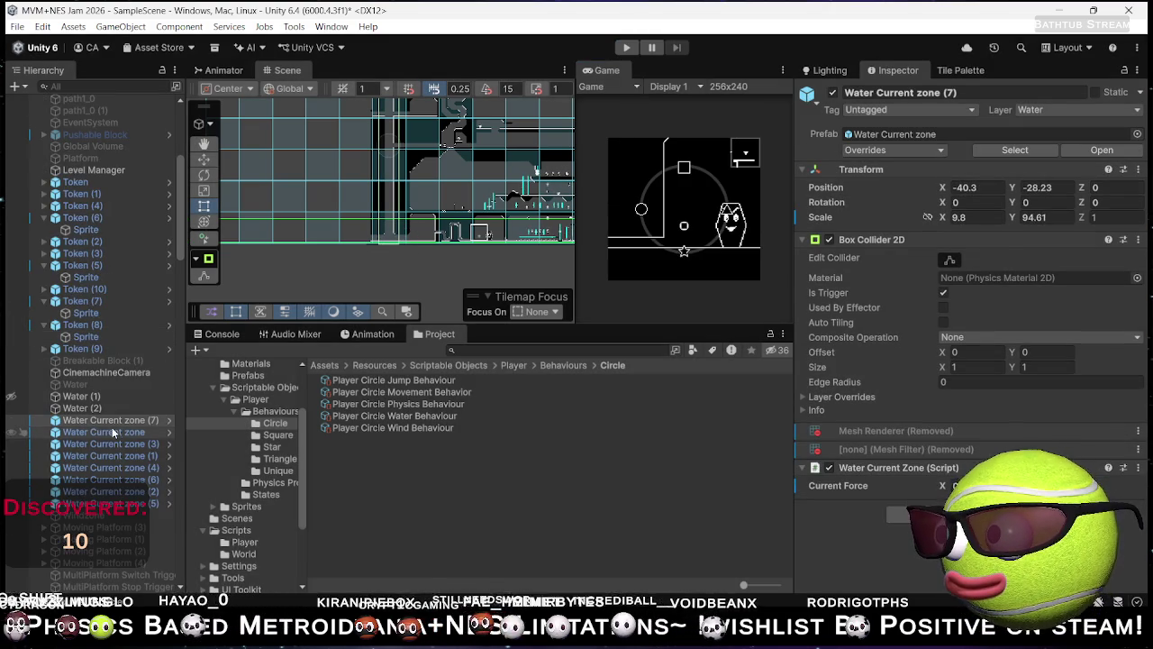
click(89, 411)
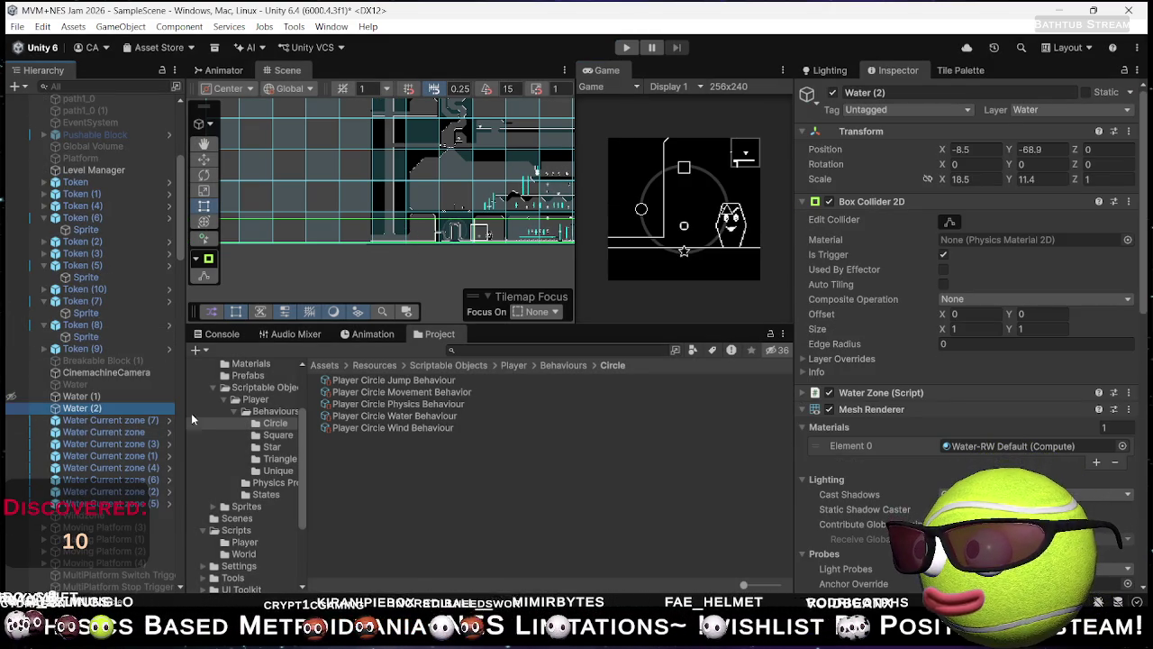
Step: Duplicate Water (2) into Water (3), set its Scale Y to 93.2 and move it up
key(ctrl+d)
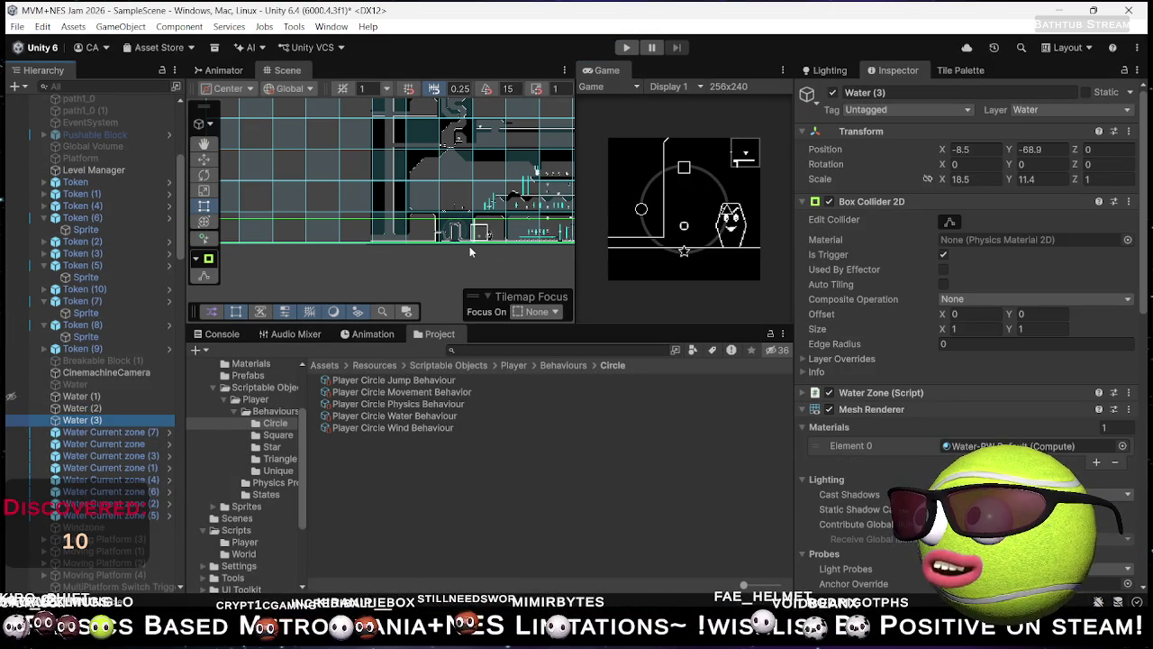
scroll(469, 248, up, 2)
key(w)
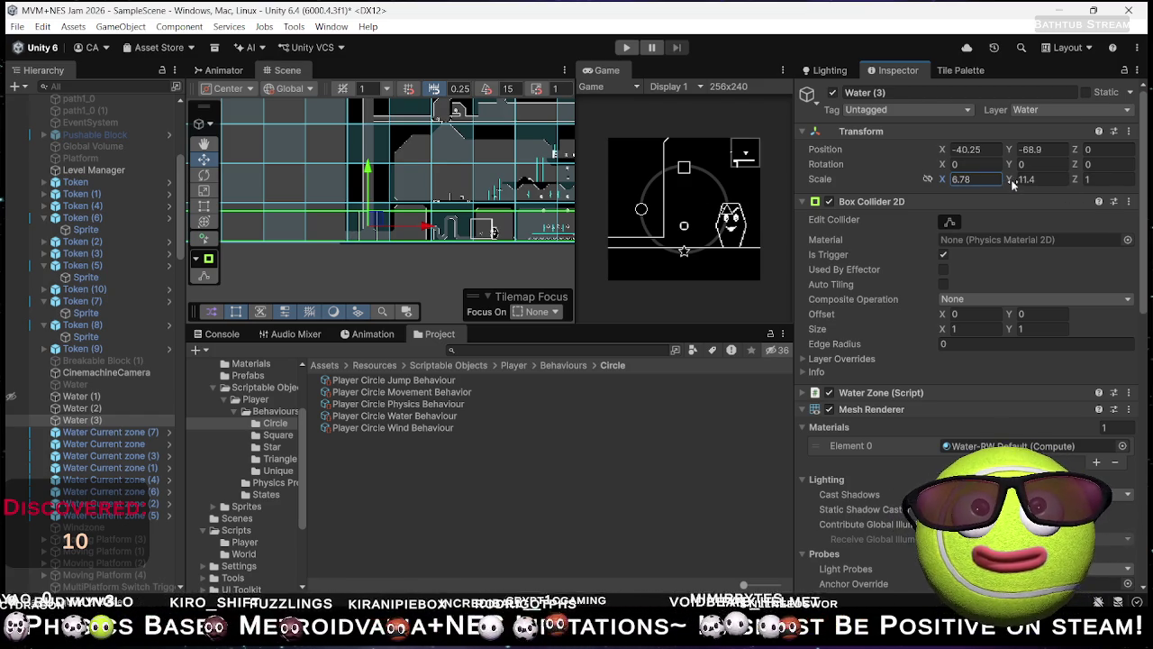
text(93.2)
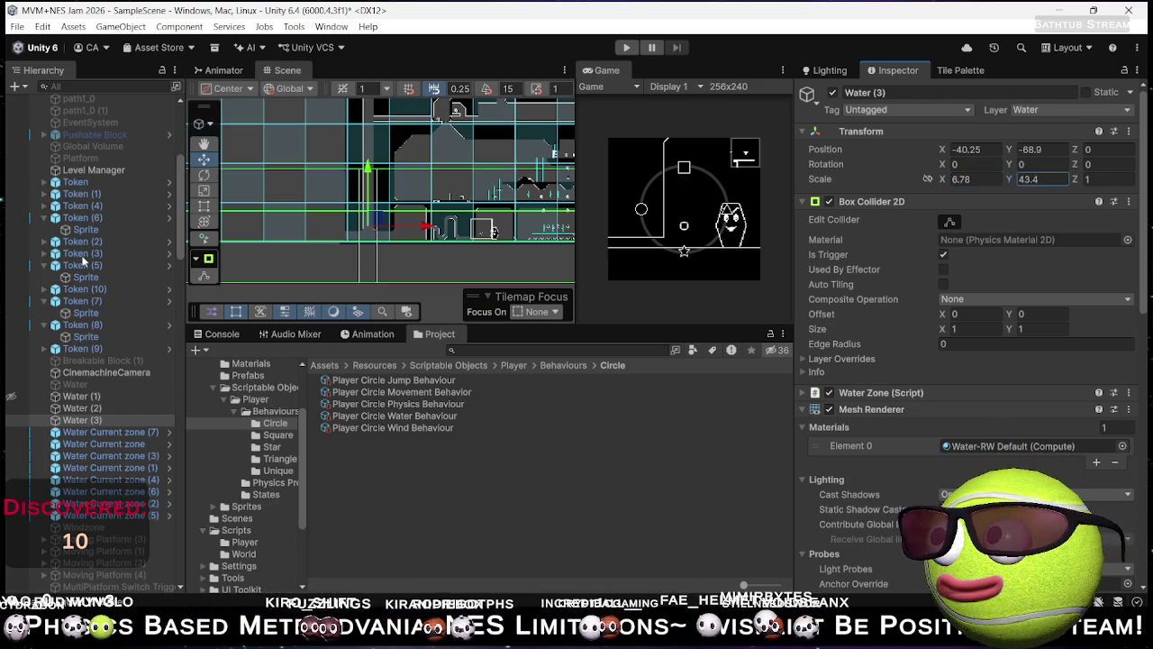
drag(404, 192, 400, 198)
scroll(358, 274, up, 5)
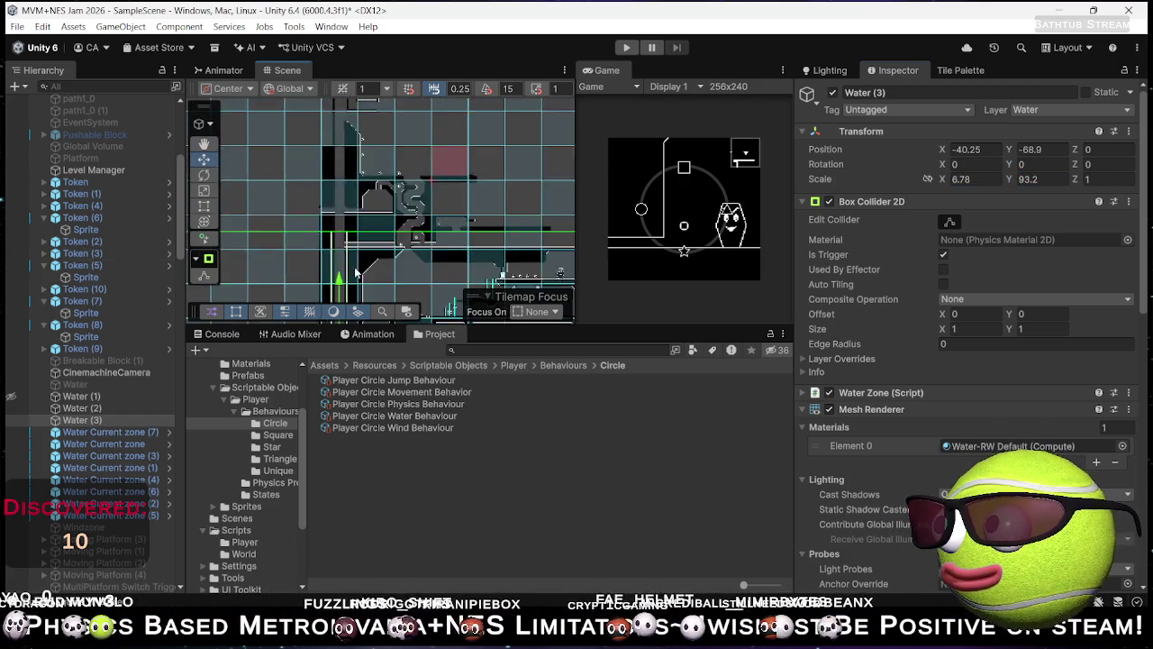
mouse_move(343, 265)
mouse_down()
mouse_move(342, 236)
mouse_move(346, 252)
mouse_up()
Step: Change Water (3)'s Scale Y to 50, position it at -40.25, -54.4, and start play mode
scroll(353, 251, up, 2)
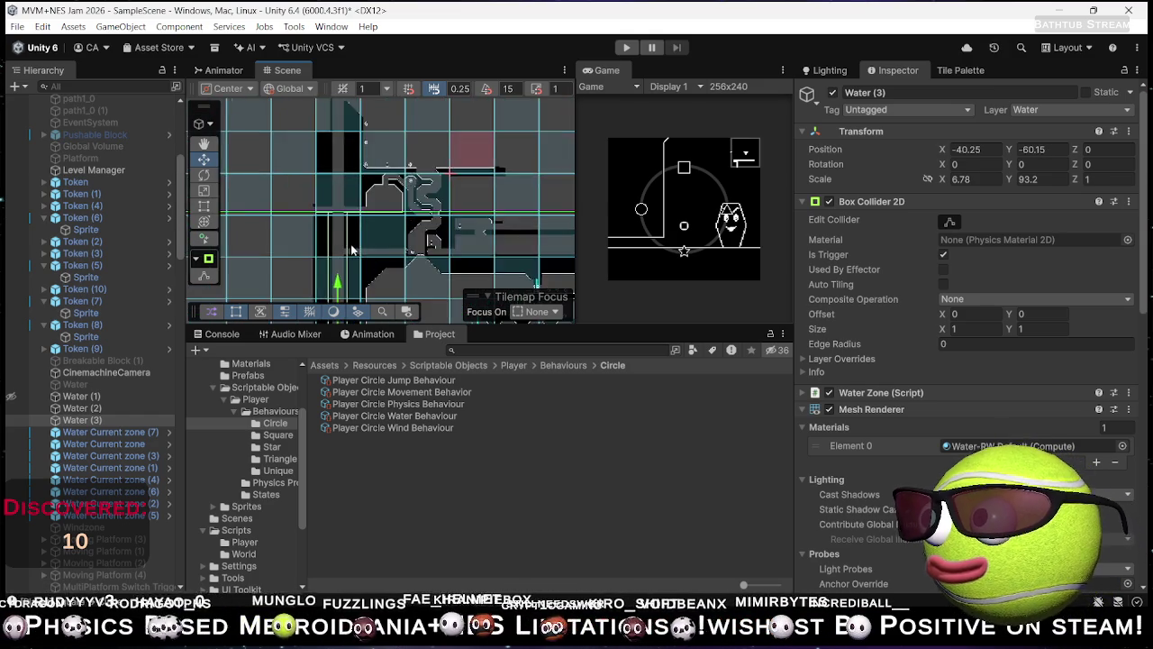
scroll(354, 250, up, 2)
scroll(365, 250, up, 4)
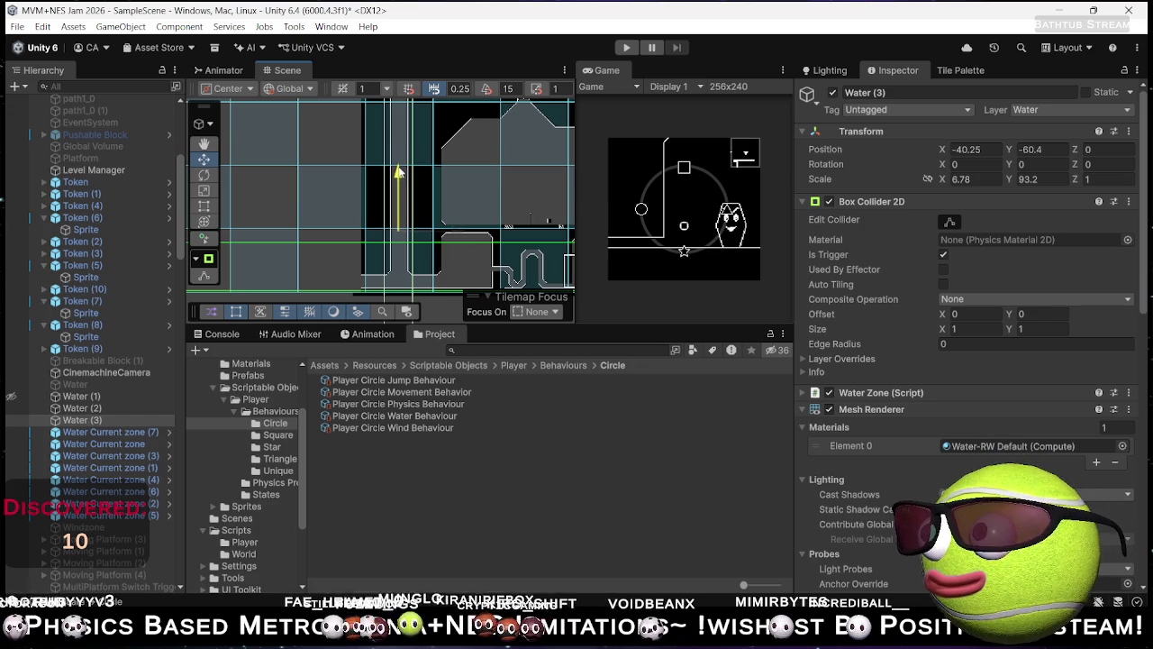
scroll(410, 166, down, 5)
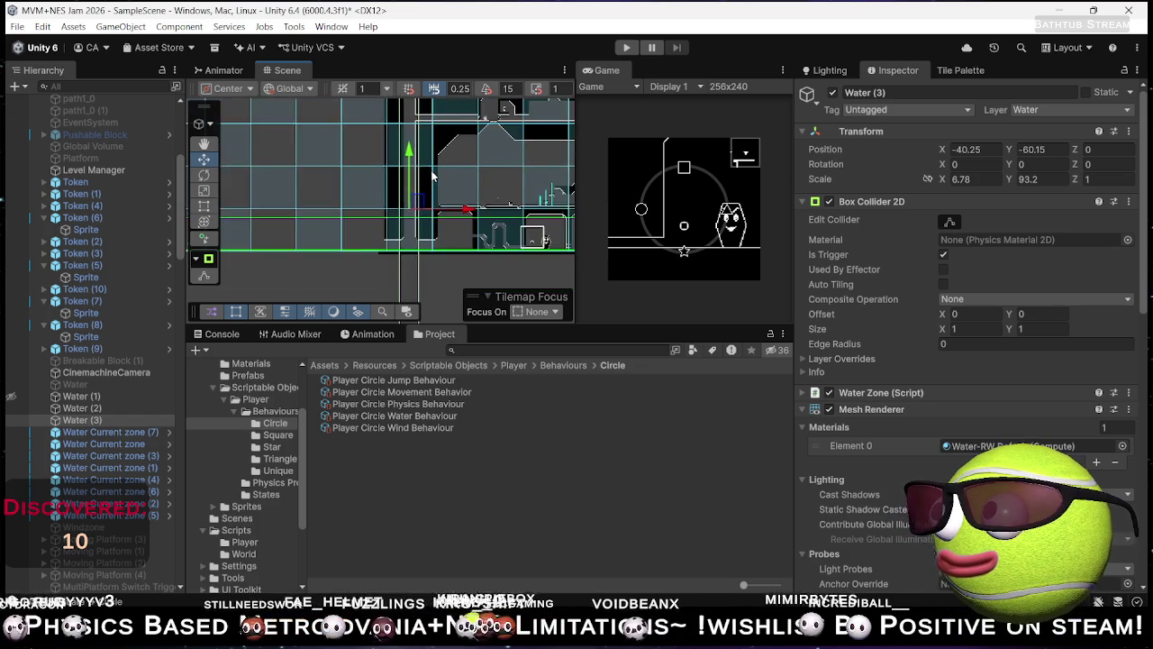
drag(419, 135, 431, 133)
scroll(516, 196, up, 2)
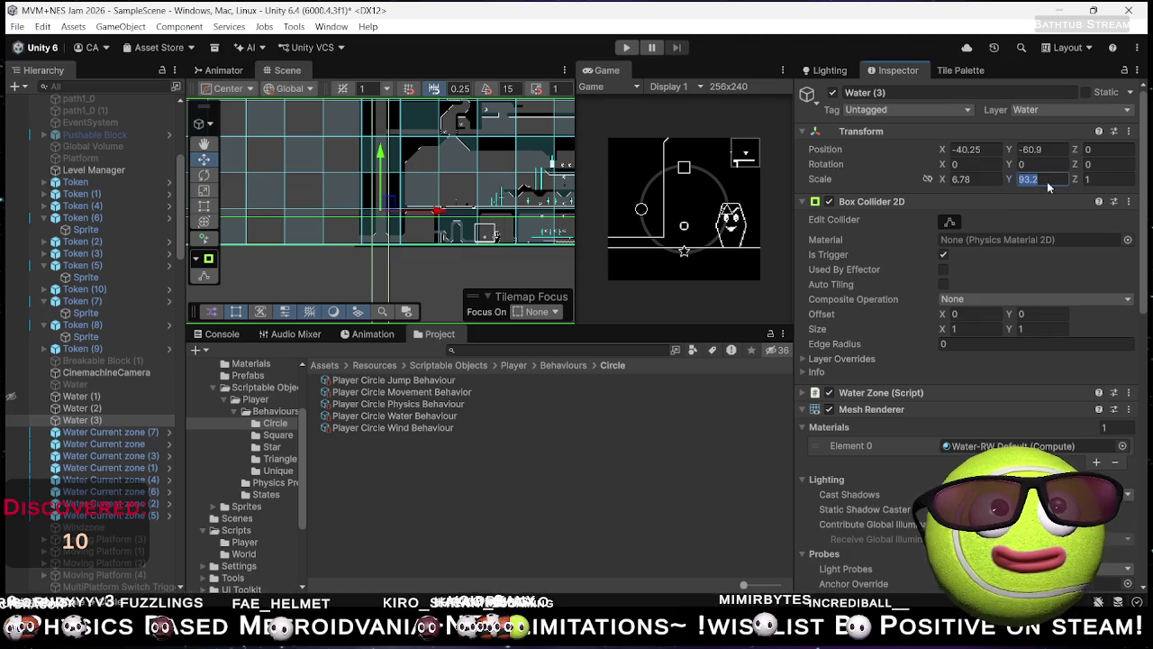
text(50)
scroll(399, 248, down, 2)
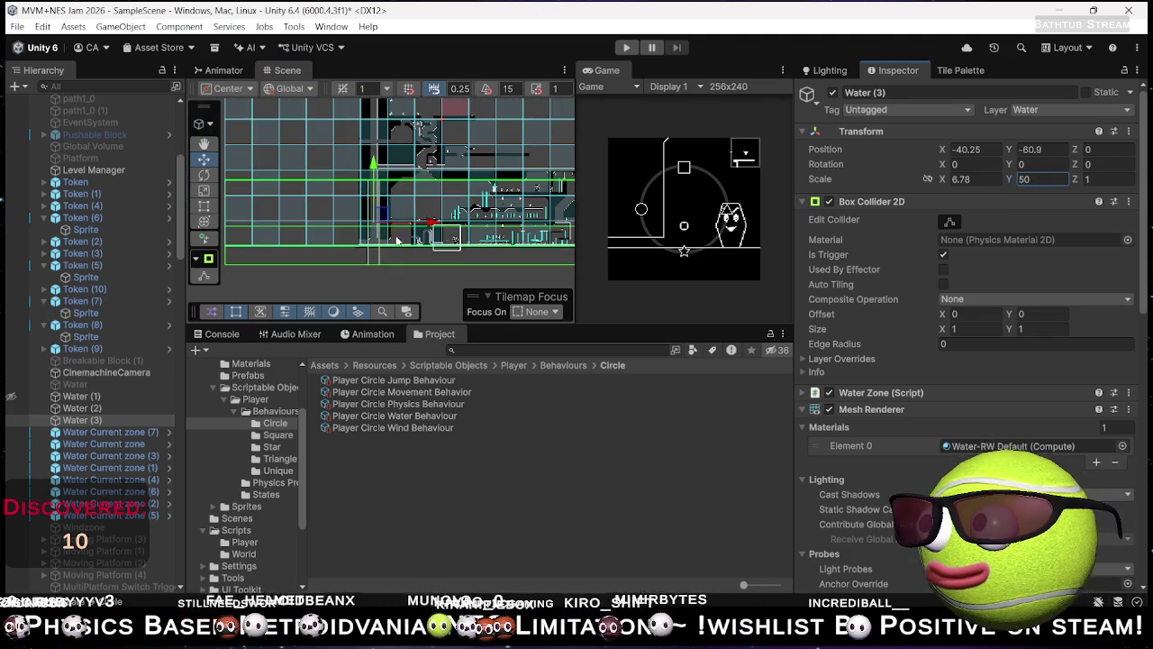
drag(382, 174, 376, 155)
scroll(384, 172, up, 3)
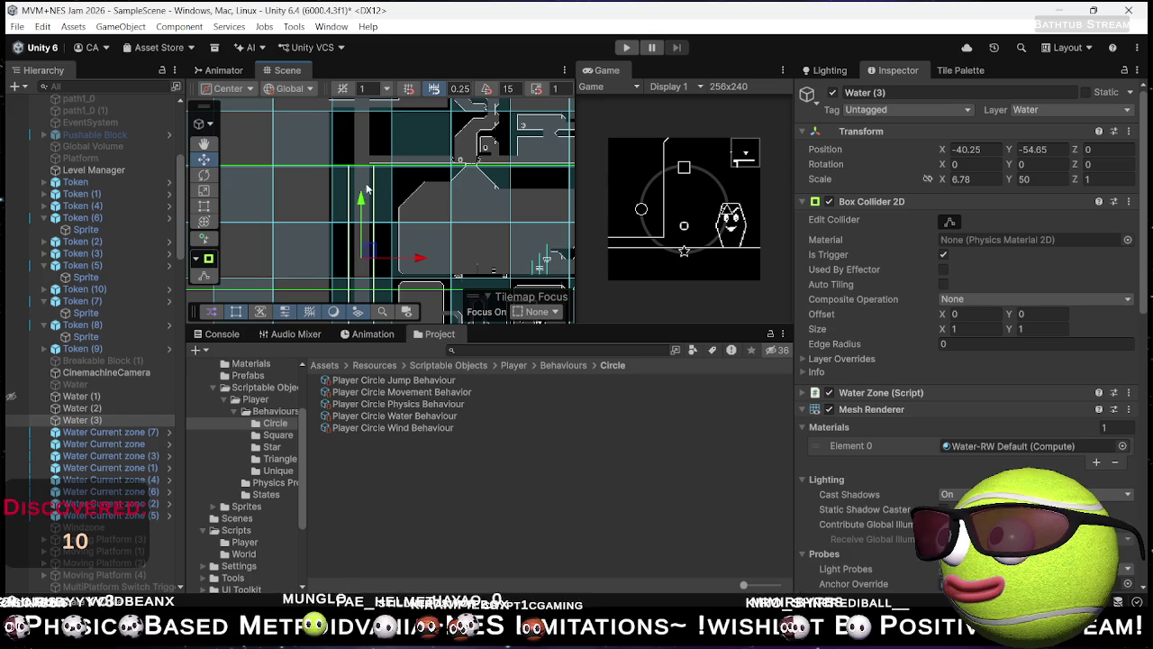
drag(360, 203, 360, 199)
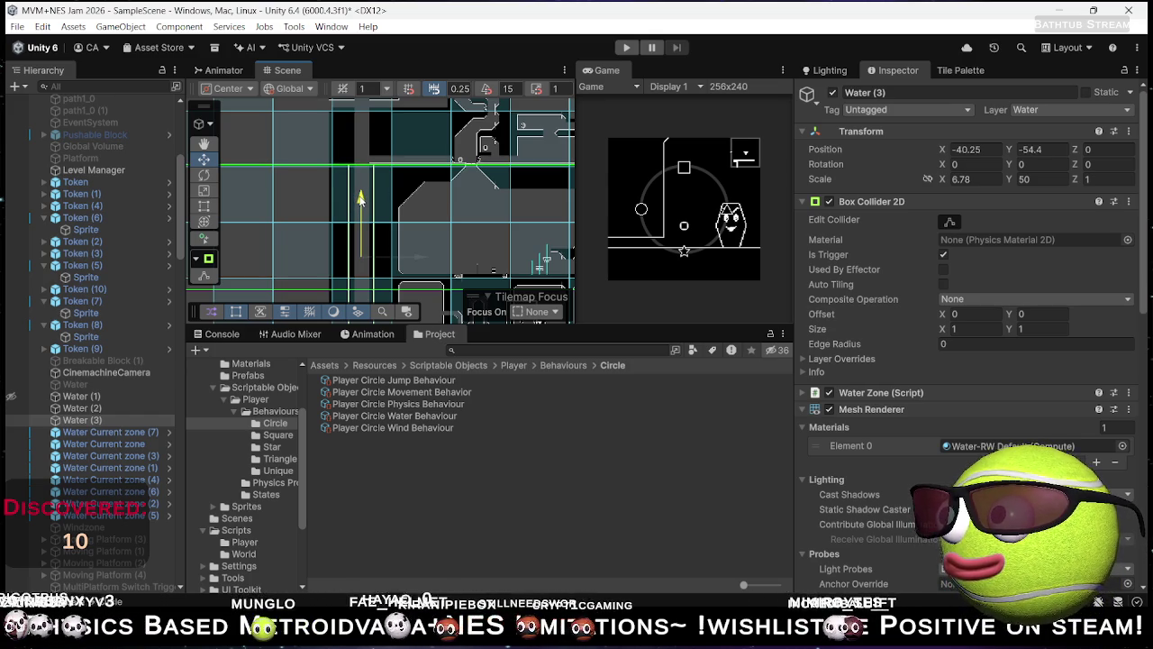
click(628, 47)
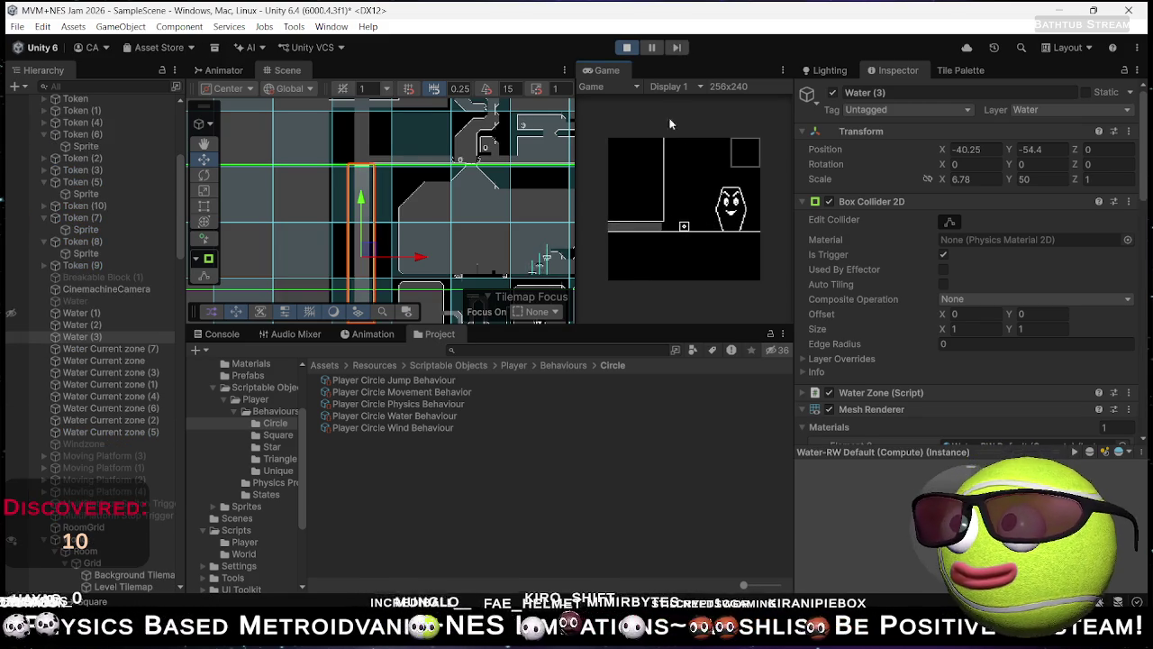
Step: Maximize the Game view, move the player, and switch it to the circle shape
double_click(606, 70)
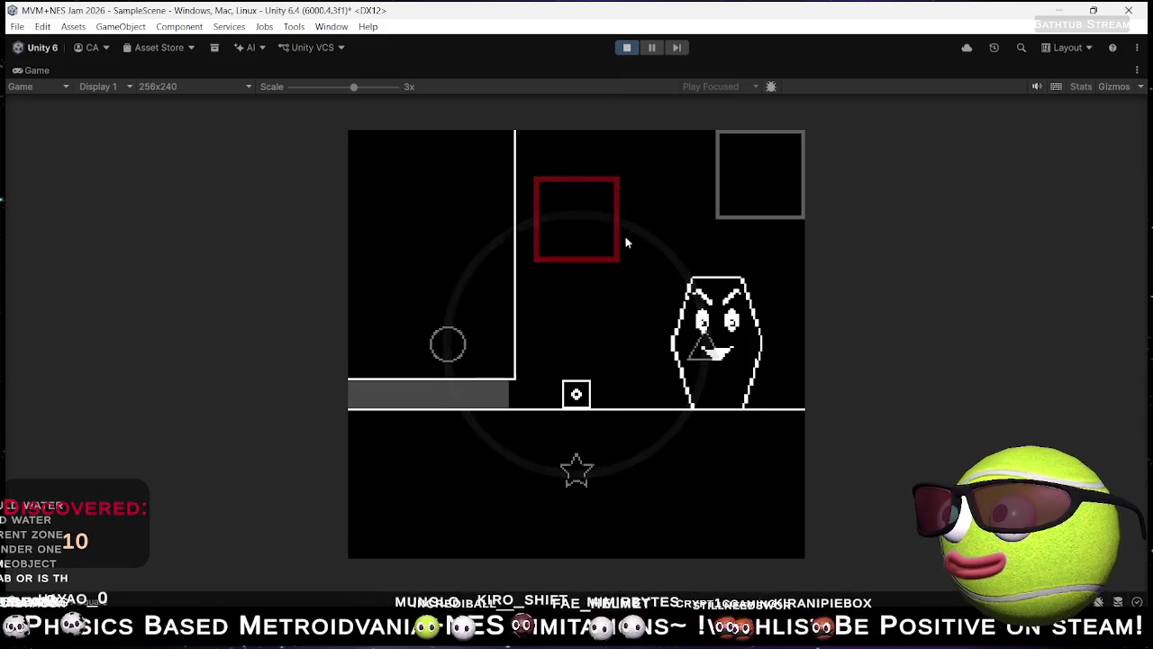
key(d)
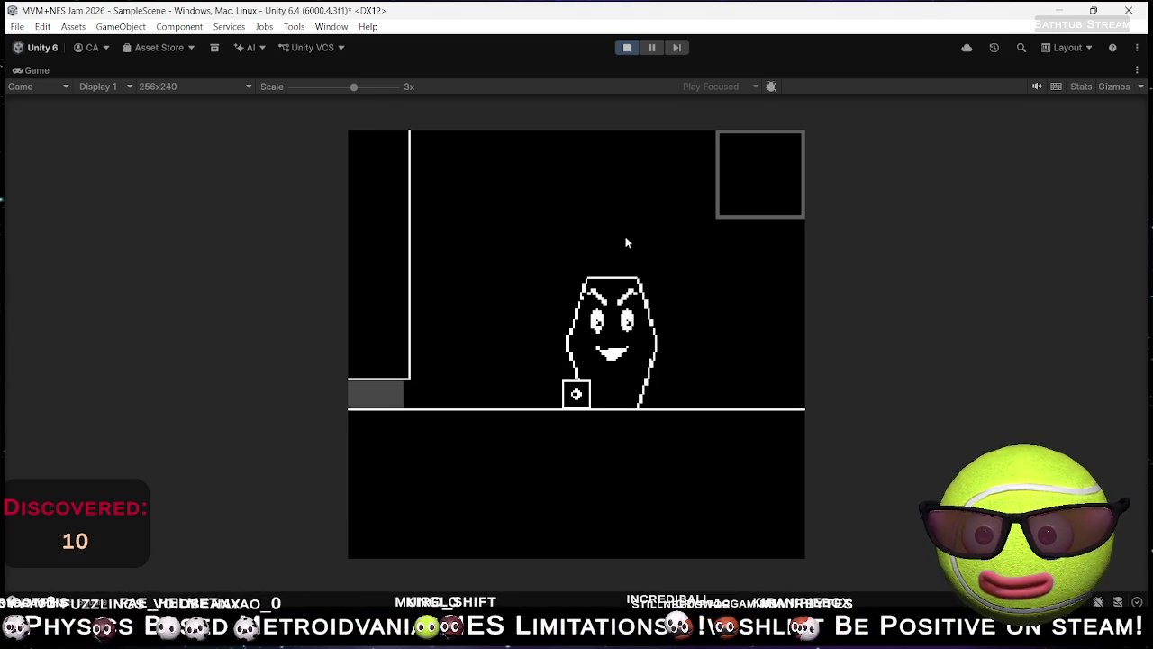
key(a)
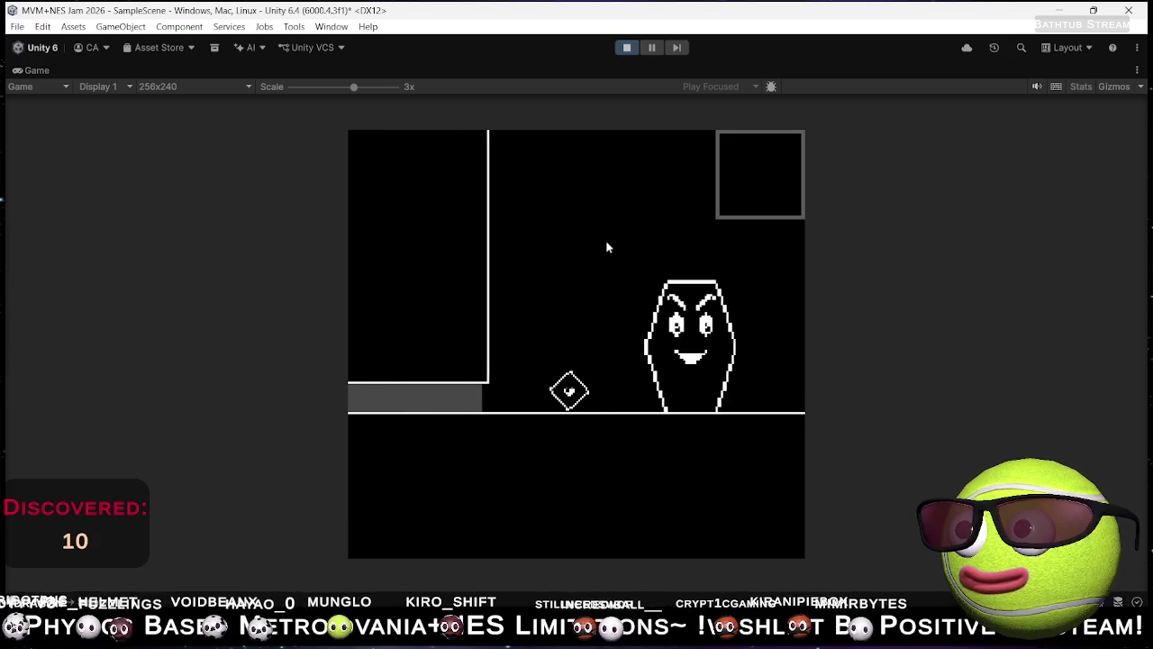
key(Tab)
key(a)
key(Tab)
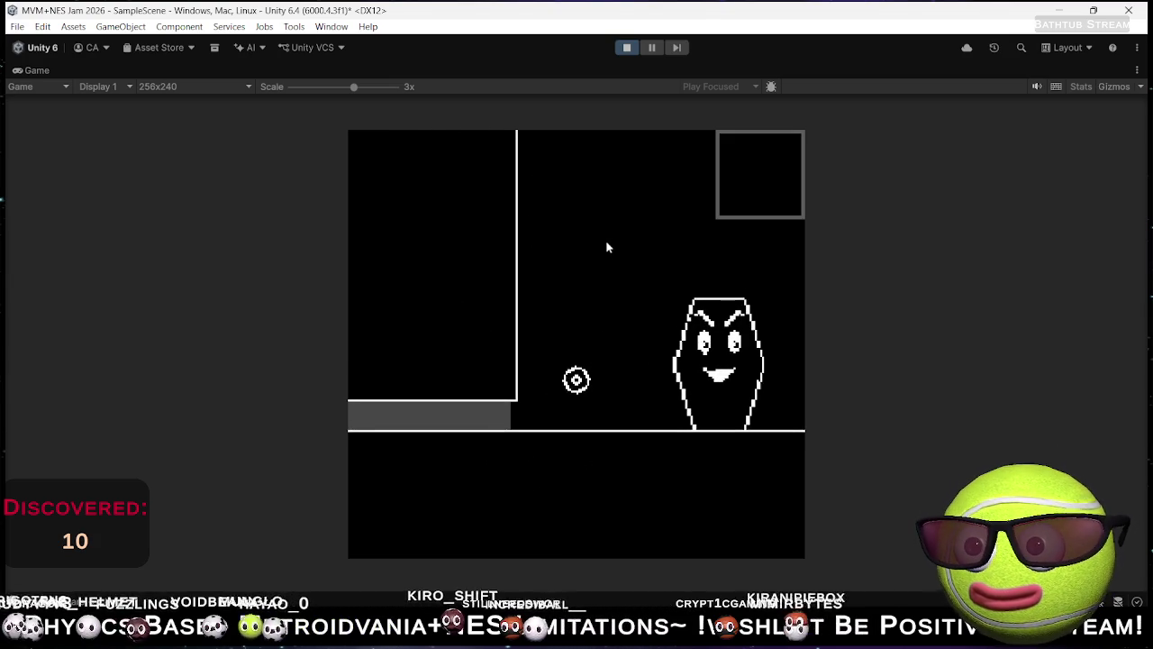
Step: Roll the circle left over the grey track and arch, hop, then stop play mode
key(a)
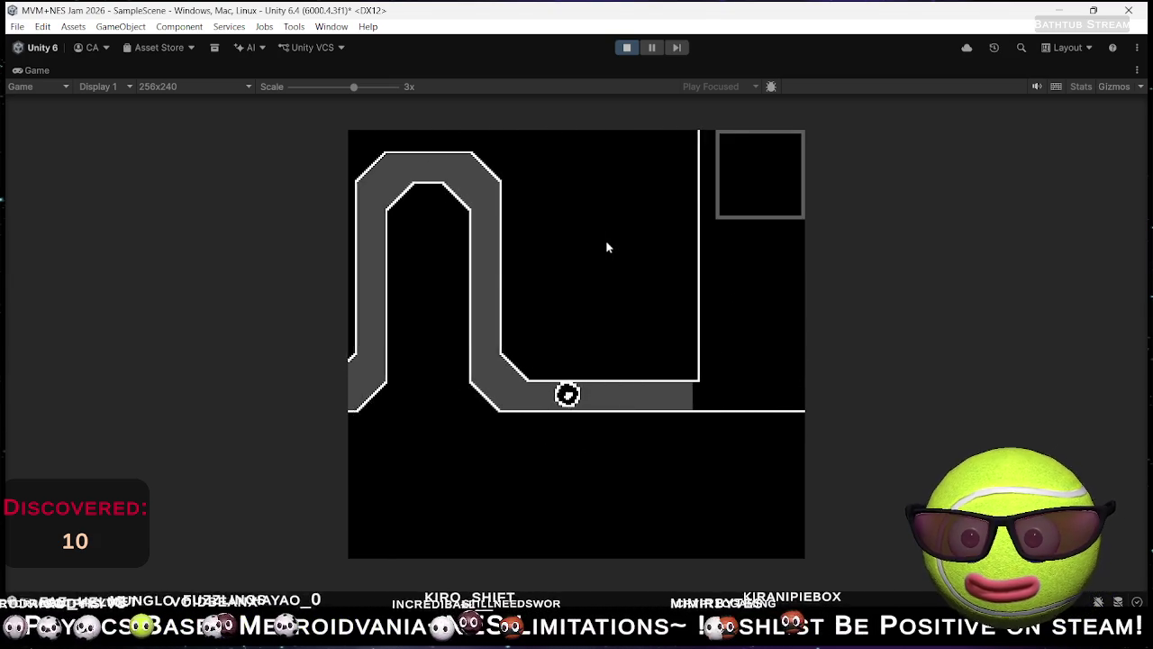
key(a)
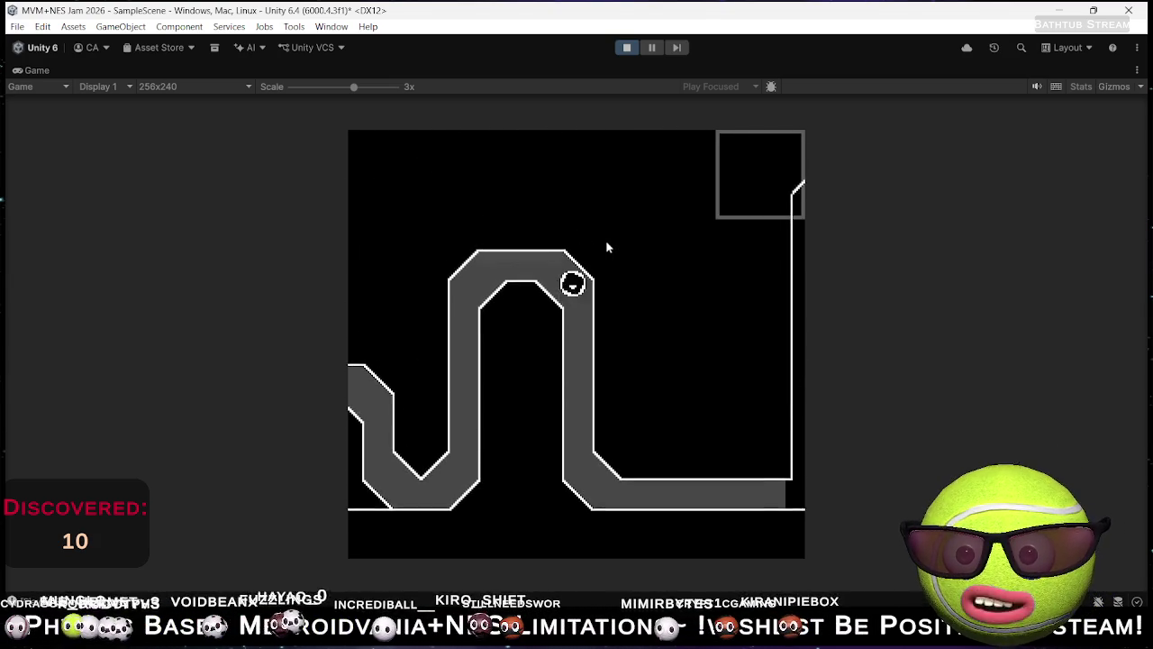
key(a)
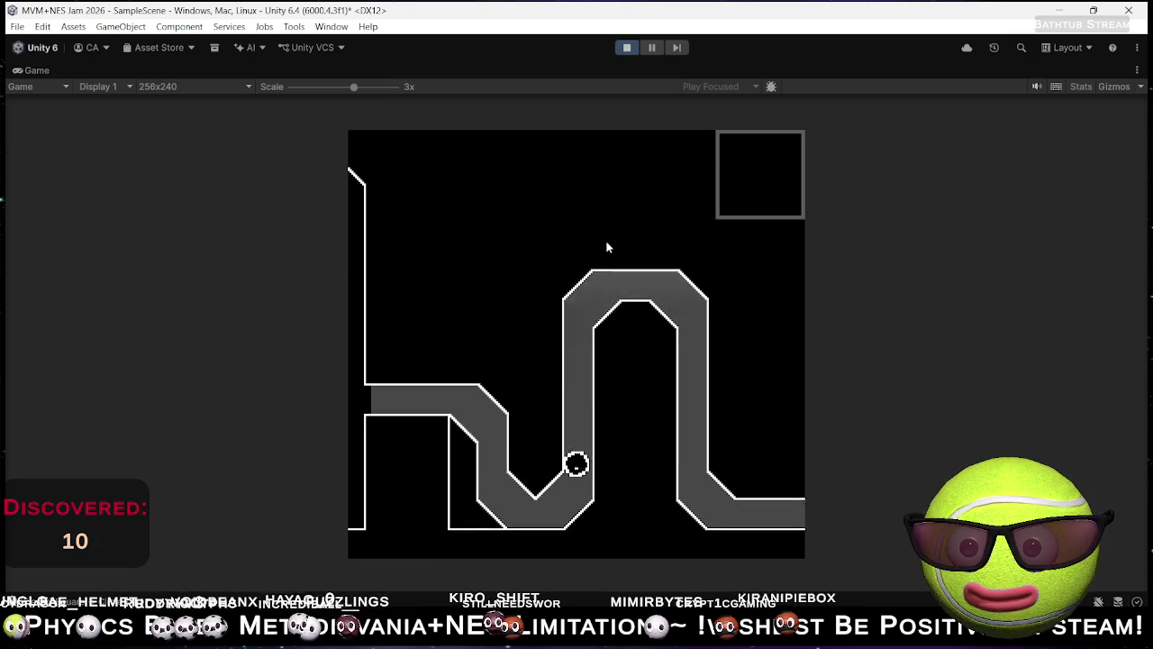
key(a)
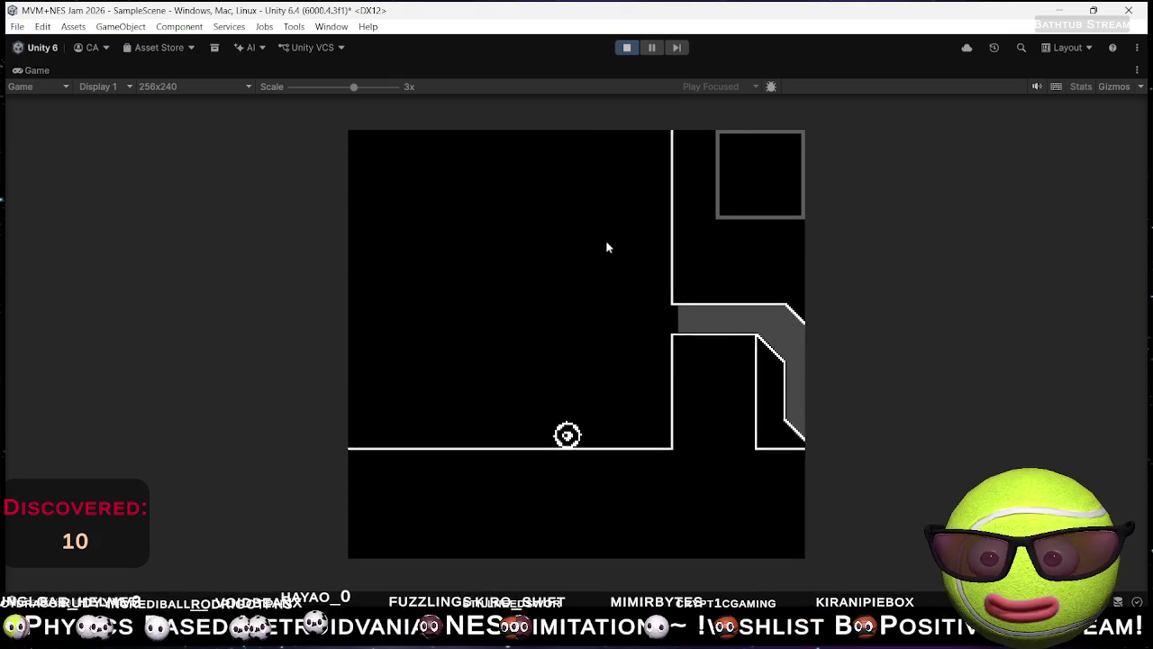
key(a)
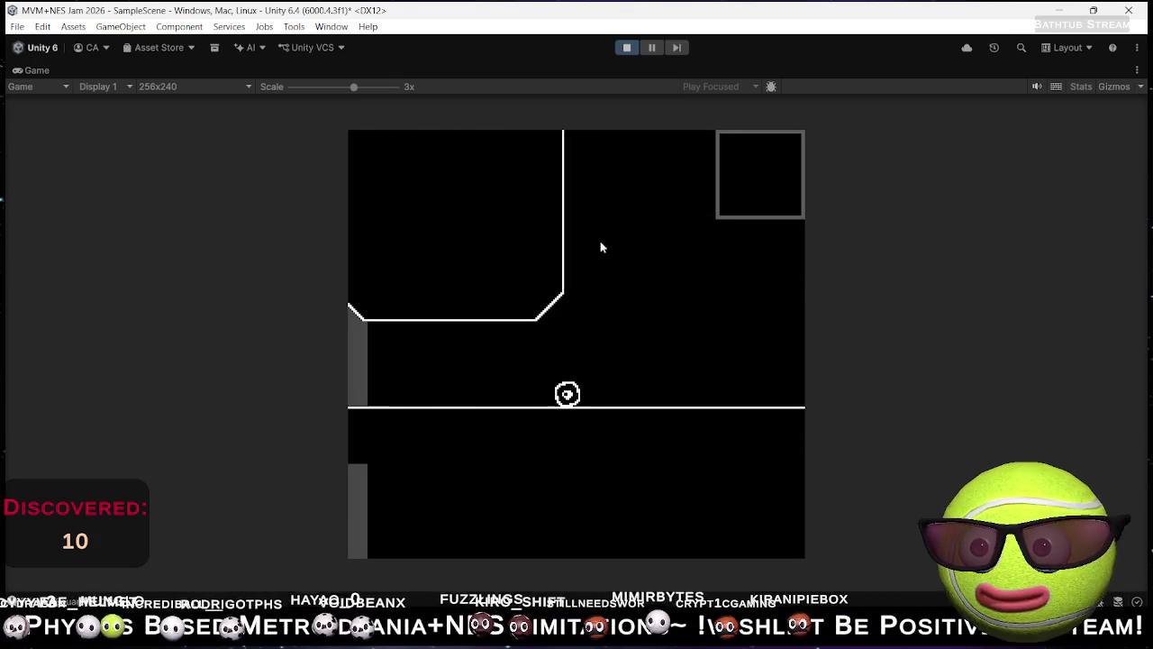
key(a)
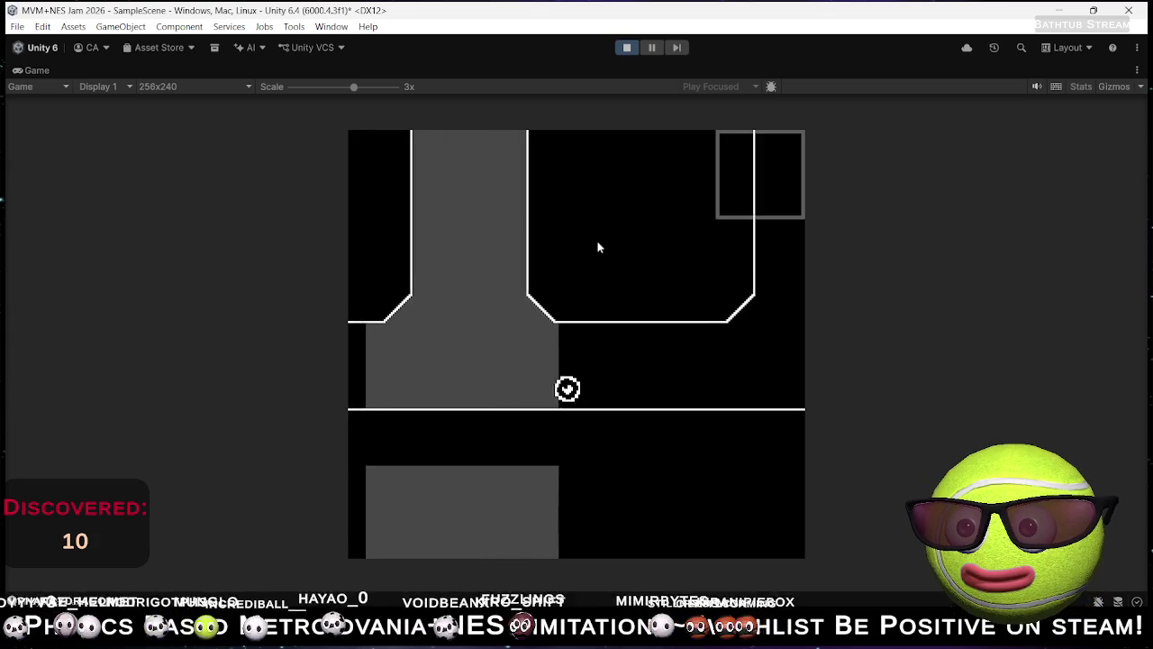
key(space)
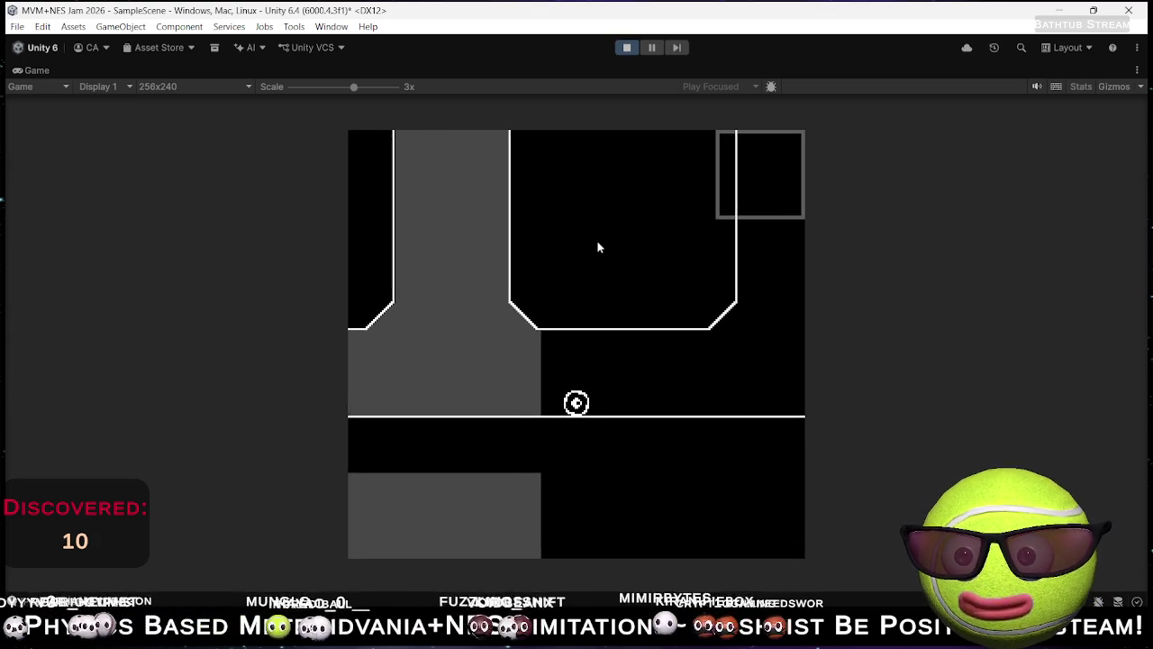
click(631, 47)
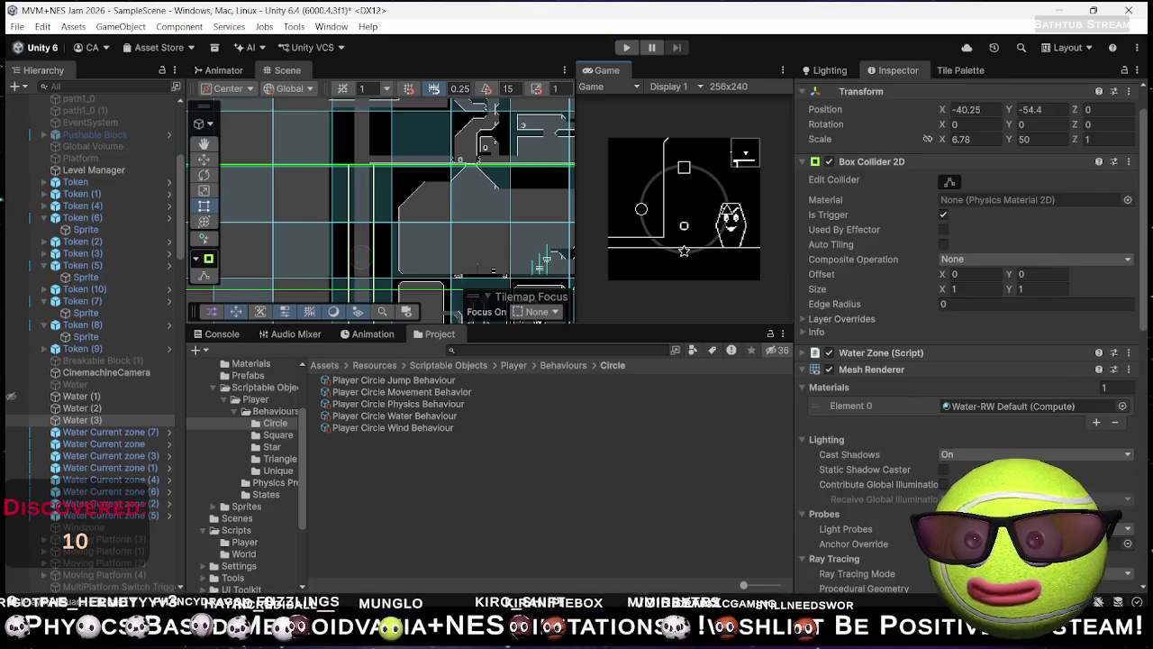
Step: Select Water Current zone (7) and start another playtest
click(143, 433)
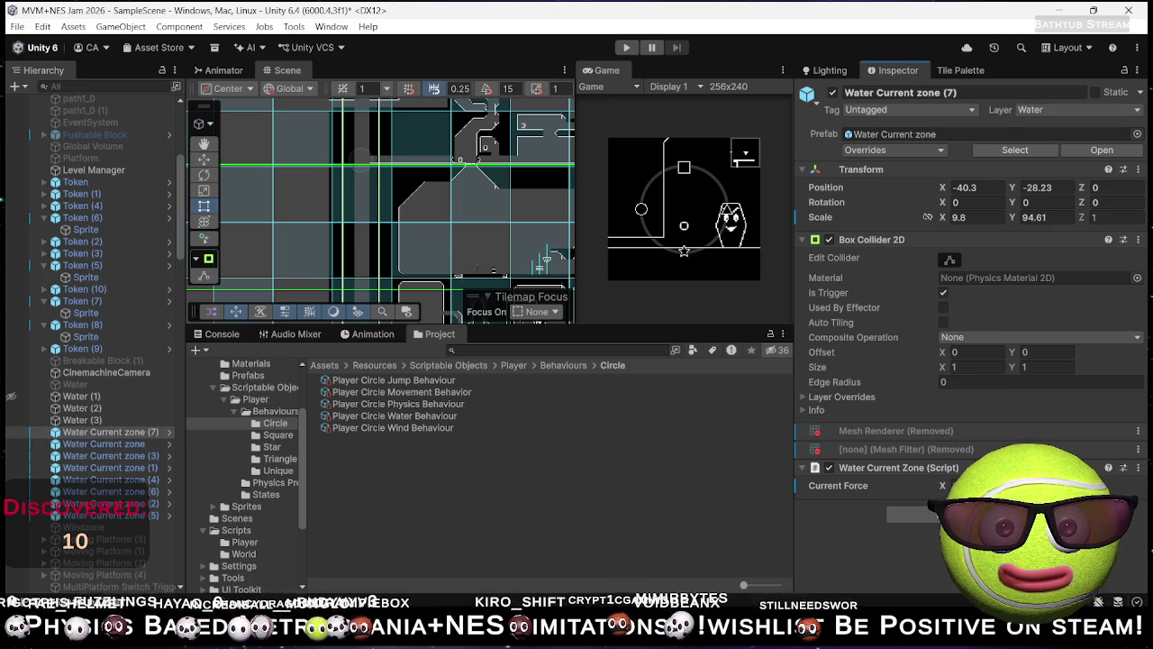
click(627, 47)
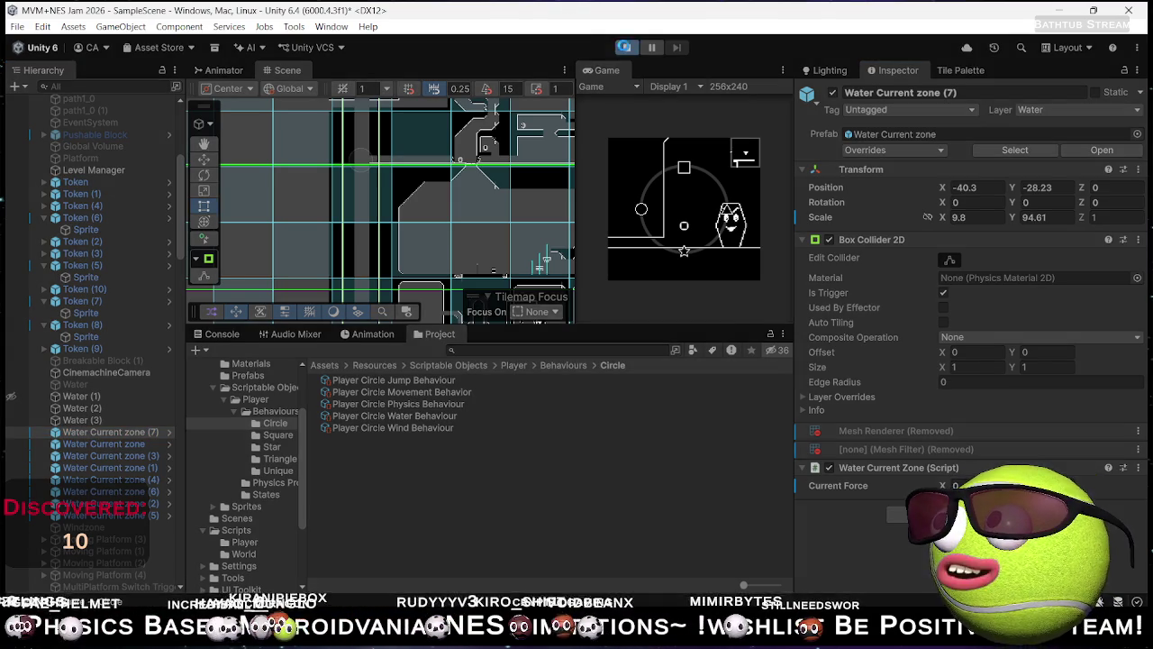
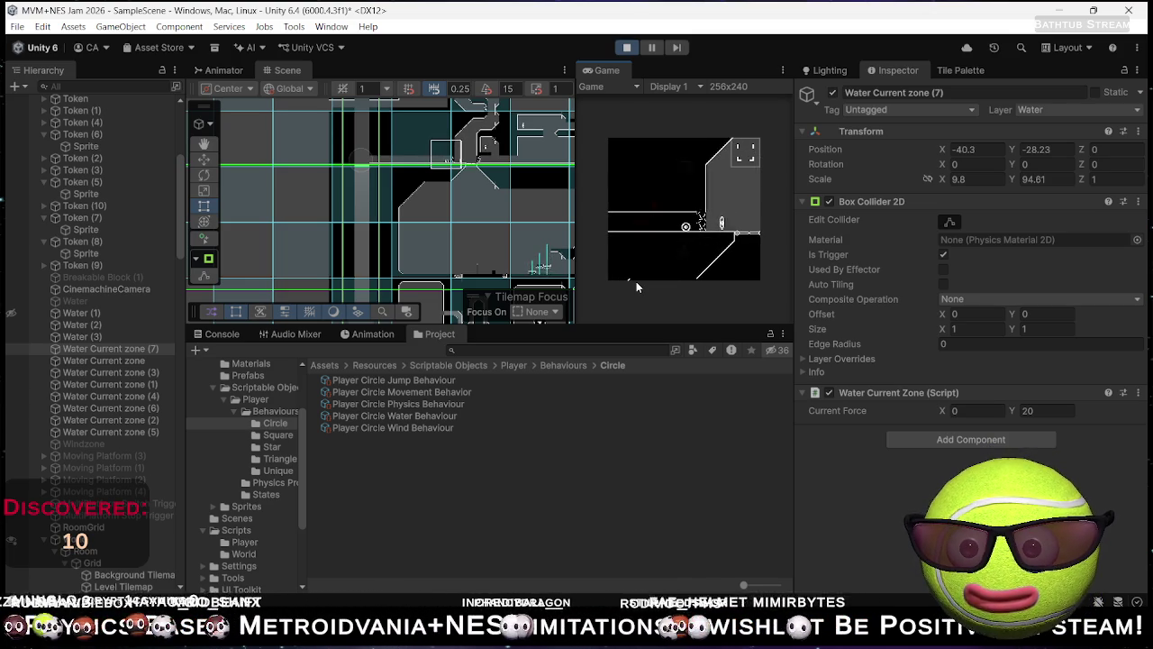
Step: Select the Level Tilemap, pick the Tile Palette Eraser, then view the Prefabs folder
drag(506, 281, 459, 161)
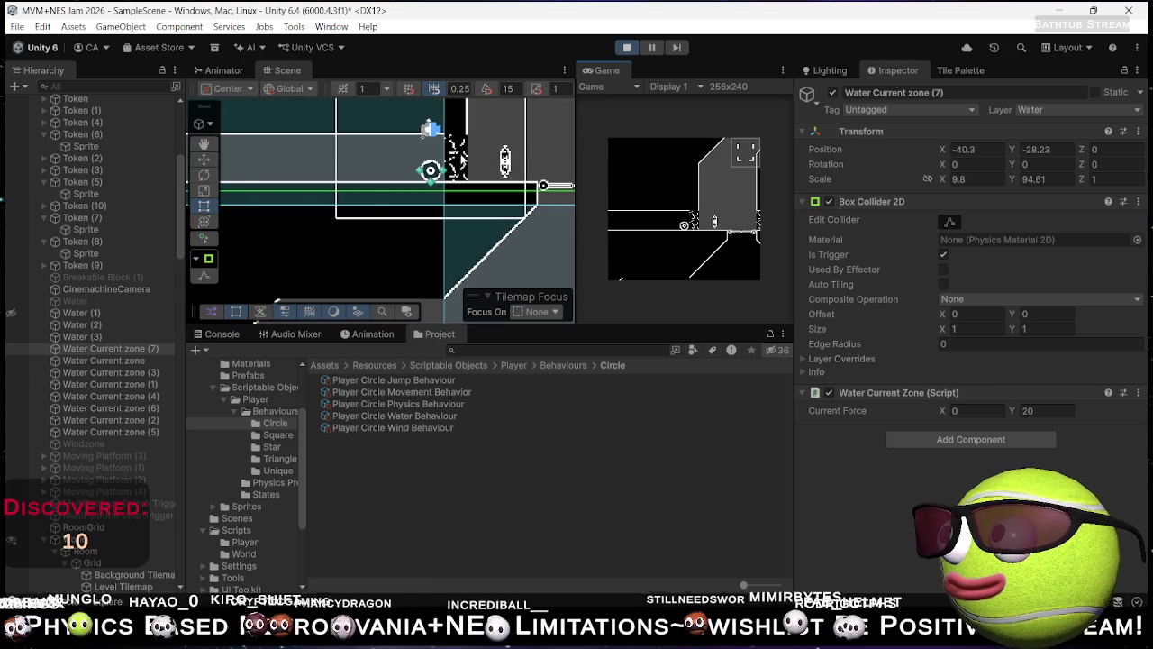
click(460, 161)
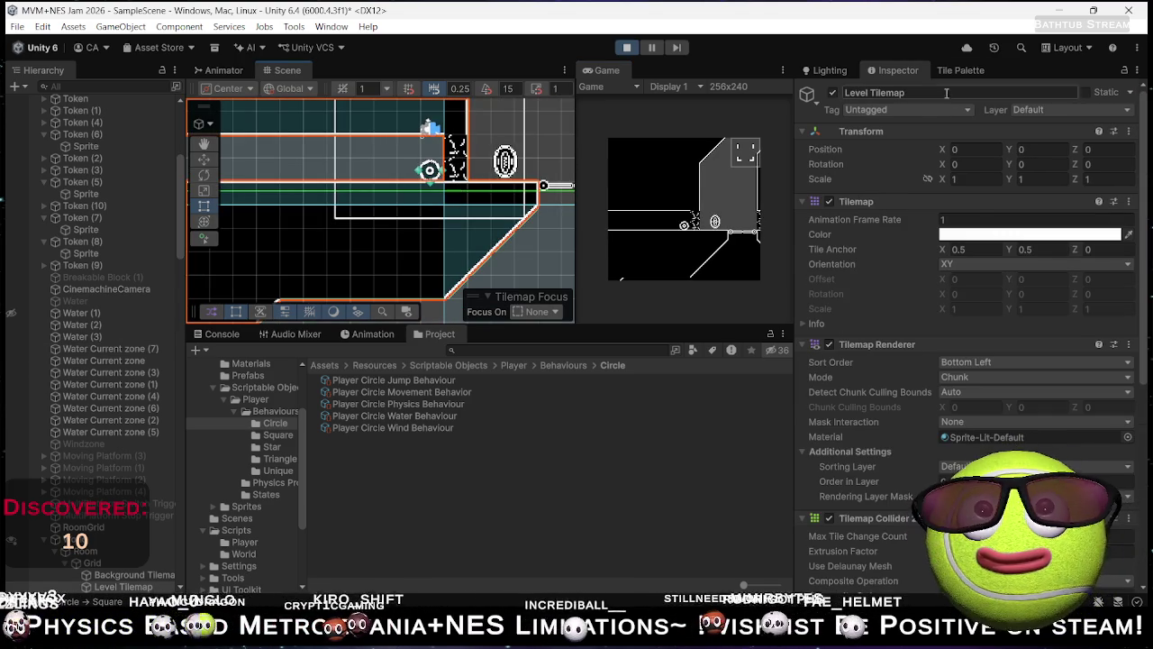
click(962, 69)
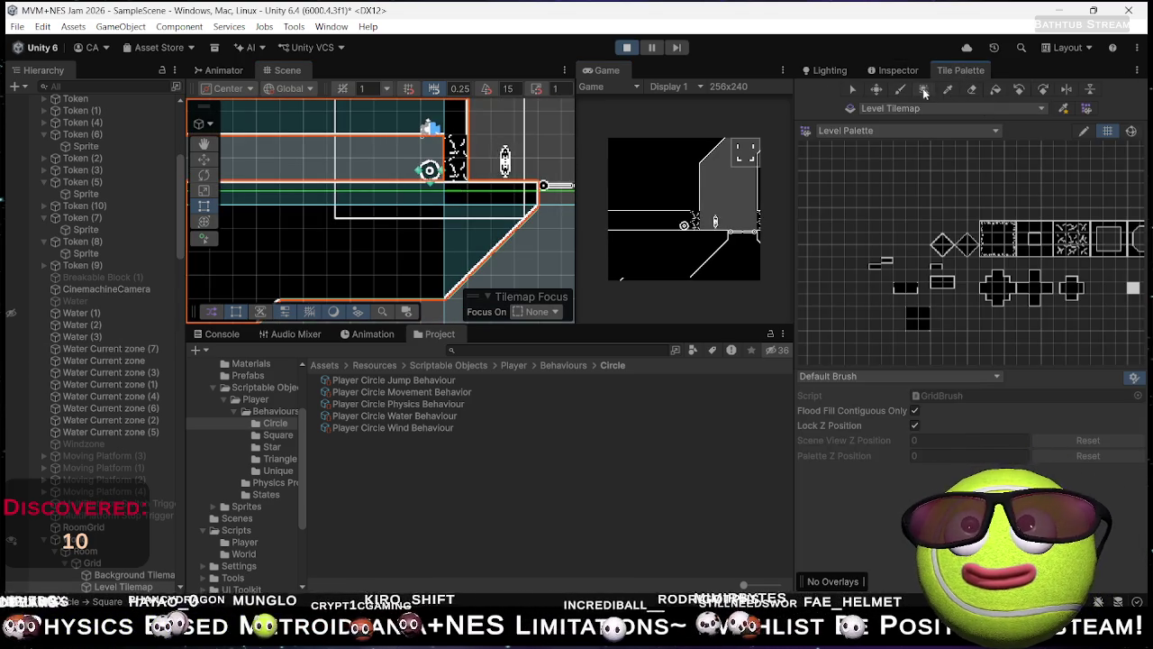
click(971, 89)
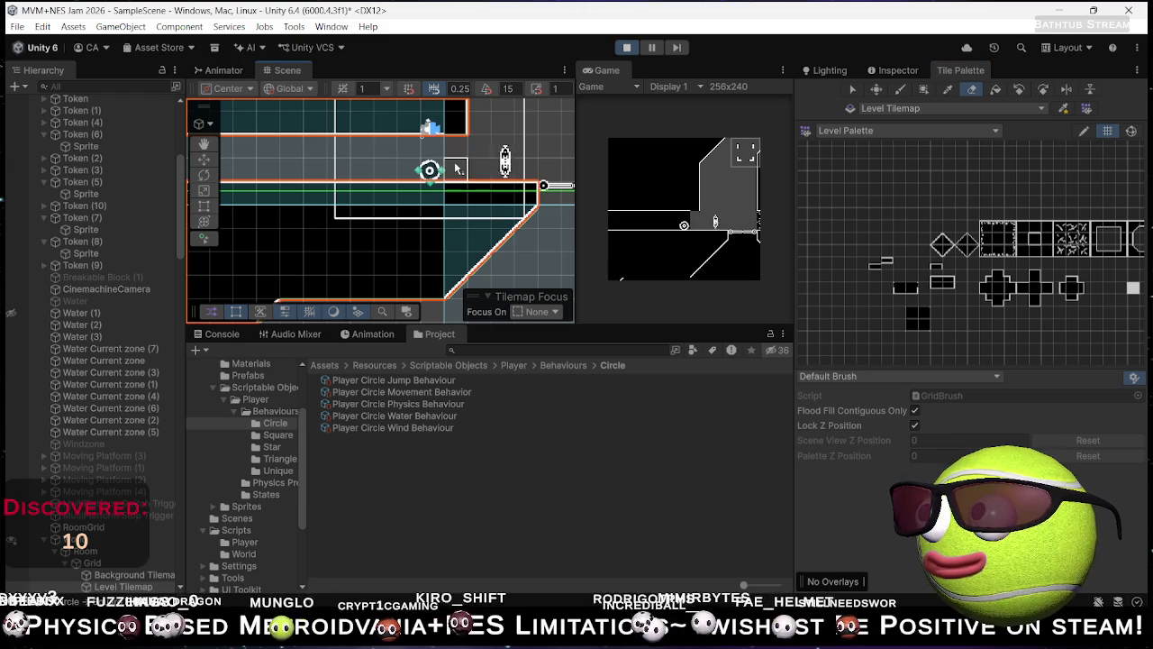
mouse_move(385, 191)
mouse_down()
mouse_move(309, 177)
mouse_move(477, 163)
mouse_up()
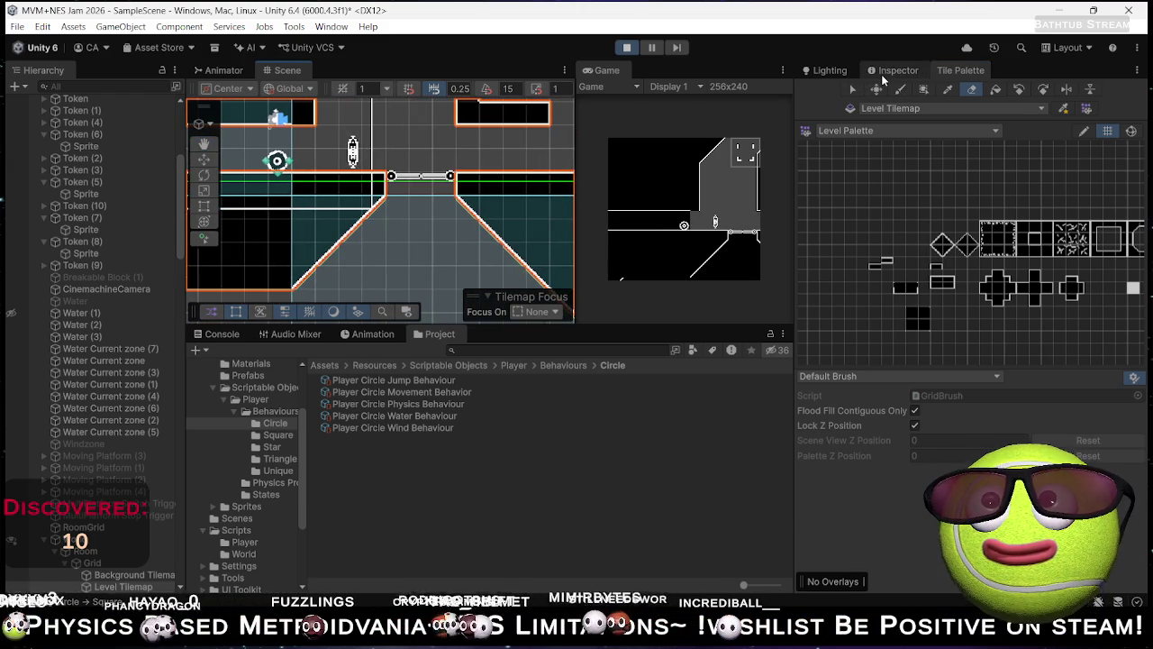
click(882, 76)
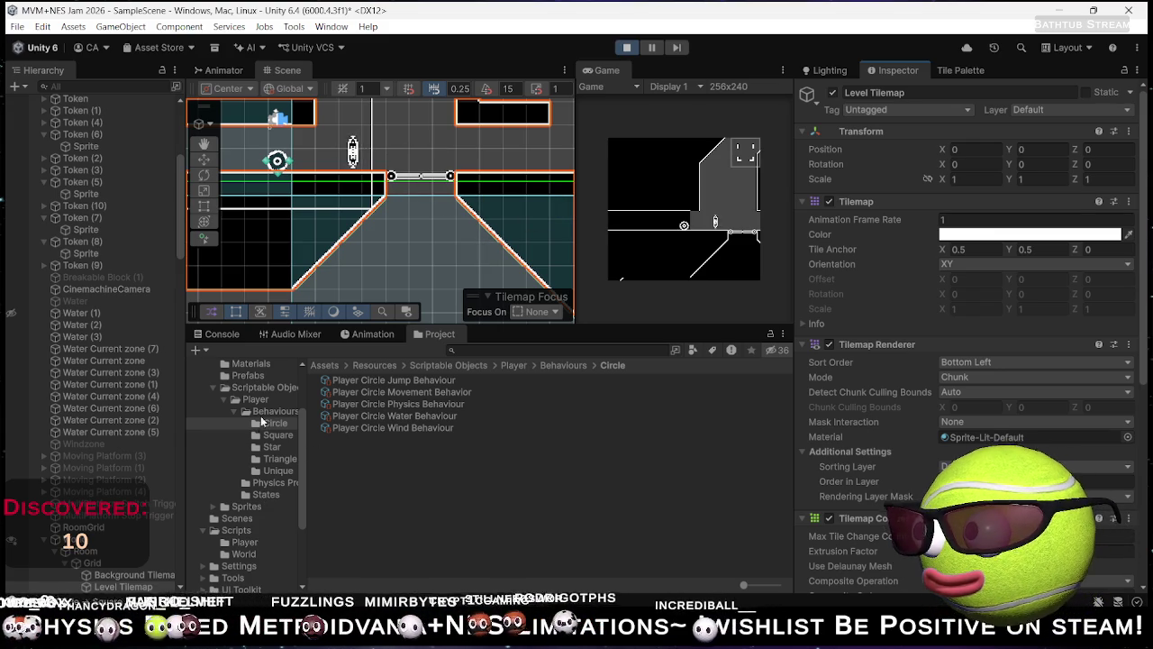
click(248, 375)
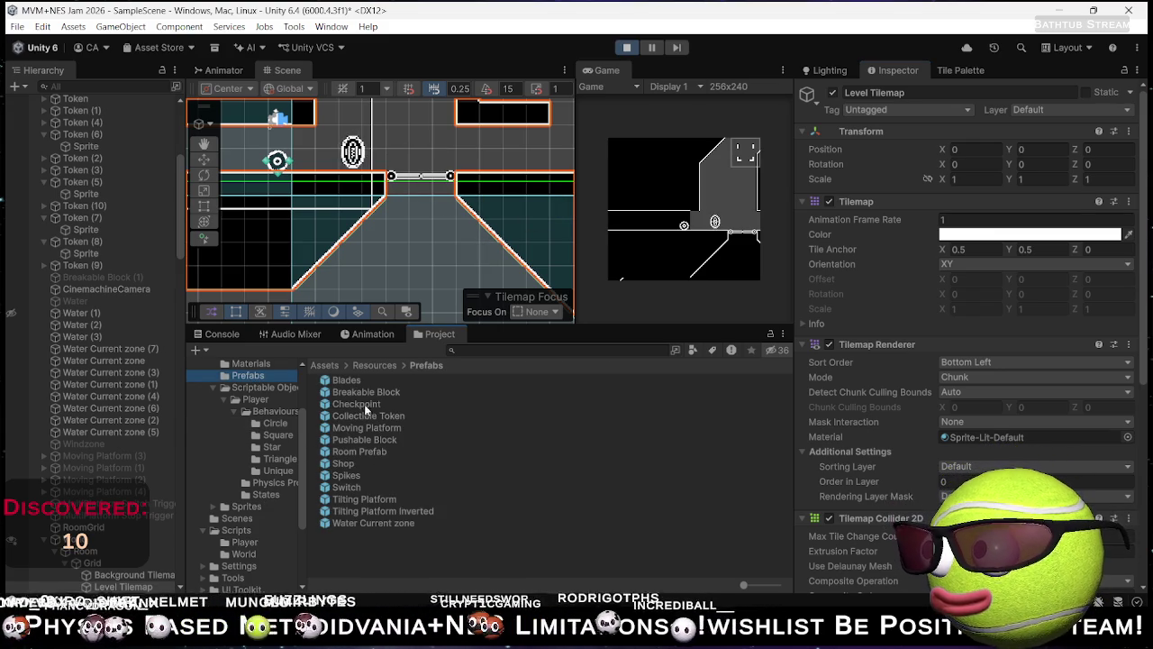
Step: Stop the playtest, erase the cracked-block columns beside the coin, and select the Breakable Block
click(627, 48)
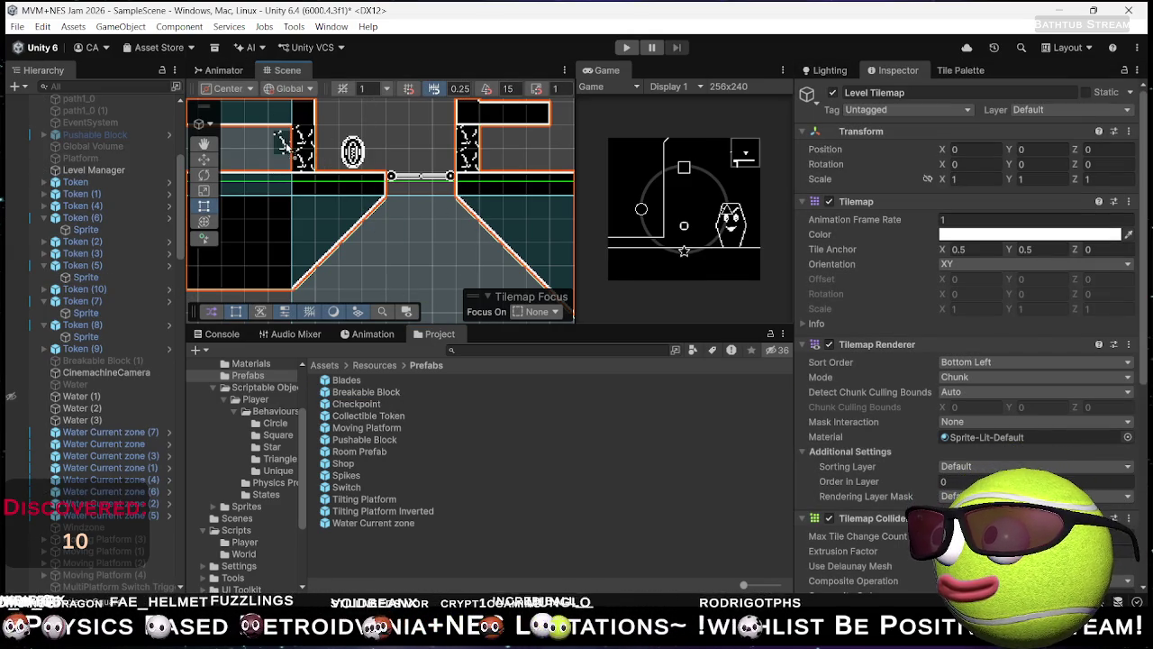
click(281, 138)
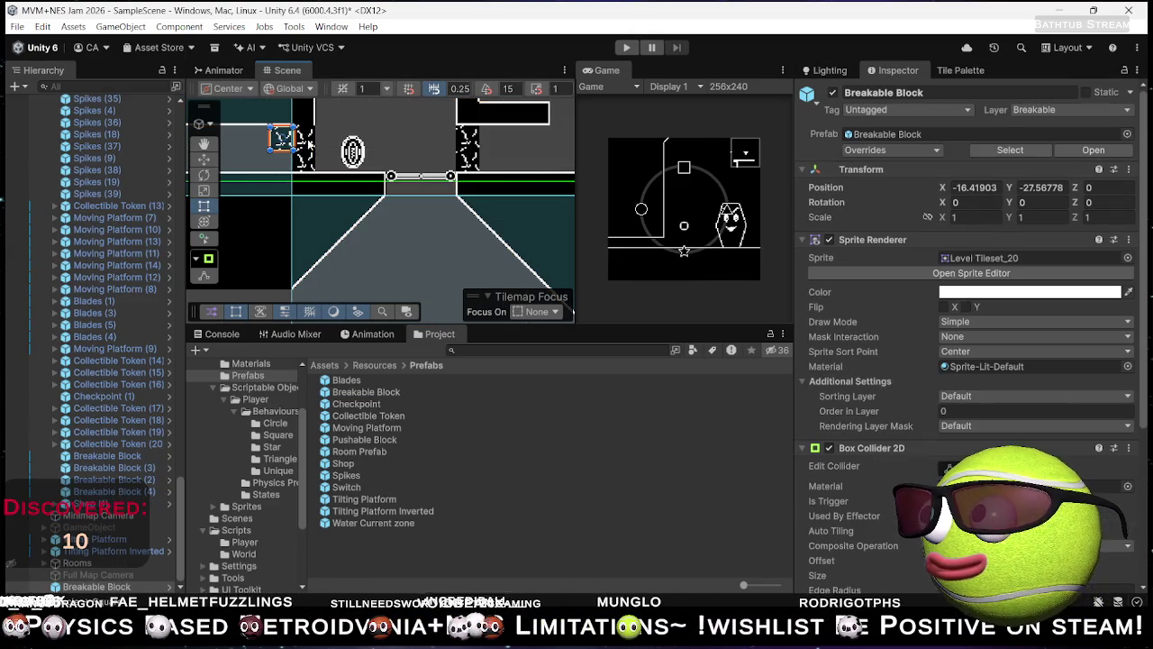
click(320, 144)
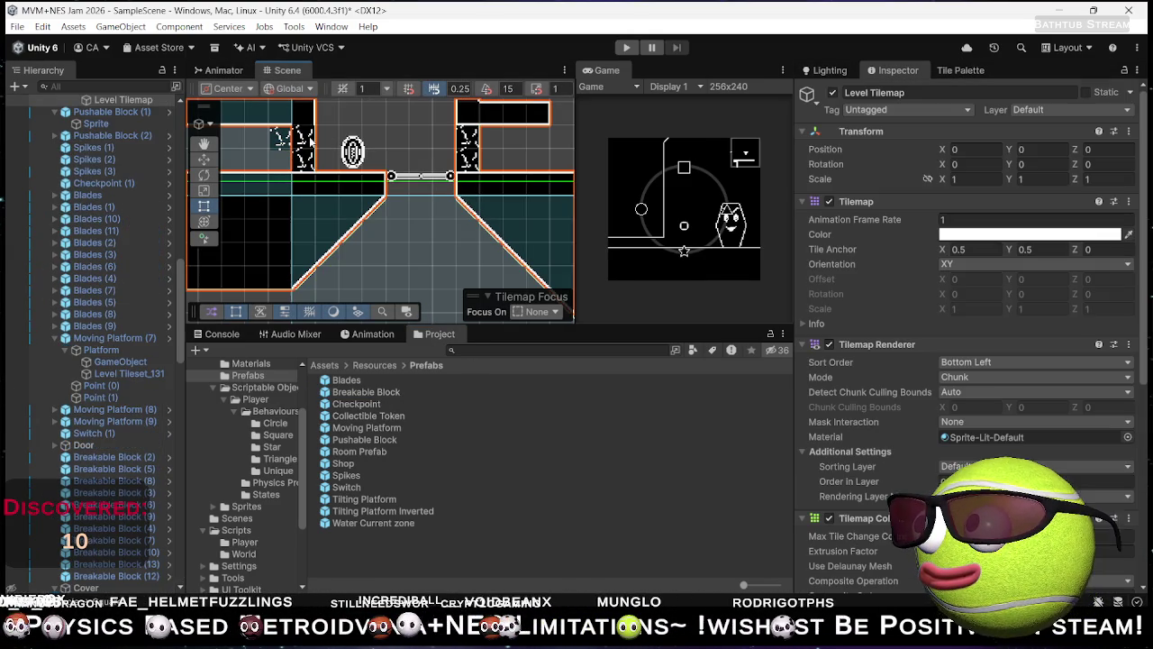
click(961, 70)
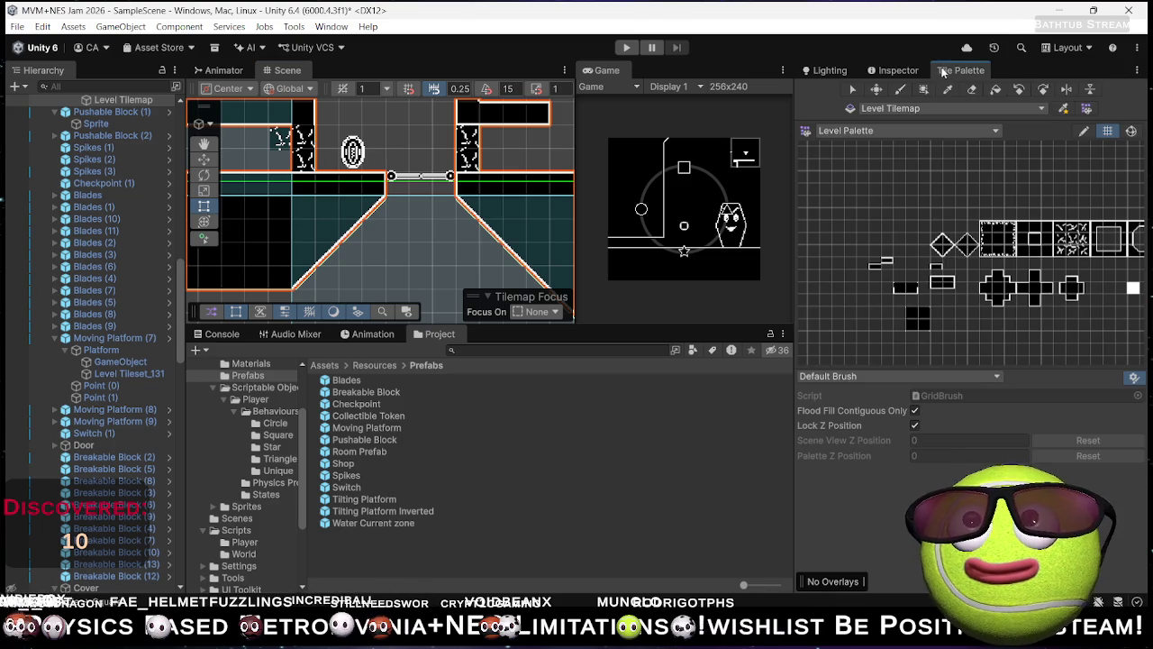
drag(306, 136, 307, 160)
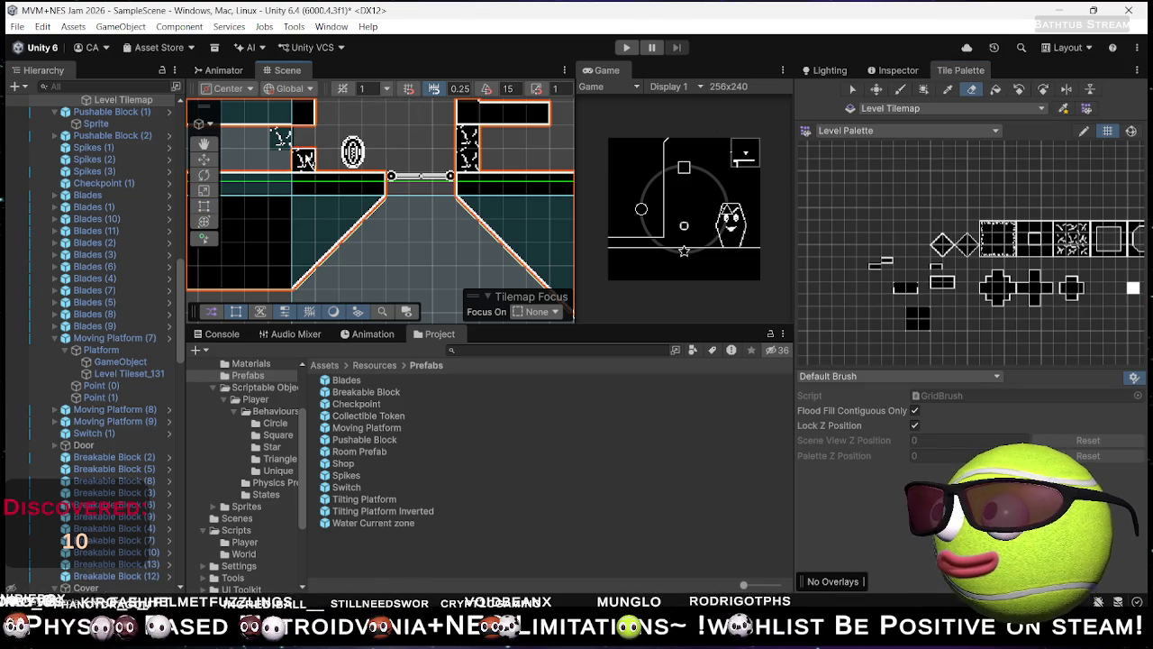
drag(468, 136, 475, 164)
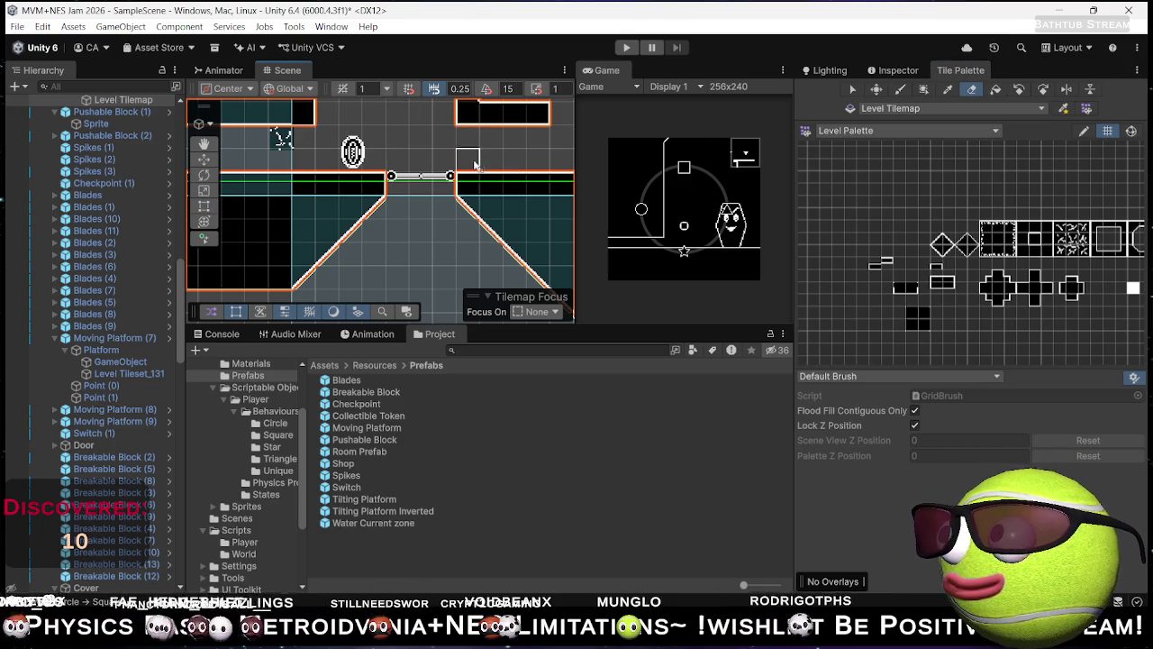
click(894, 70)
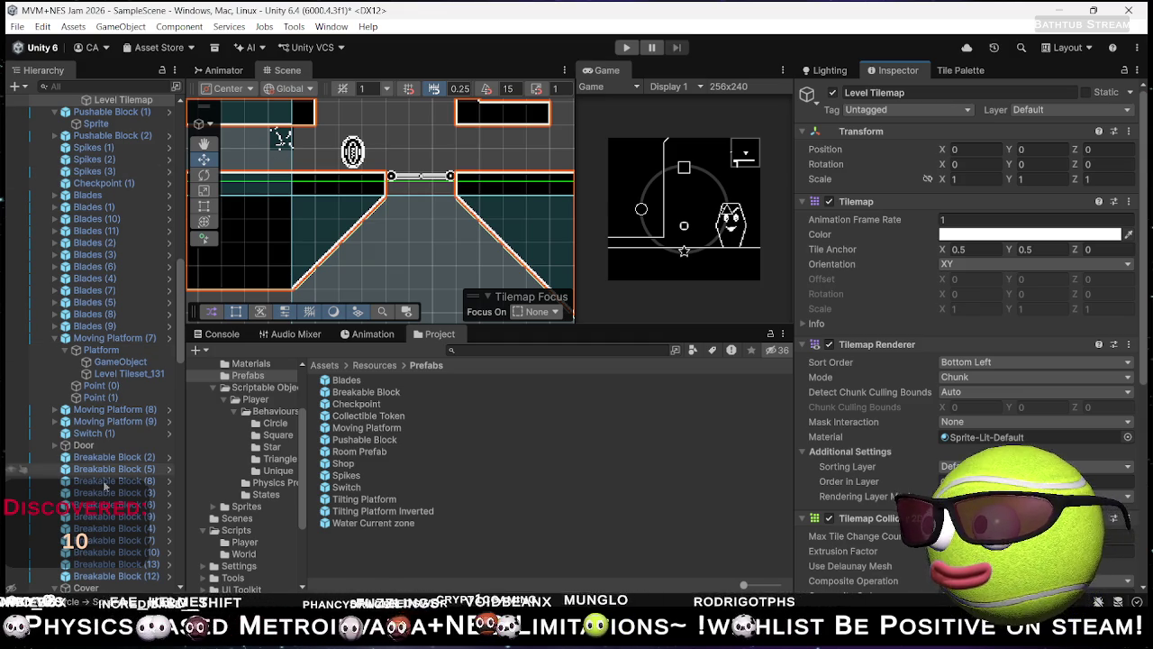
scroll(137, 569, down, 10)
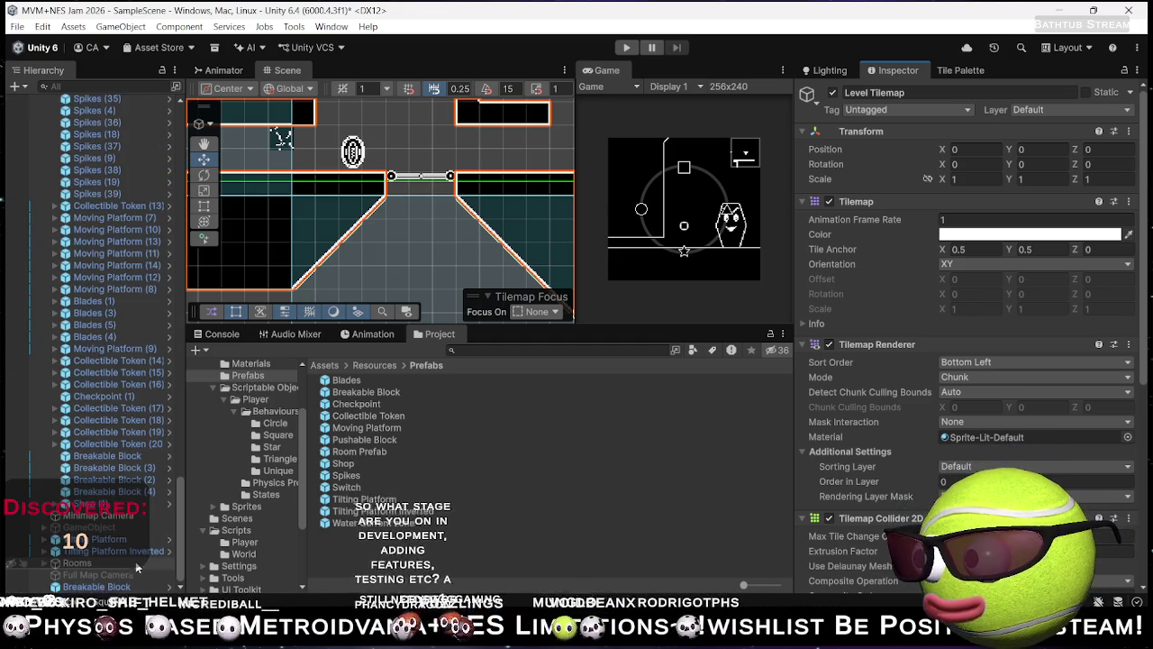
click(282, 138)
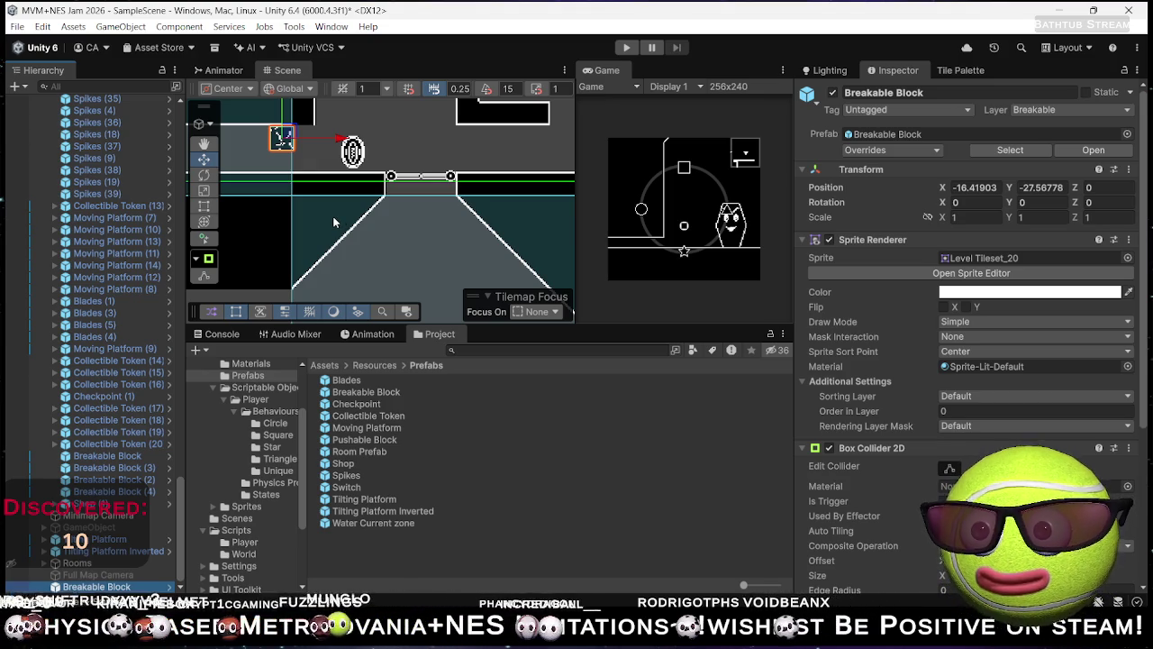
Step: Position the Breakable Block at X -15.5, Y -27.5
drag(288, 141, 309, 142)
scroll(312, 144, up, 2)
scroll(312, 144, up, 5)
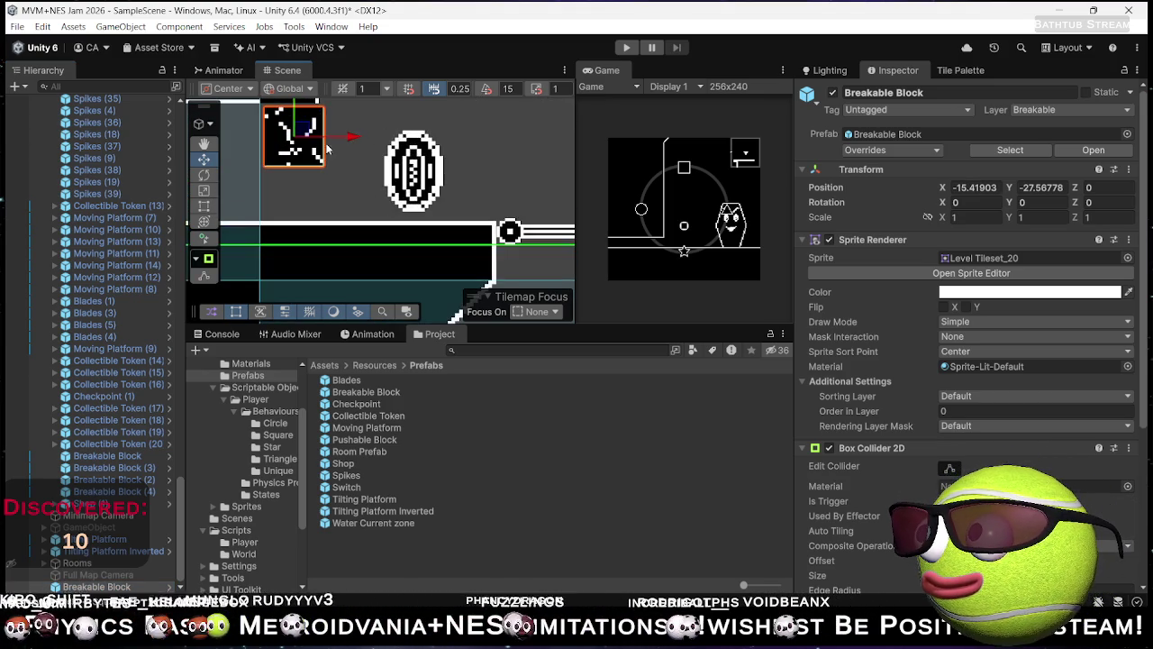
drag(303, 185, 430, 232)
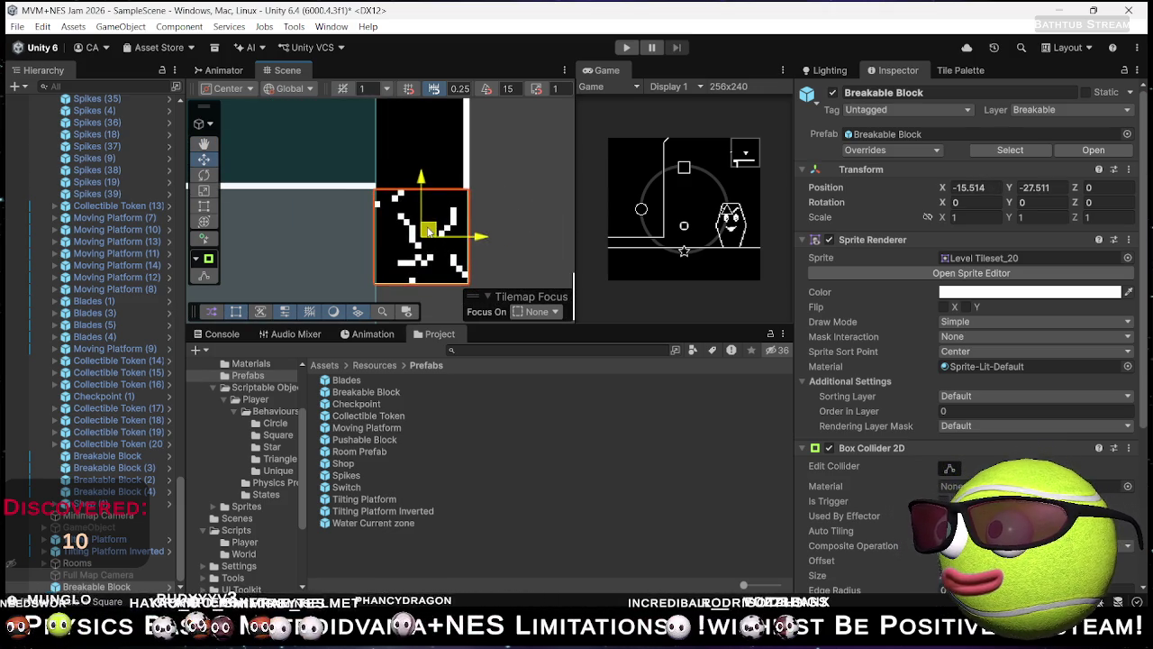
click(501, 189)
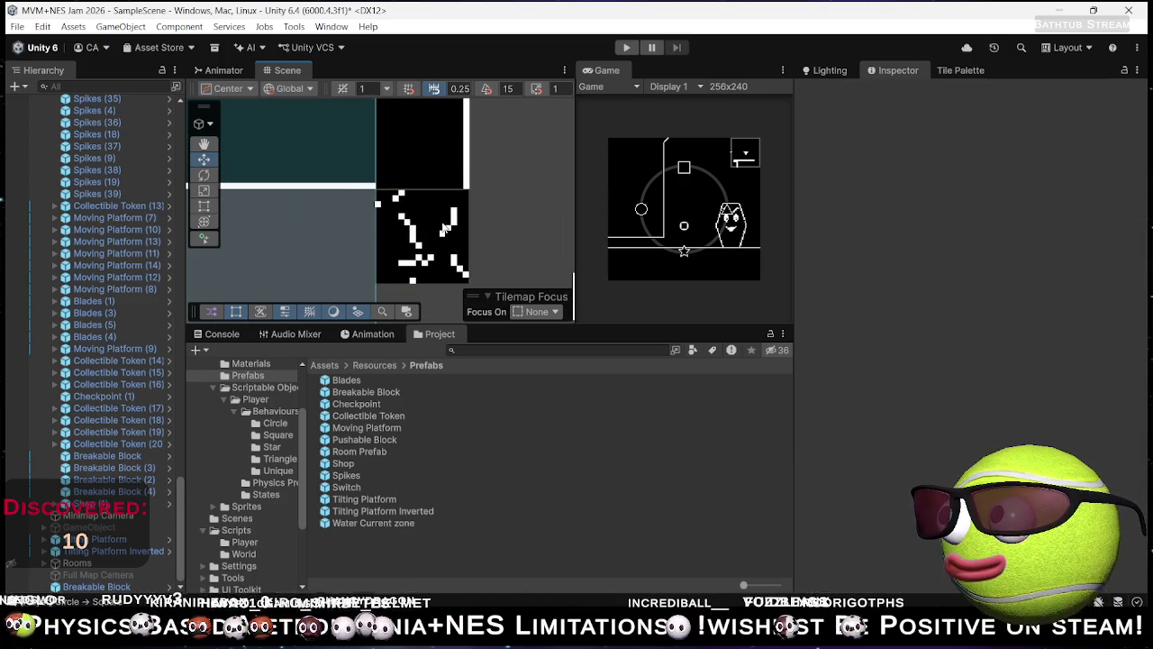
click(445, 231)
drag(423, 179, 424, 177)
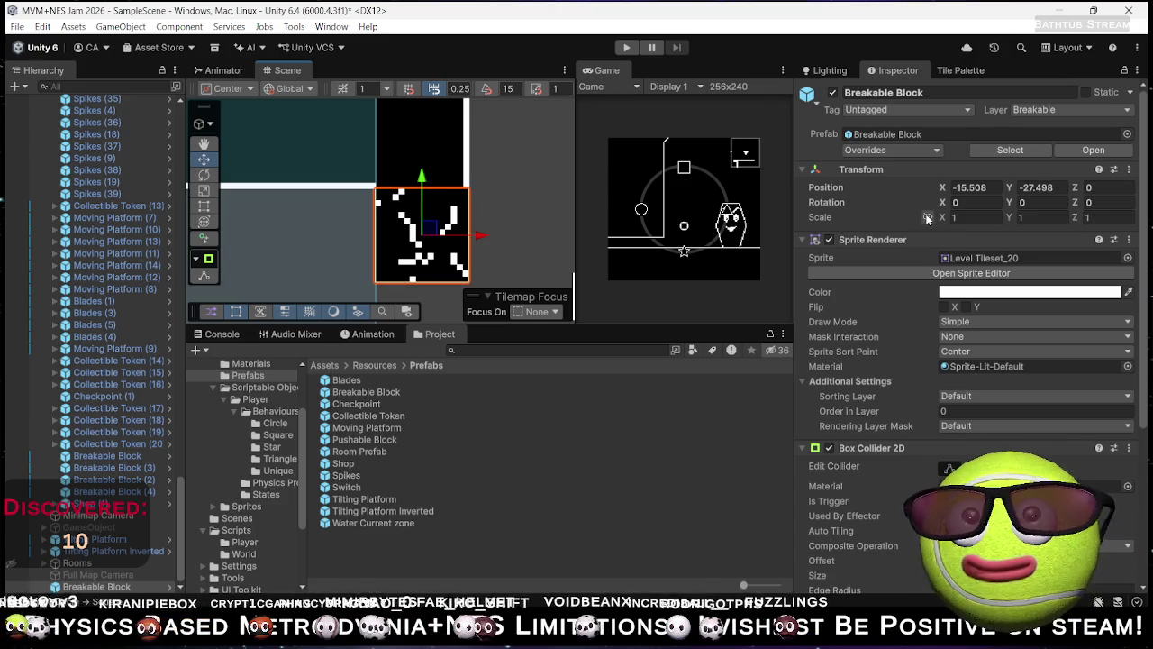
click(971, 186)
key(BackSpace)
key(BackSpace)
text(5)
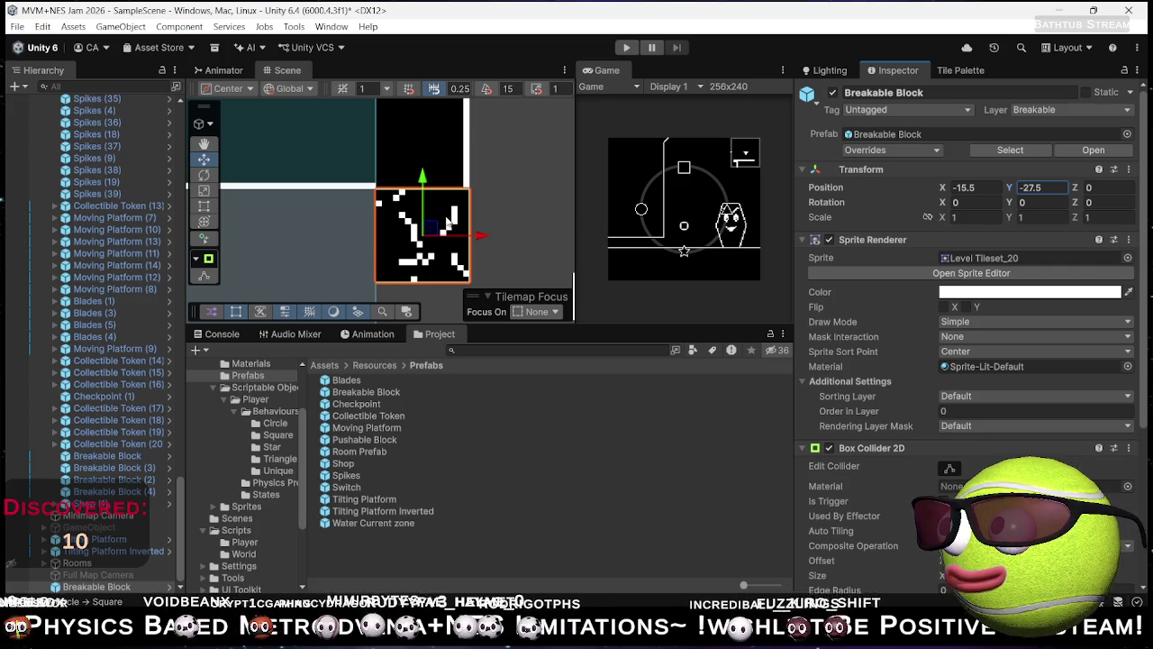
Step: Duplicate the block down to Y -28.5 and move both blocks right to X -8.5
key(ctrl+d)
drag(424, 185, 424, 270)
scroll(501, 226, down, 5)
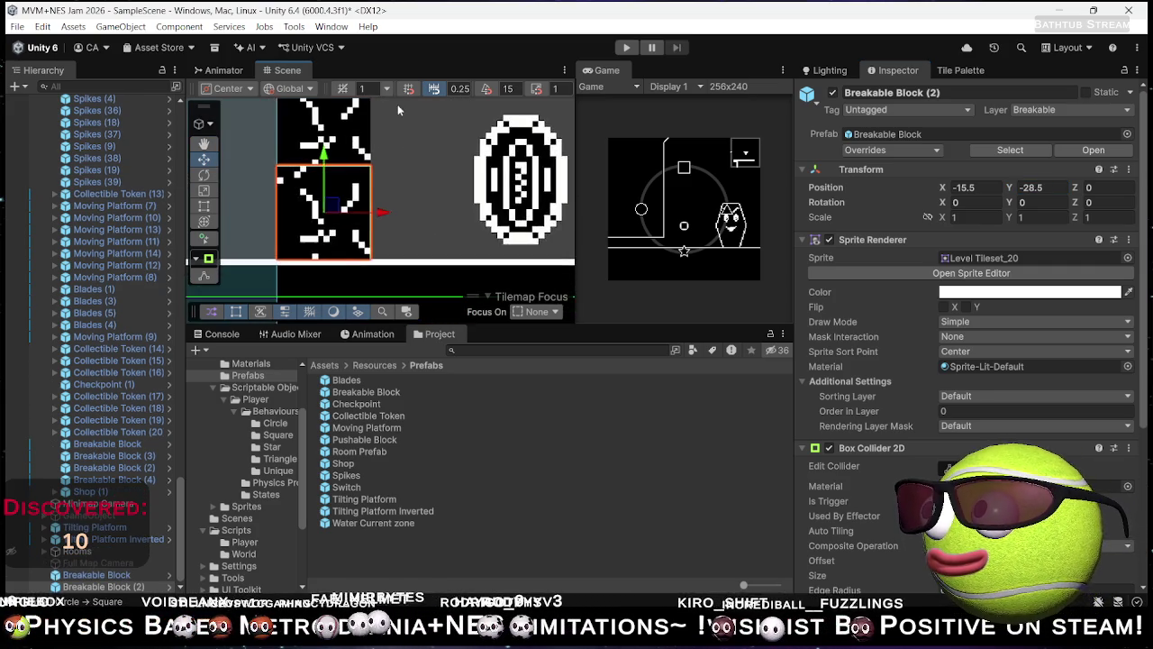
scroll(362, 254, down, 5)
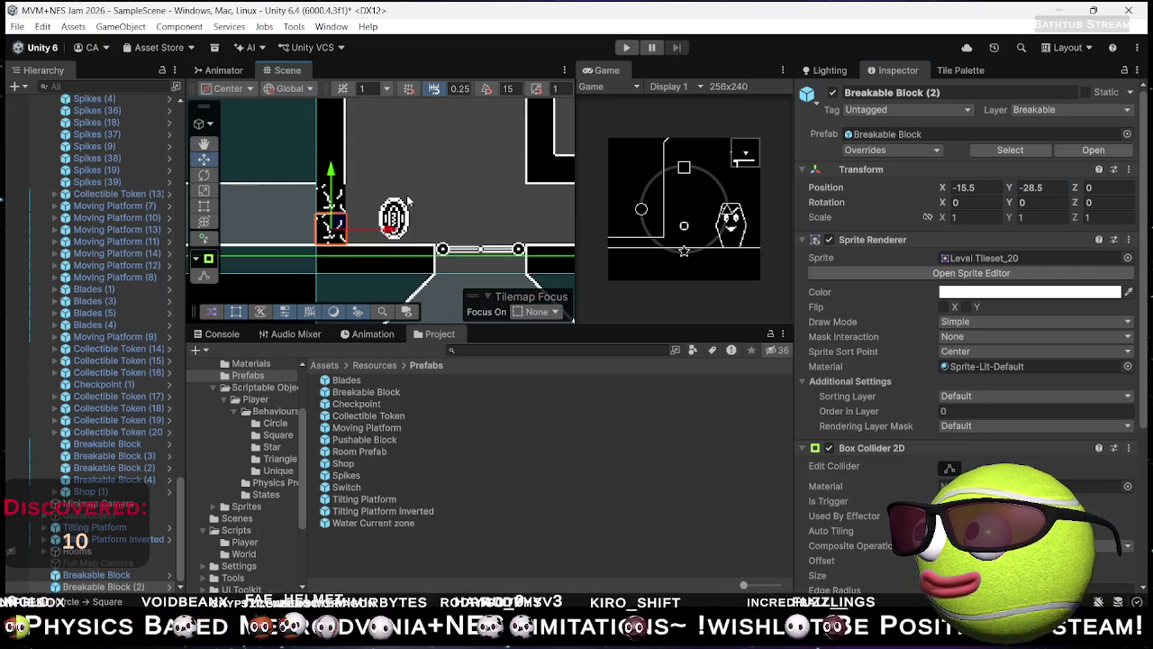
shift+click(358, 199)
drag(365, 216, 505, 222)
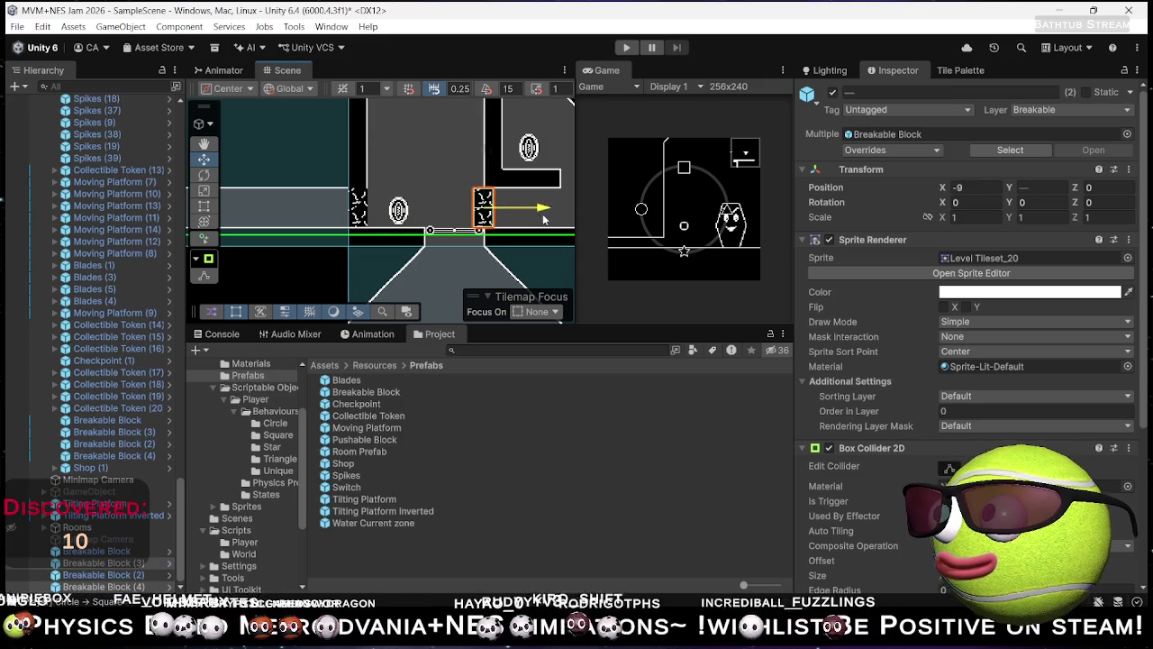
click(450, 162)
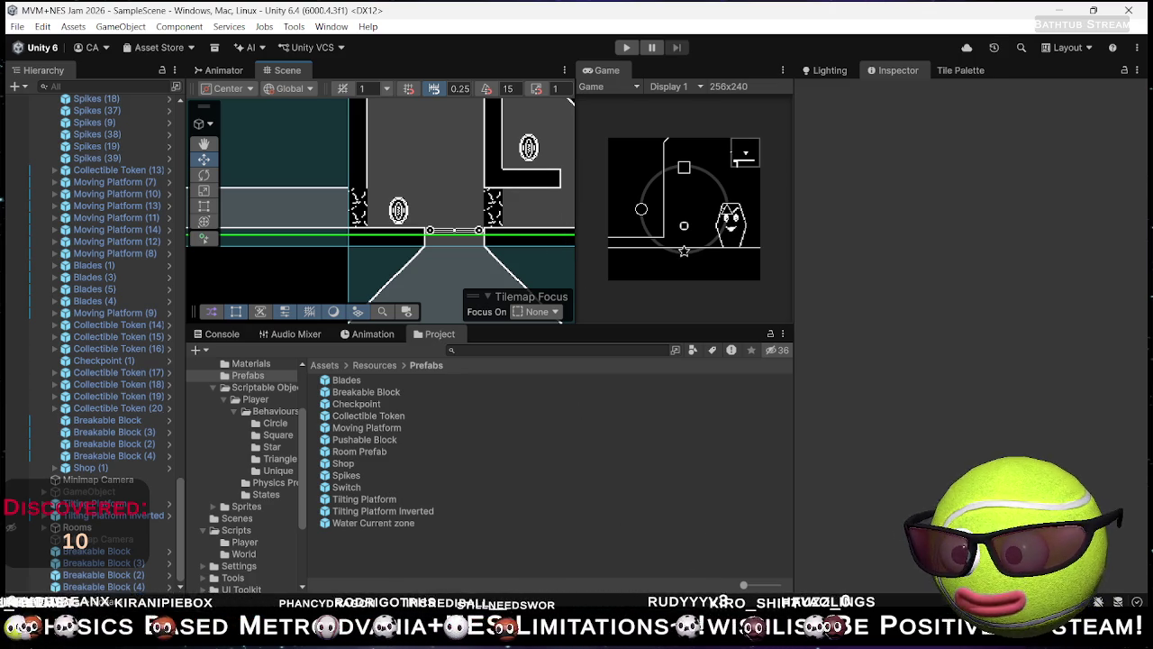
key(alt+Tab)
Step: In the Heavy Switch checklist, mark Shop as '(art done)' and cancel the Markdown save prompt
click(652, 26)
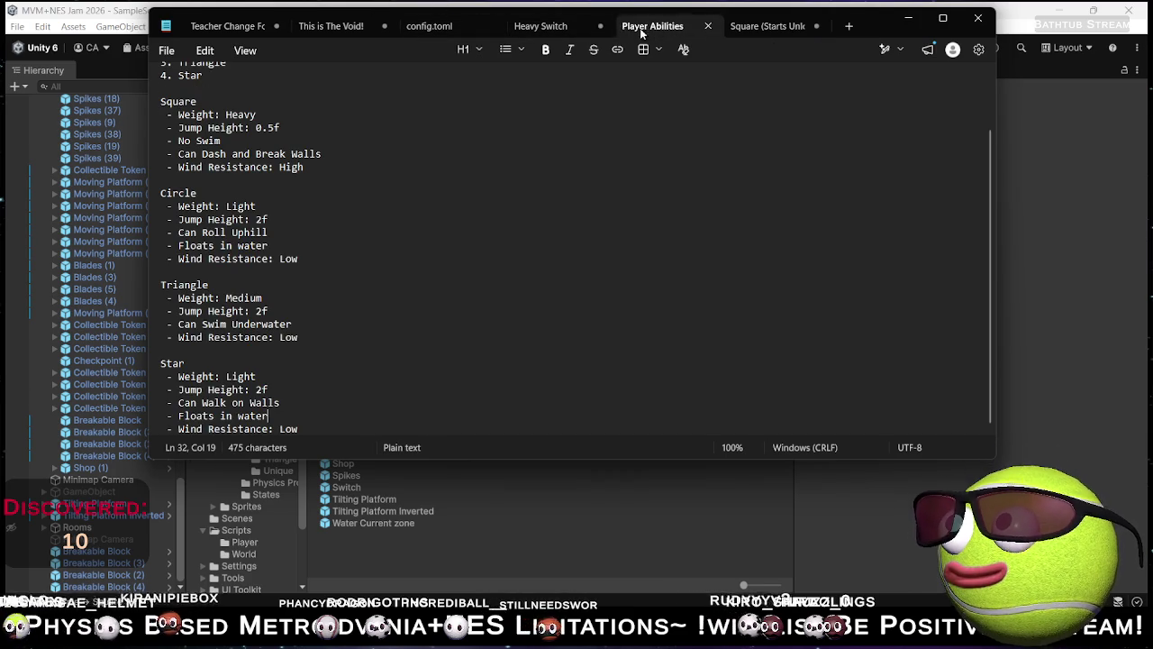
click(545, 26)
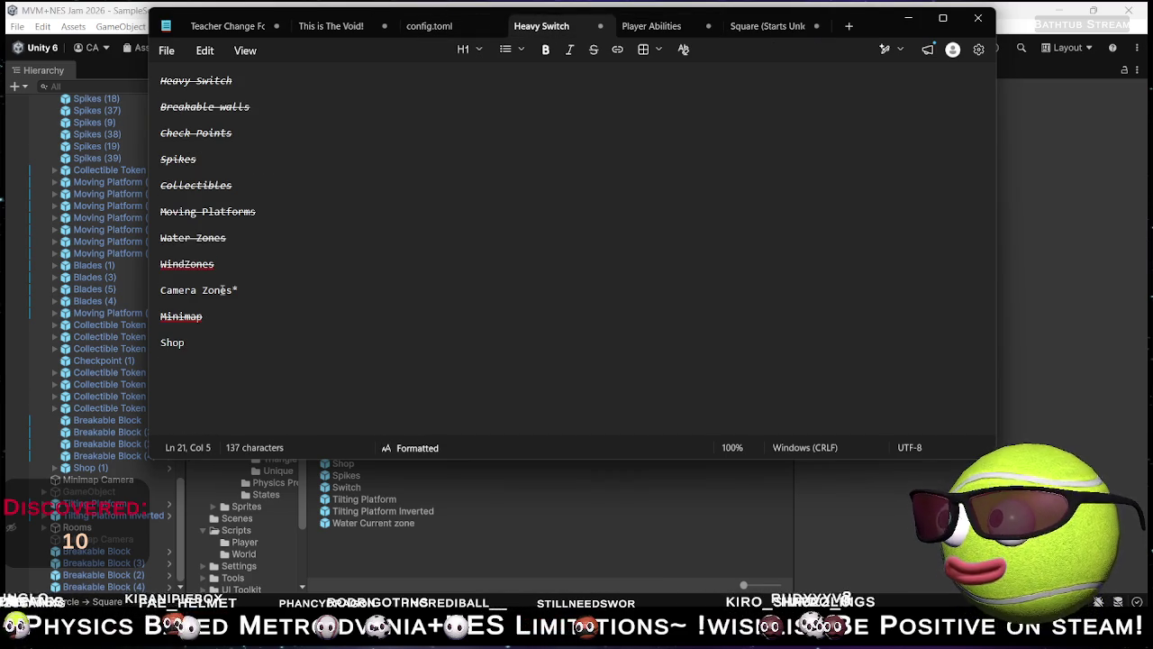
drag(184, 81, 258, 82)
drag(202, 105, 270, 117)
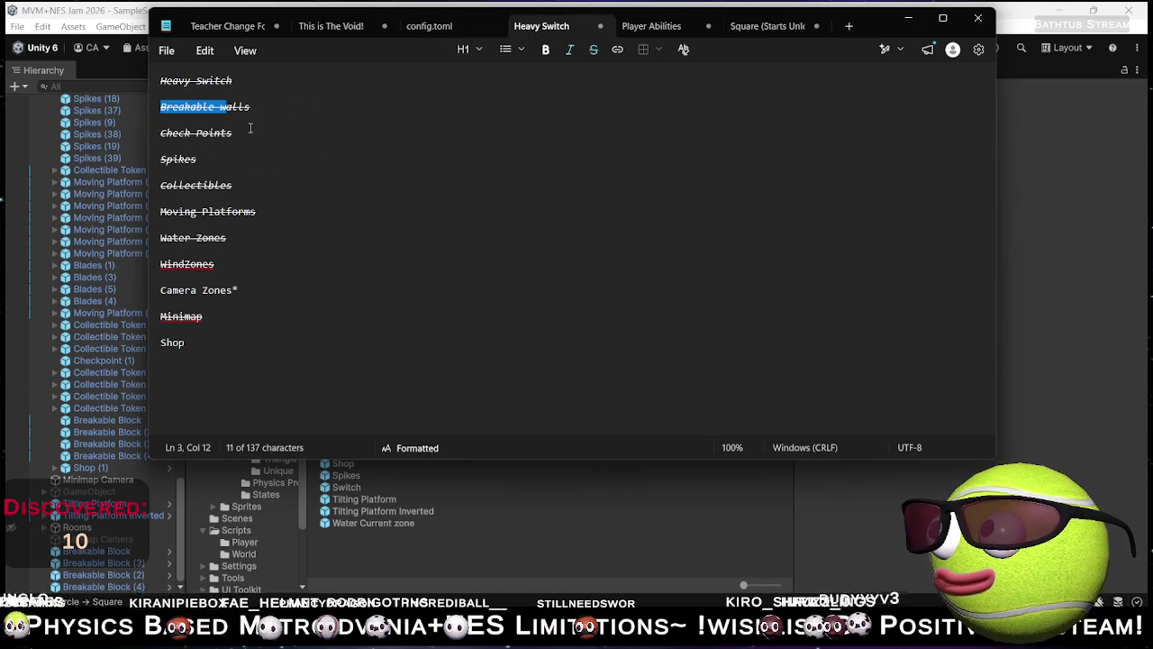
mouse_move(189, 132)
mouse_down()
mouse_move(215, 152)
mouse_move(206, 185)
mouse_move(236, 187)
mouse_move(291, 222)
mouse_up()
drag(204, 250, 217, 263)
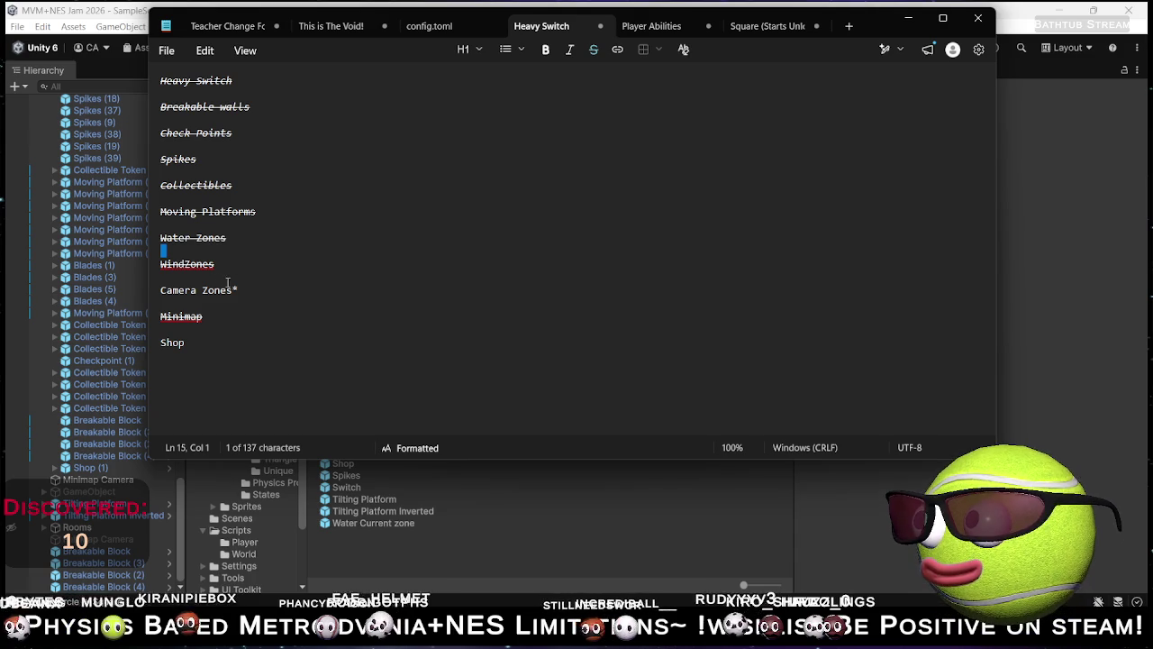
click(193, 316)
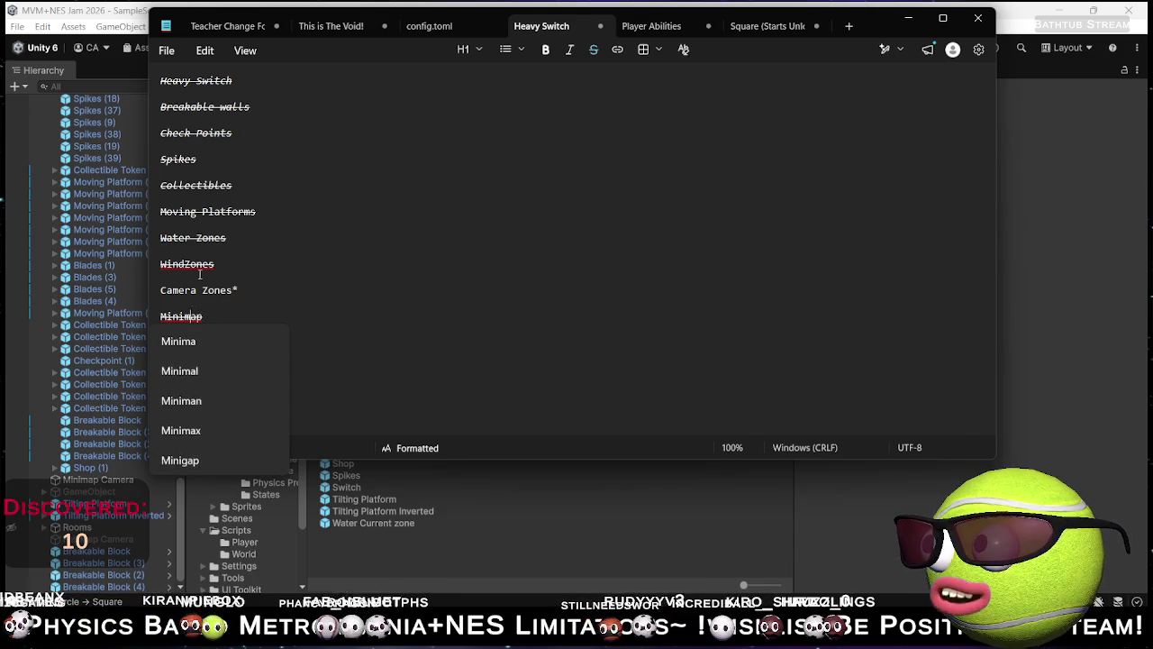
click(193, 264)
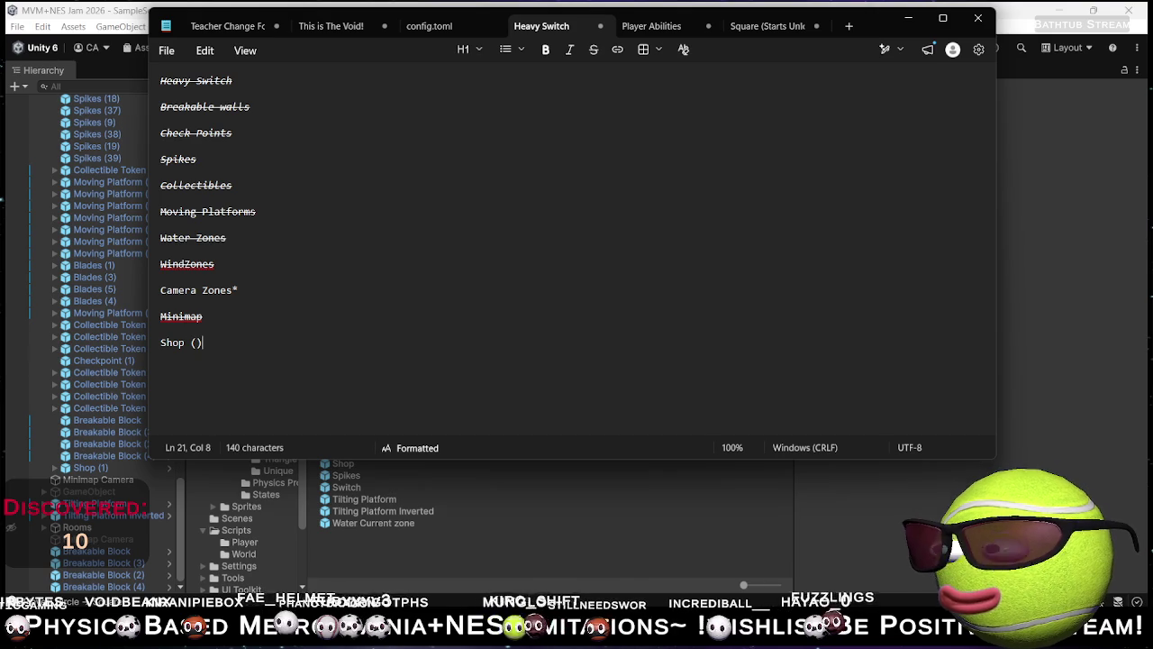
text(Shop (art)
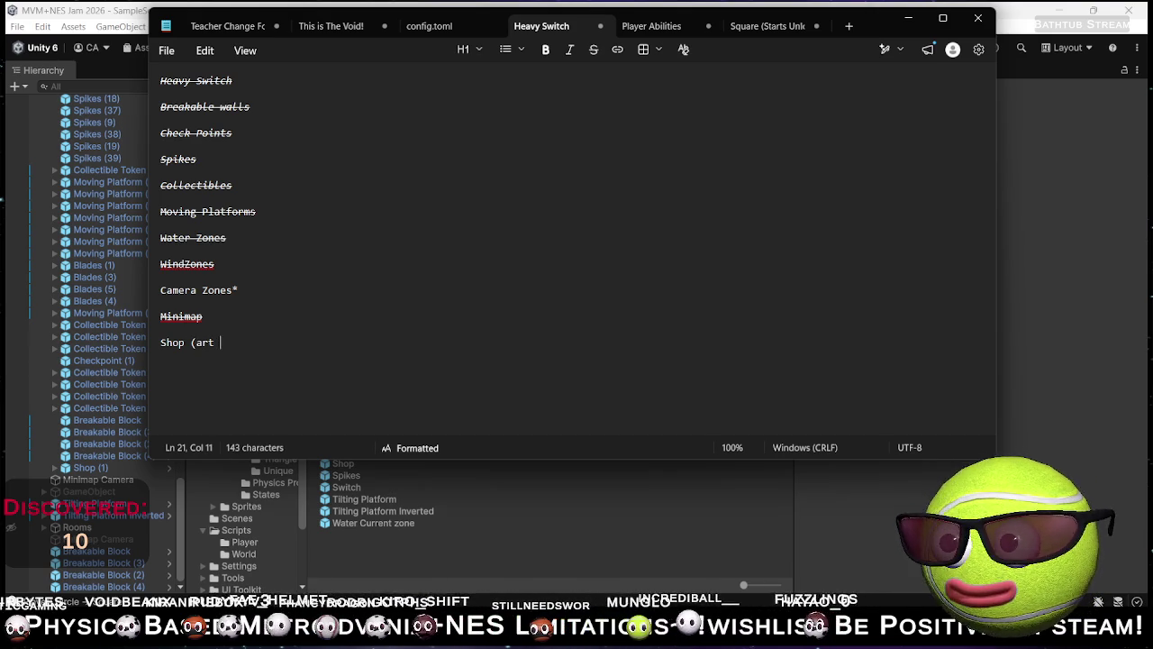
text(done)
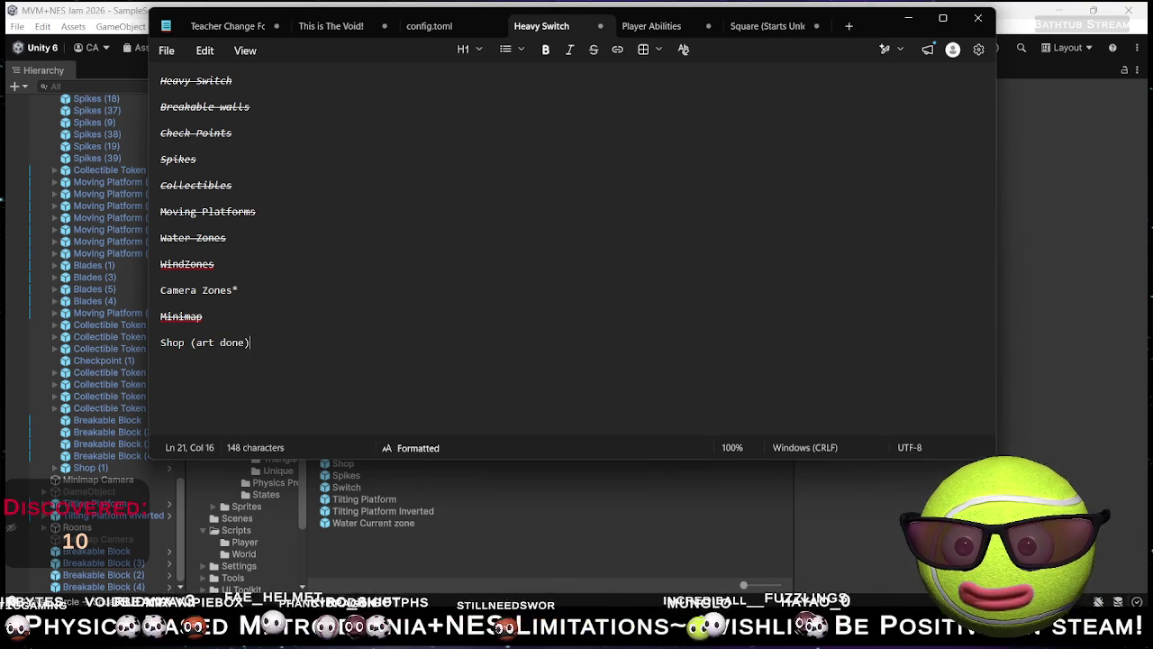
key(ctrl+s)
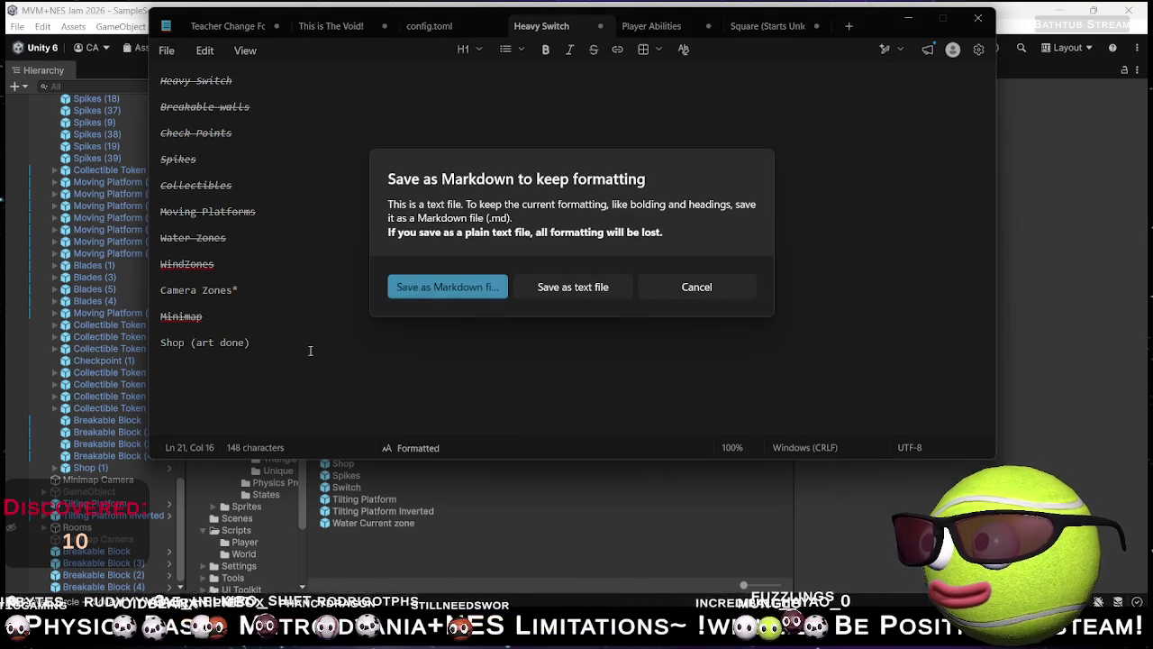
click(724, 282)
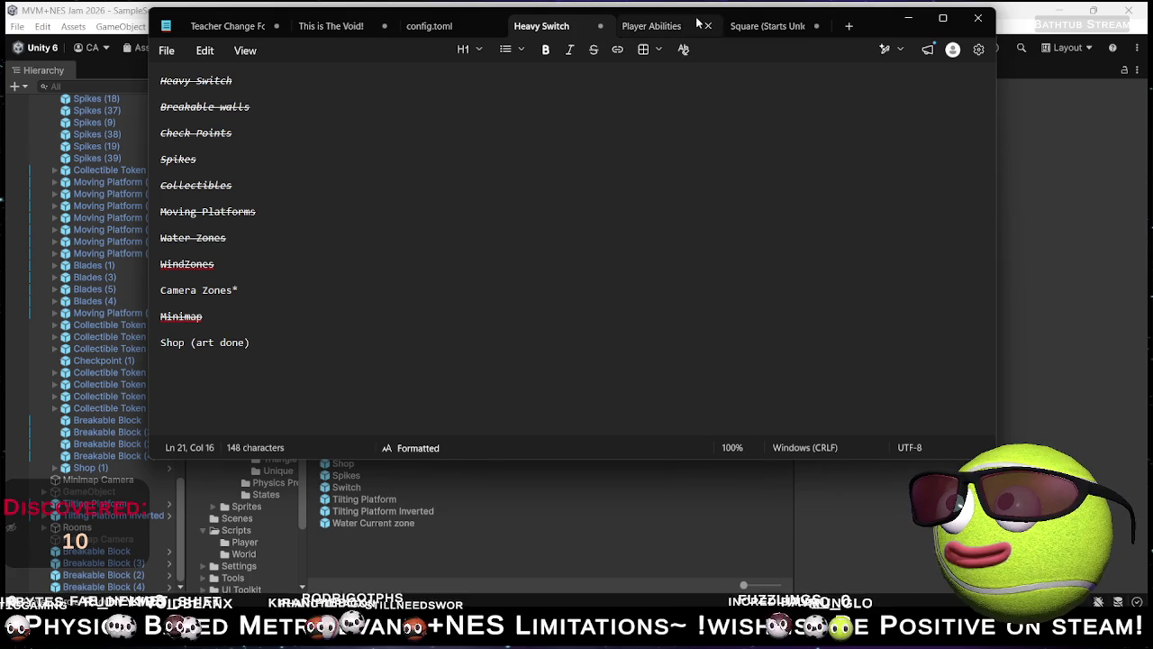
Step: Browse the Void, shape ability and unlock order notes, then minimize Notepad
click(323, 24)
click(217, 34)
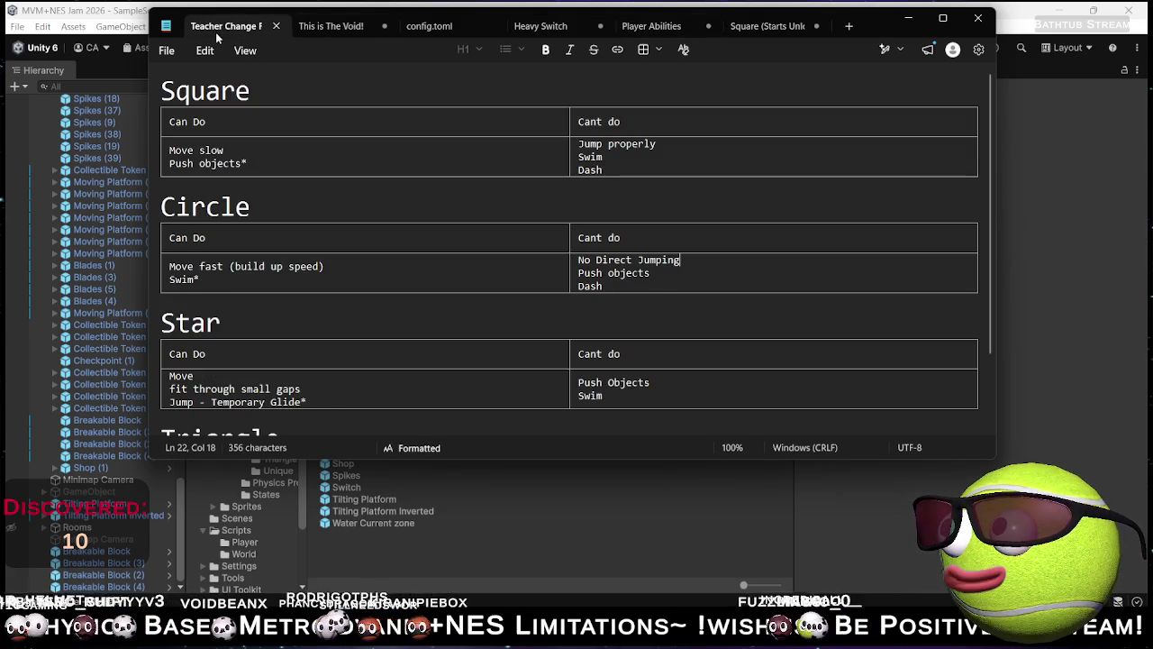
scroll(396, 364, down, 3)
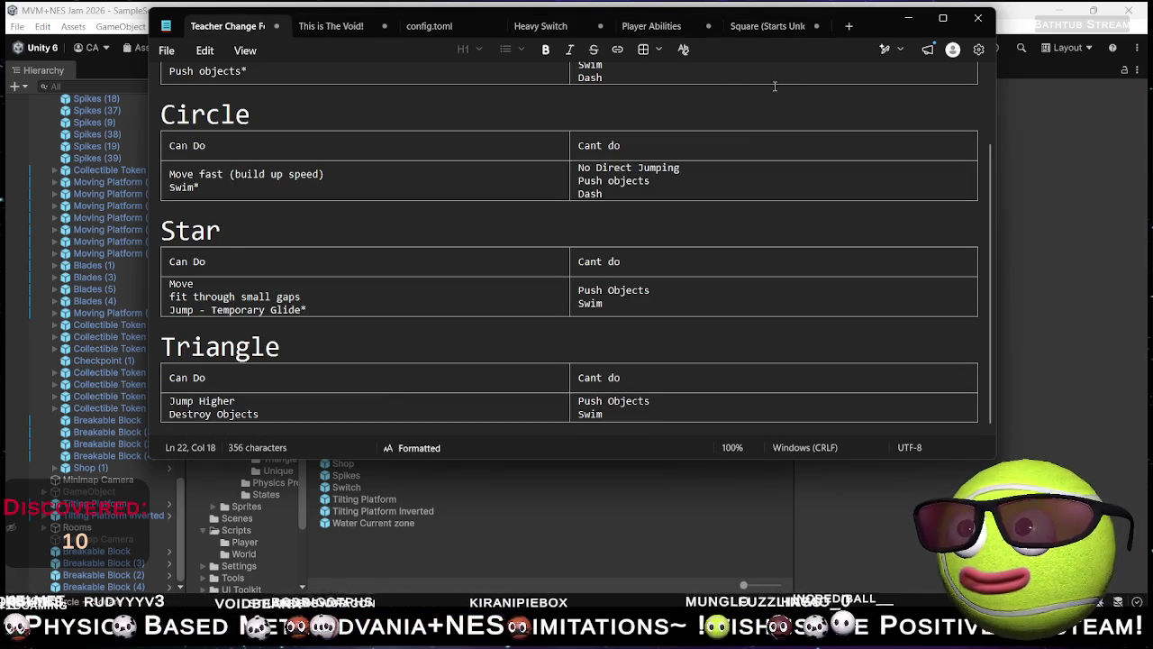
click(648, 25)
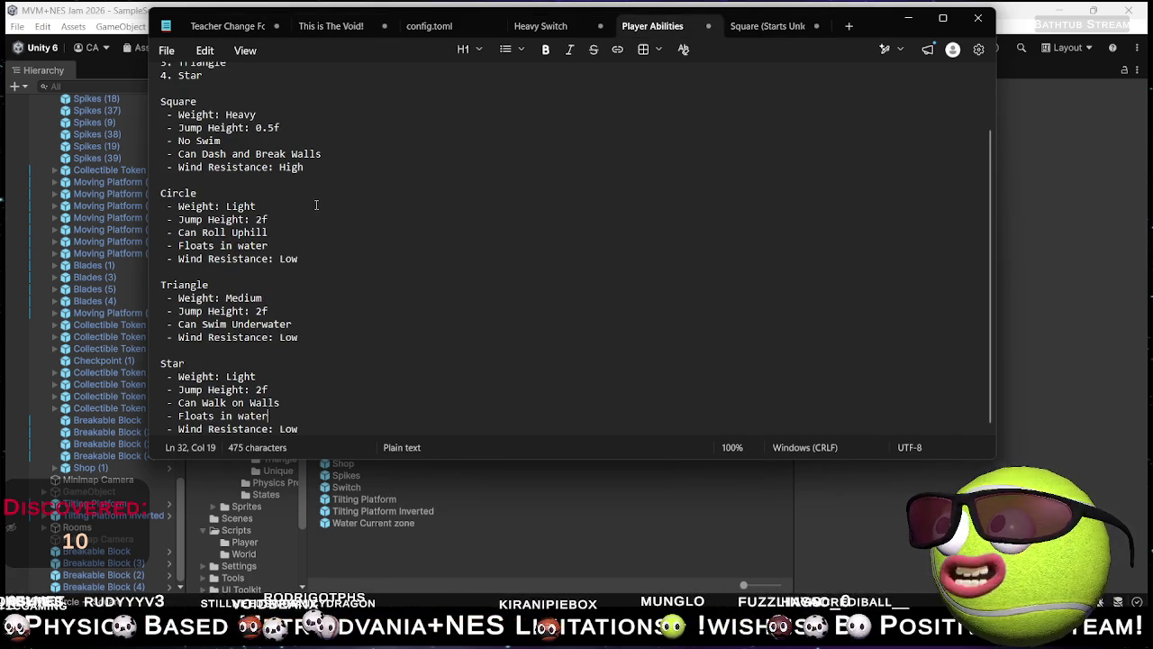
click(752, 26)
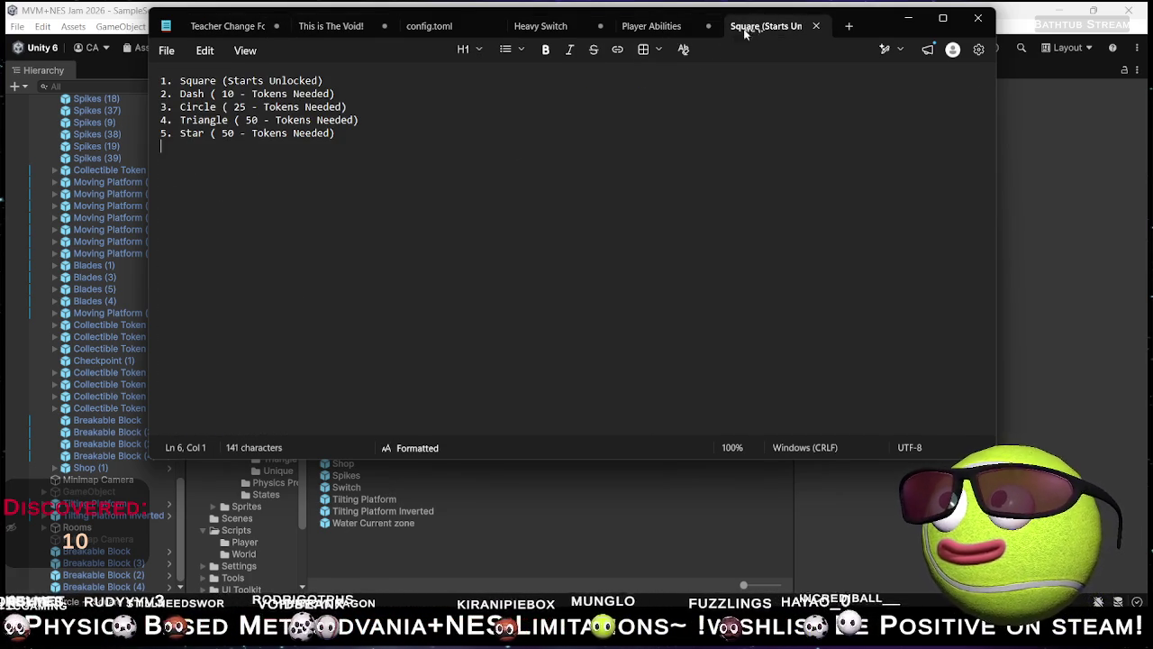
click(650, 26)
click(908, 18)
scroll(456, 206, down, 8)
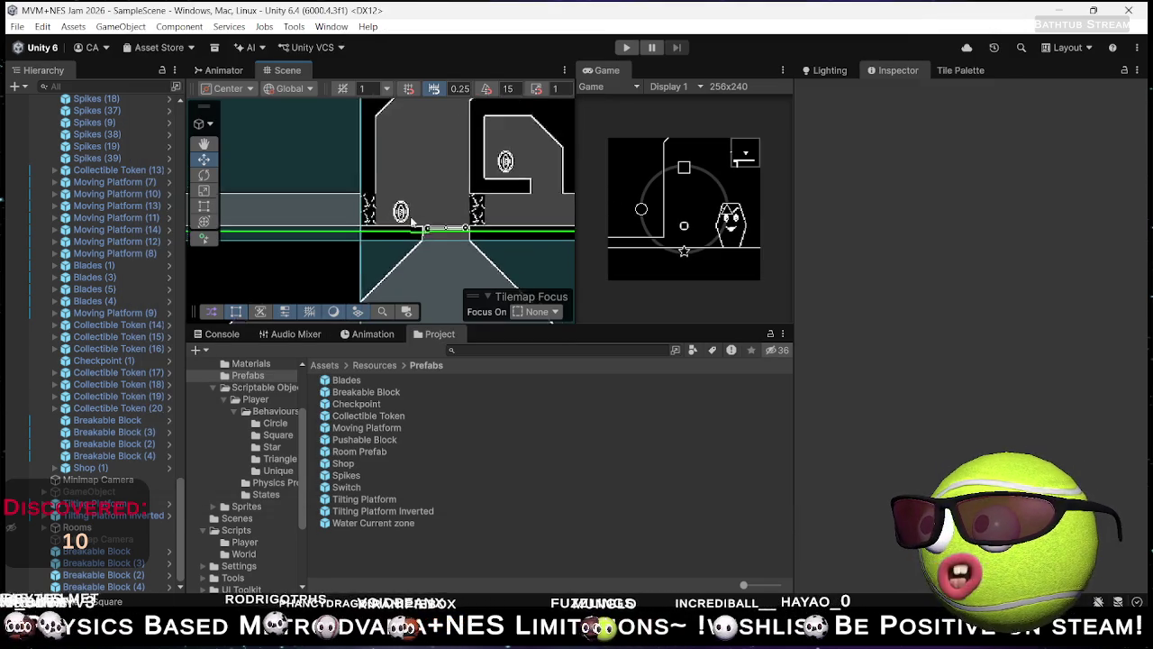
Step: Select RoomGrid in the Hierarchy and untick its active checkbox to hide the grid overlay
scroll(456, 206, down, 6)
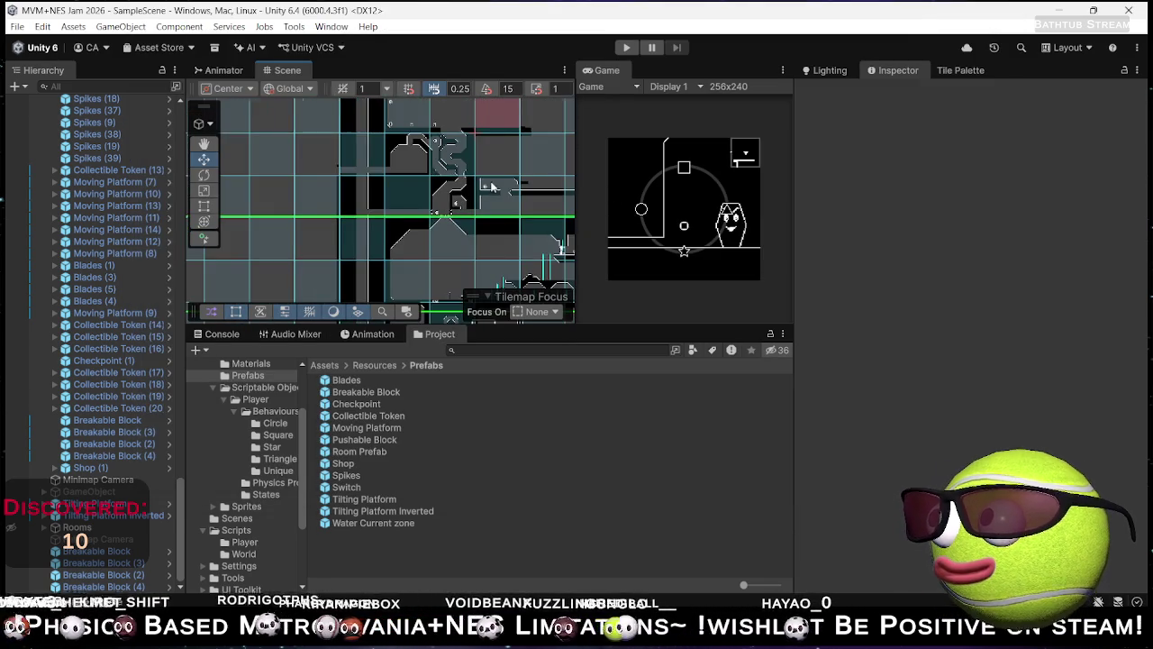
drag(418, 237, 533, 174)
scroll(113, 379, up, 10)
scroll(113, 378, up, 8)
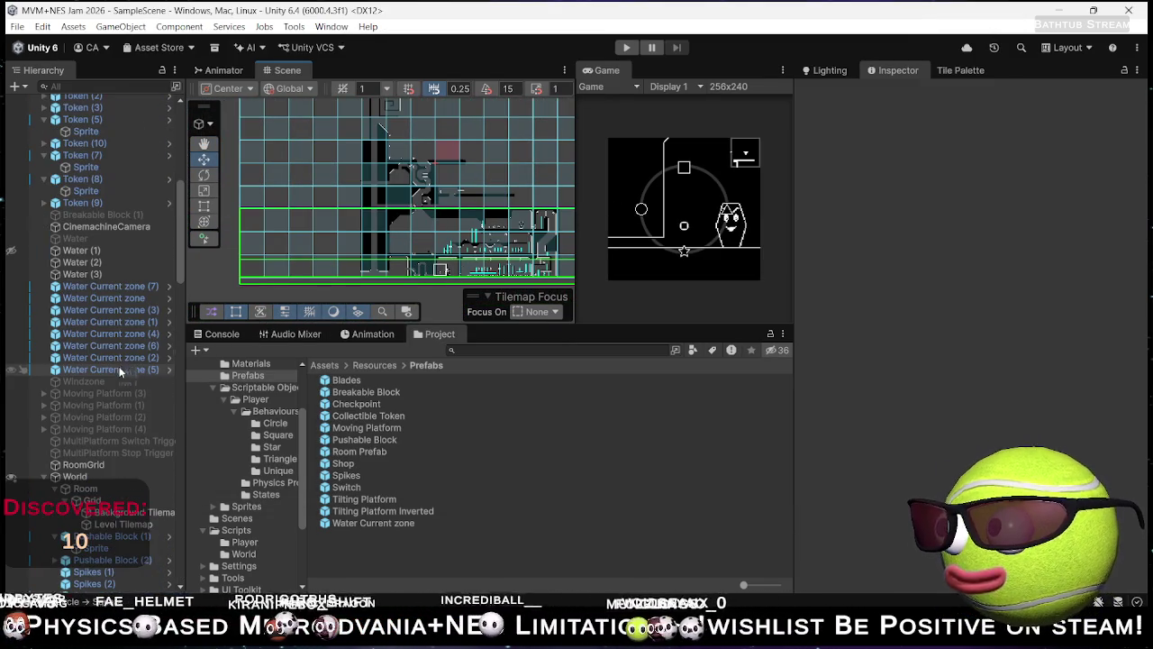
click(85, 465)
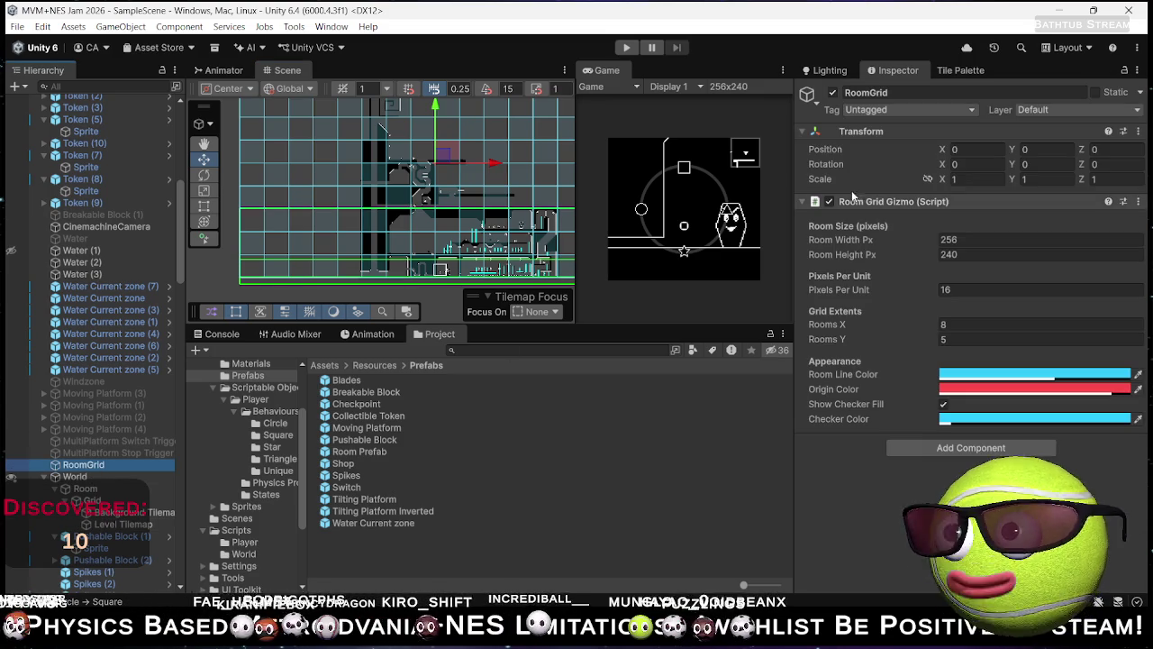
click(834, 93)
drag(402, 228, 368, 201)
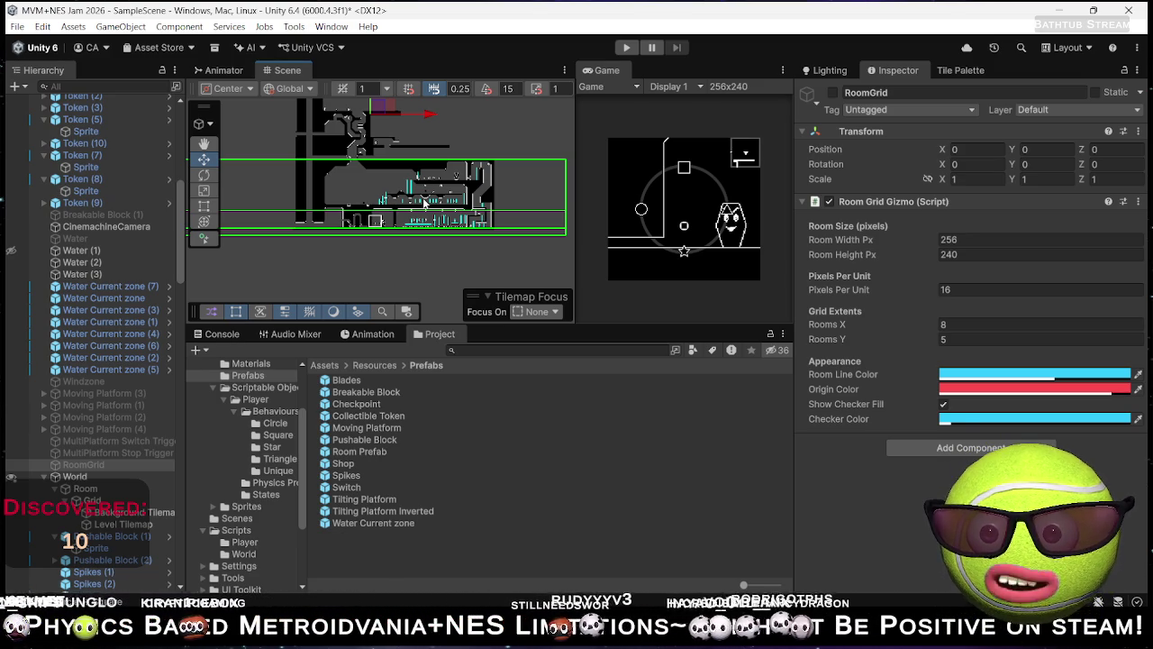
drag(405, 198, 403, 265)
scroll(400, 264, down, 4)
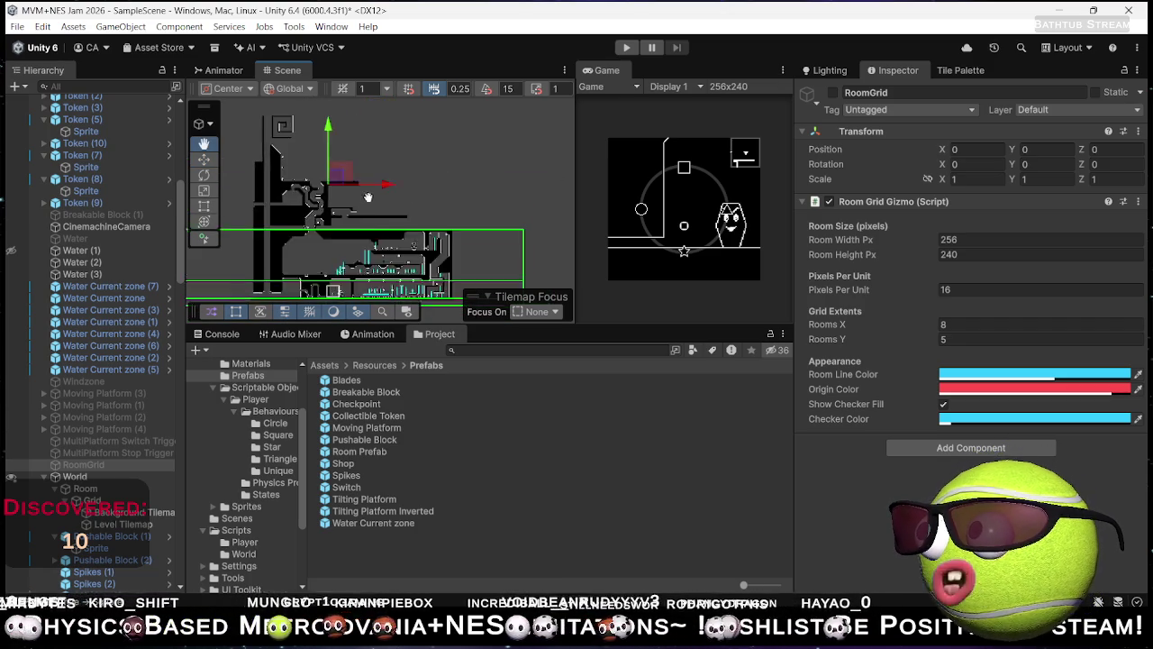
scroll(455, 270, up, 5)
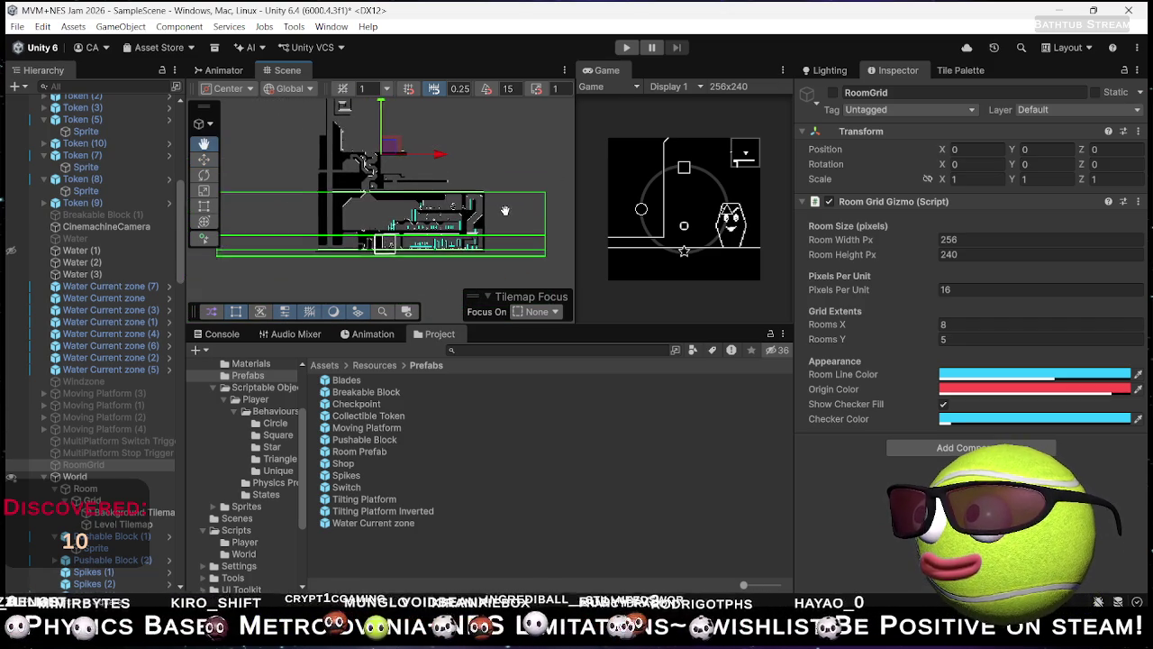
drag(478, 241, 565, 263)
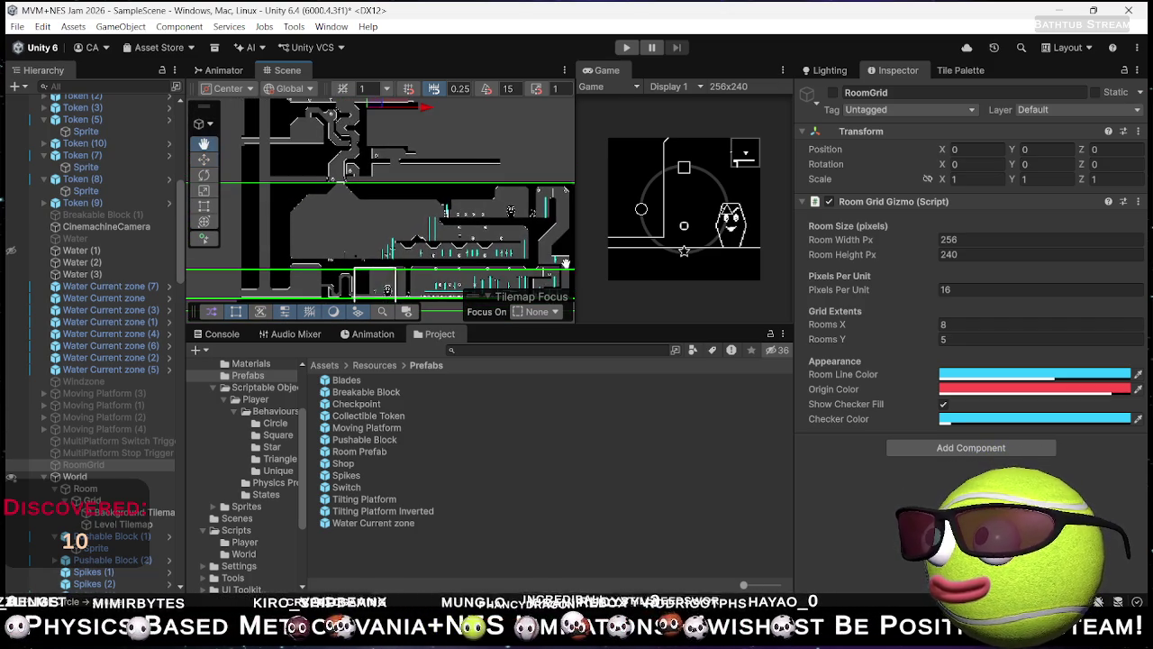
mouse_move(442, 255)
mouse_down()
mouse_move(364, 207)
mouse_move(354, 219)
mouse_move(390, 227)
mouse_move(382, 253)
mouse_up()
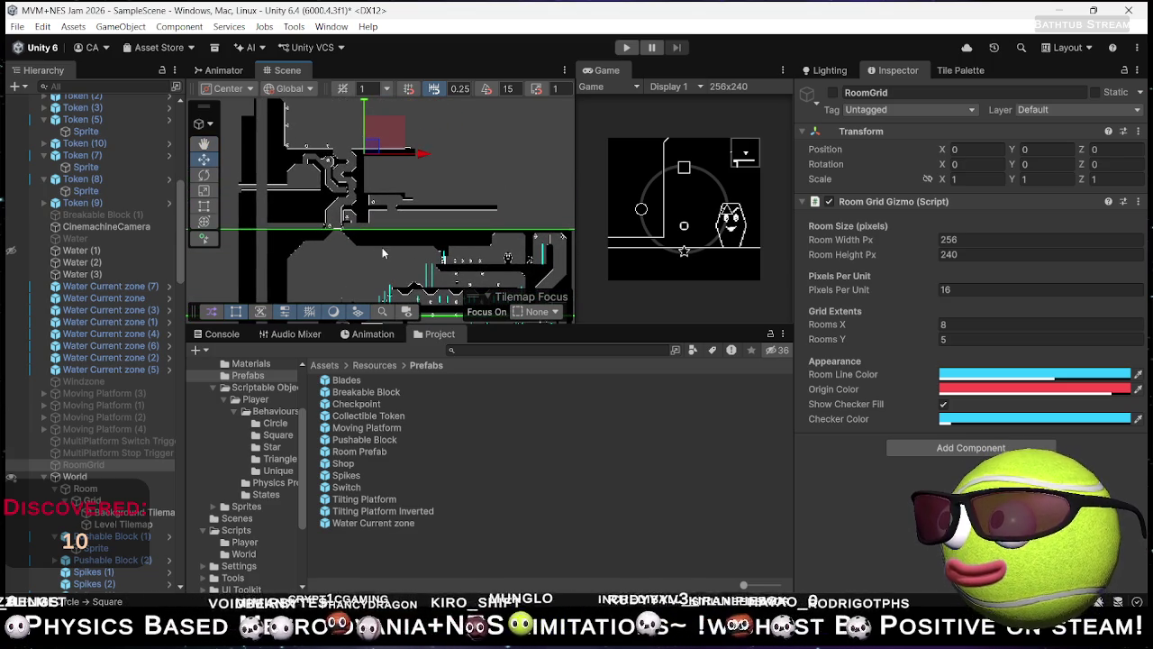
mouse_move(413, 203)
mouse_down()
mouse_move(451, 226)
mouse_move(444, 199)
mouse_move(341, 245)
mouse_move(457, 231)
mouse_up()
scroll(444, 198, down, 2)
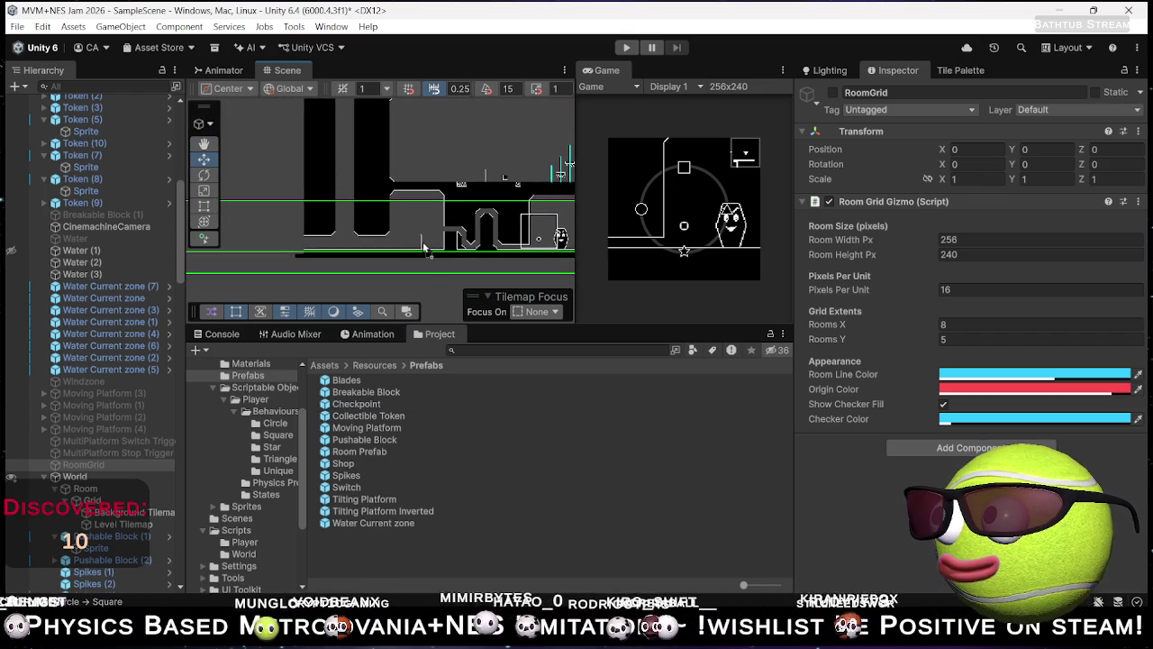
click(421, 250)
key(f)
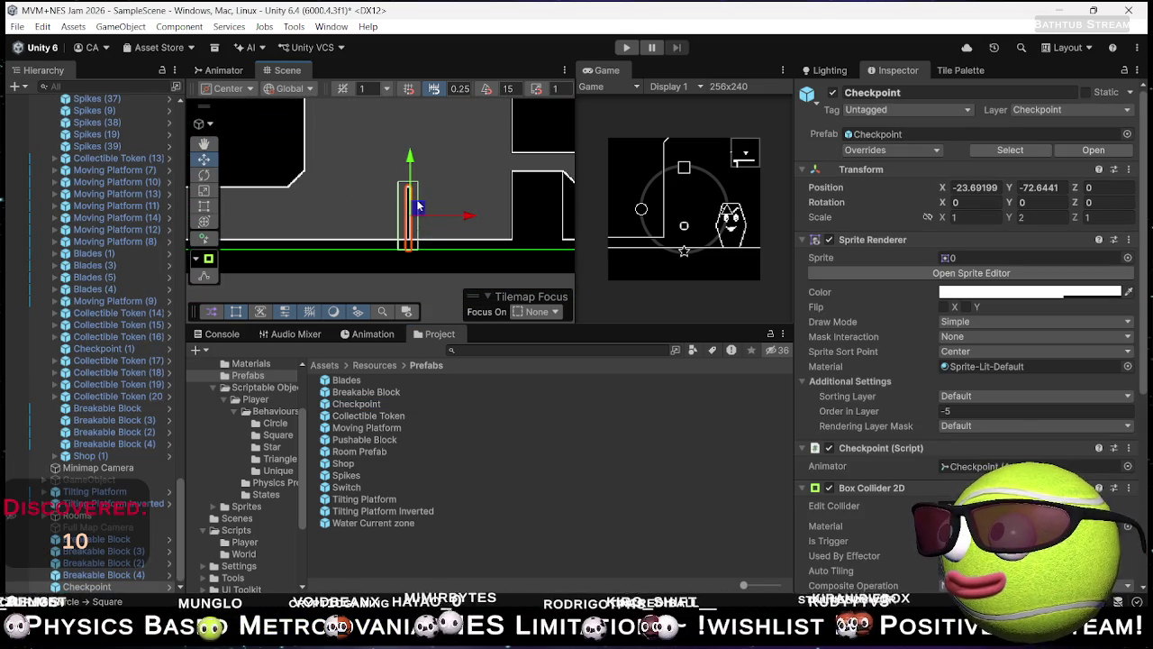
Step: Frame the Checkpoint in the Scene view and bring up the Tile Palette for the Level Tilemap
drag(420, 203, 416, 205)
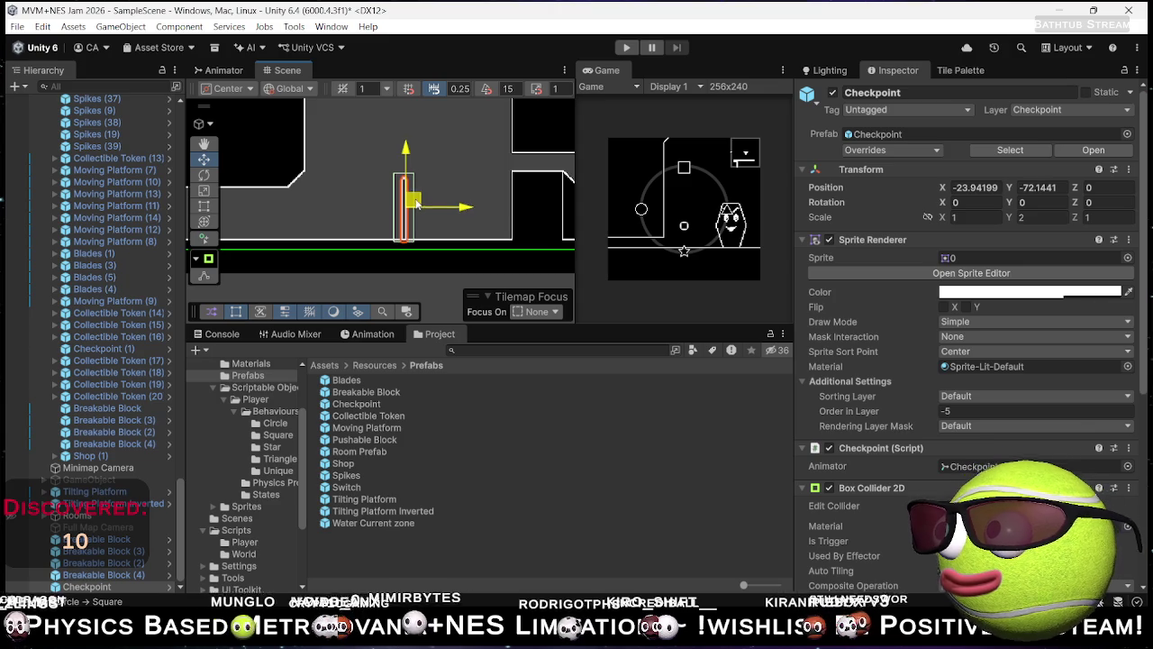
scroll(432, 209, down, 3)
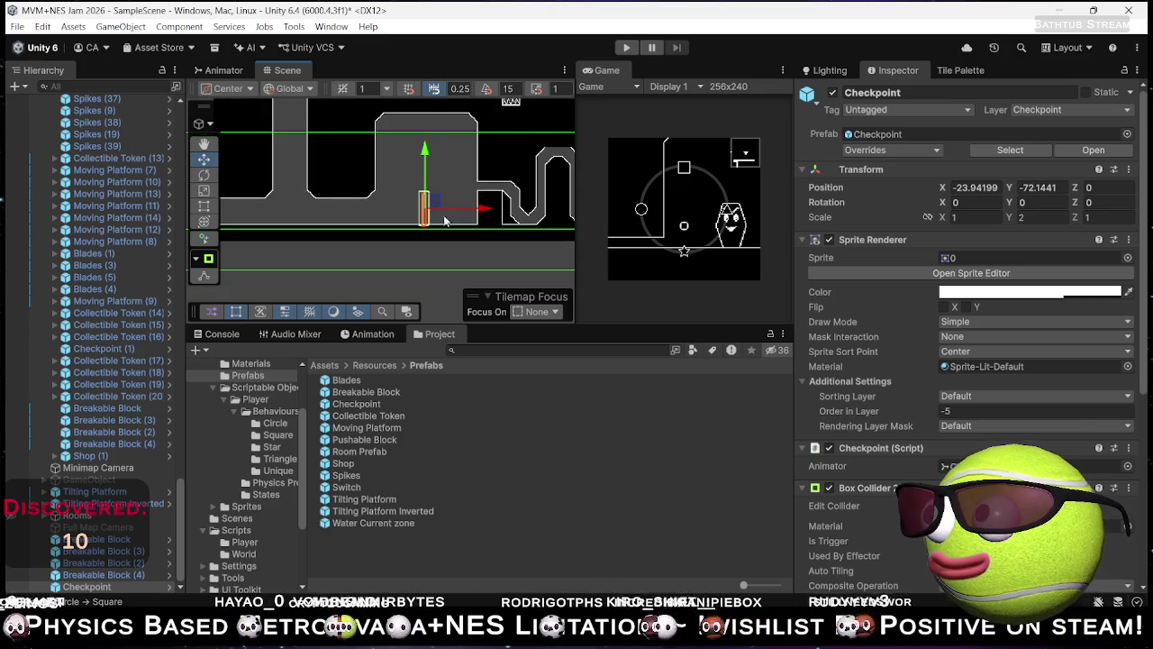
scroll(444, 221, down, 4)
drag(396, 190, 388, 193)
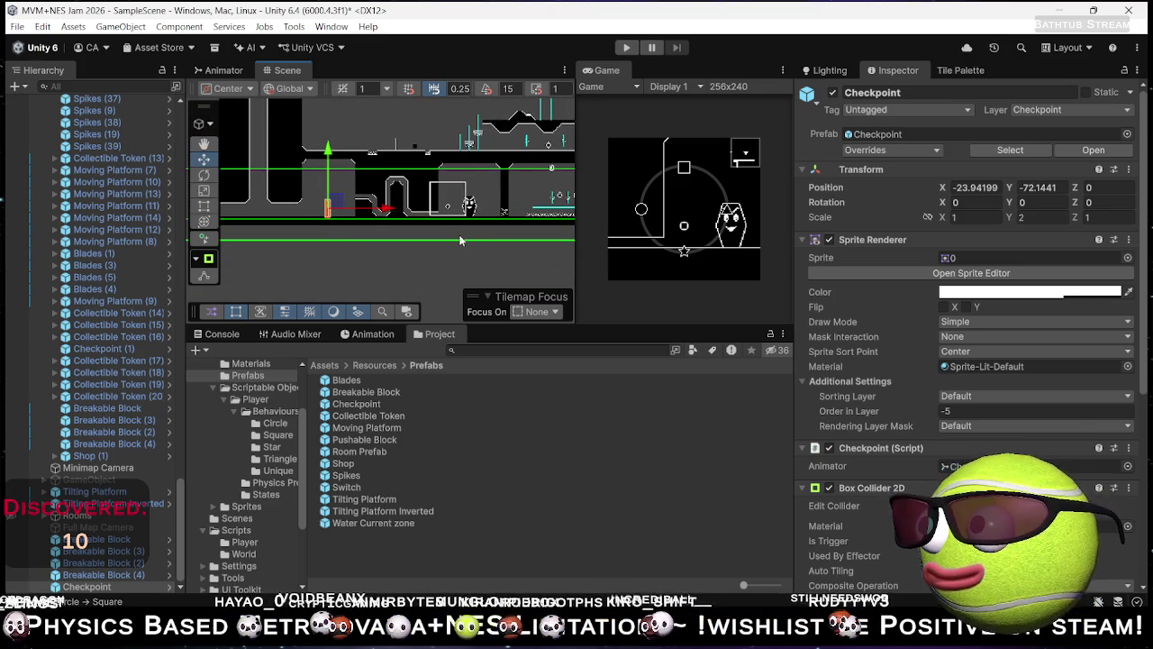
key(f)
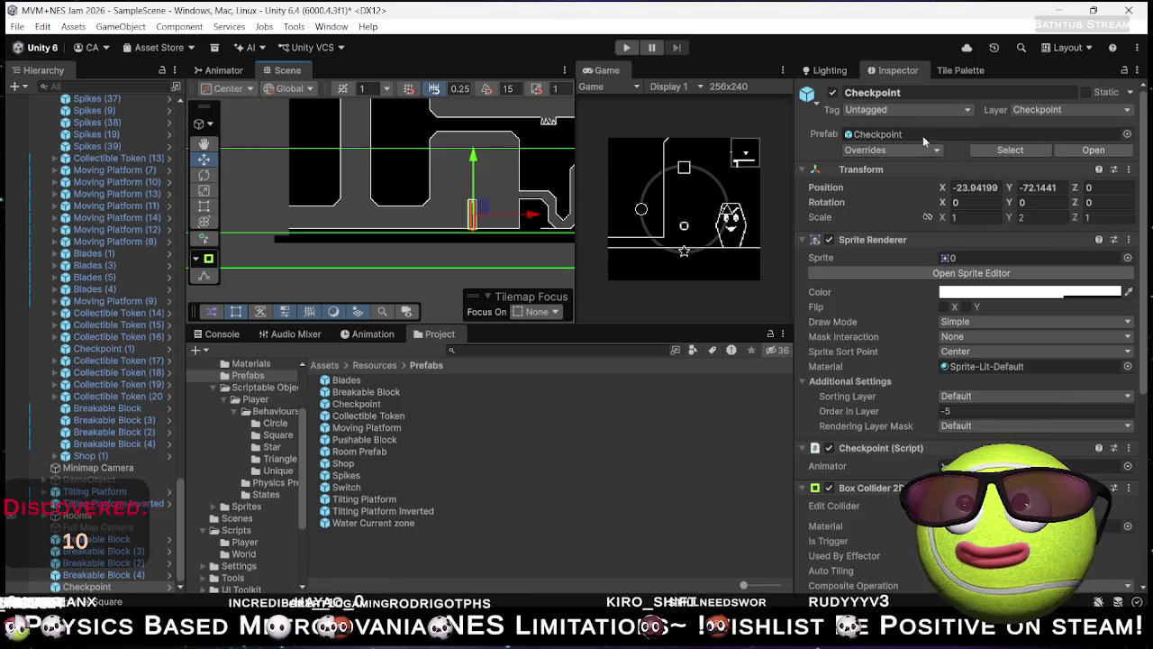
click(959, 72)
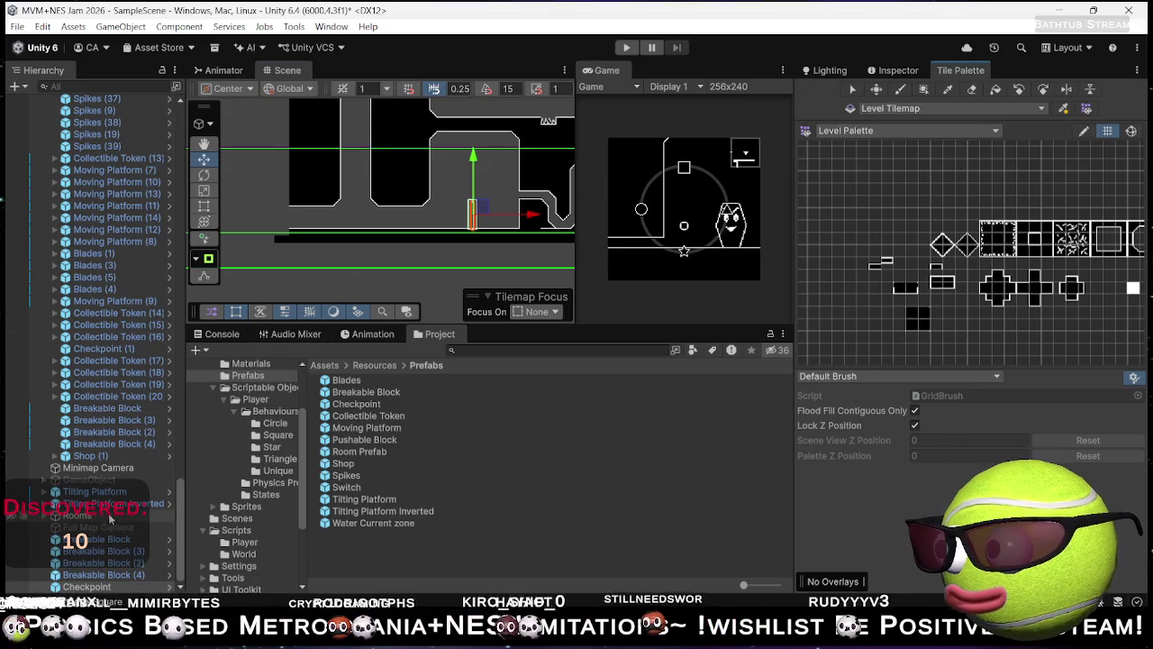
Step: Inspect RoomGrid's 256×240 room size and 8×5 room extents in the Inspector
scroll(141, 360, up, 5)
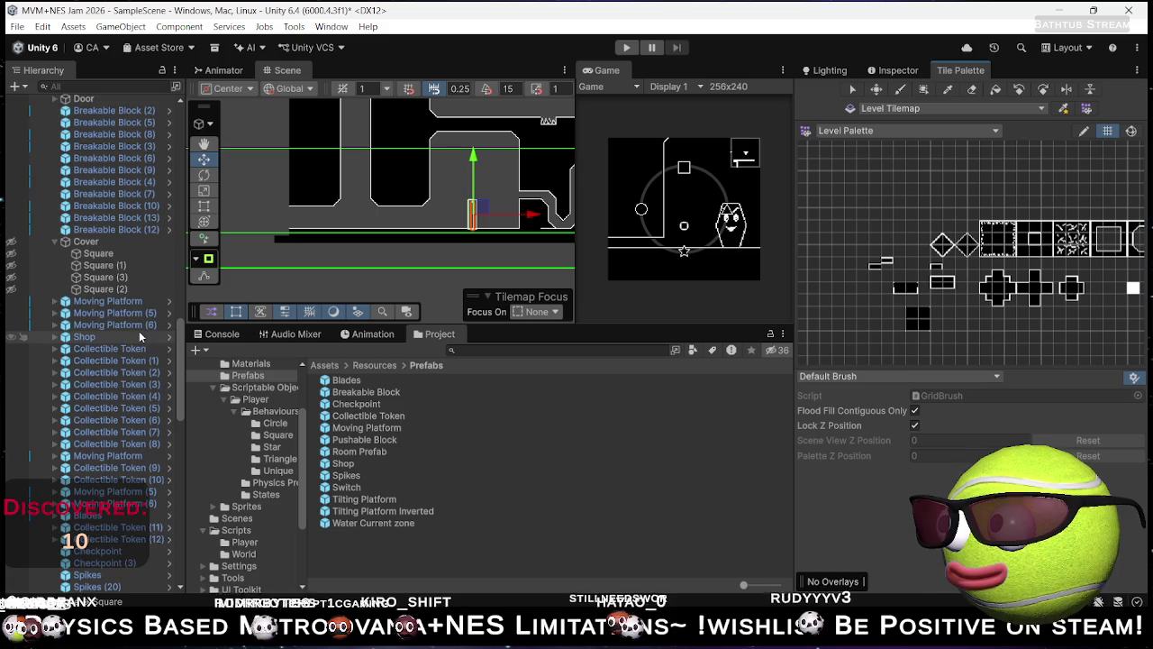
scroll(117, 405, up, 5)
scroll(130, 270, up, 10)
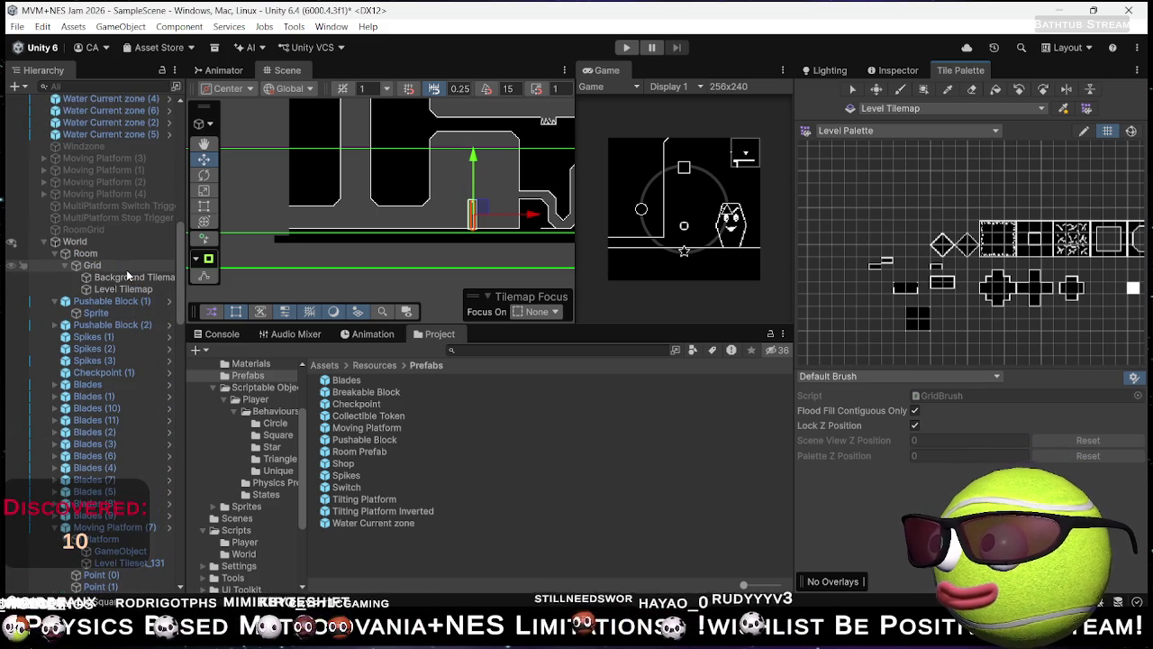
click(123, 229)
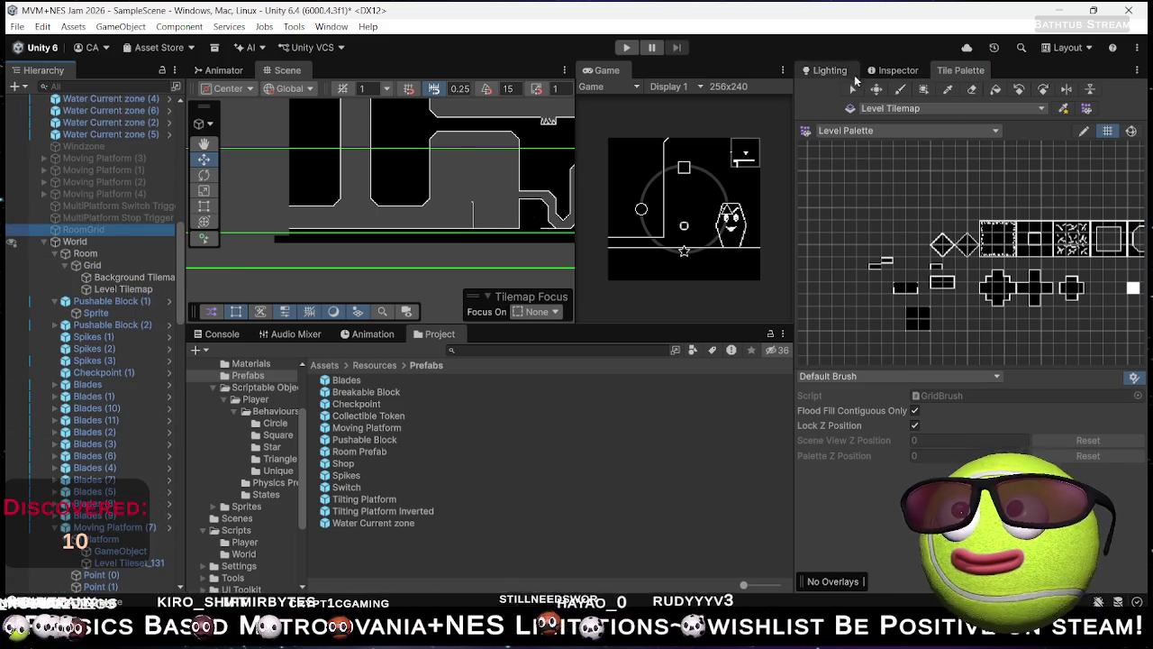
click(881, 71)
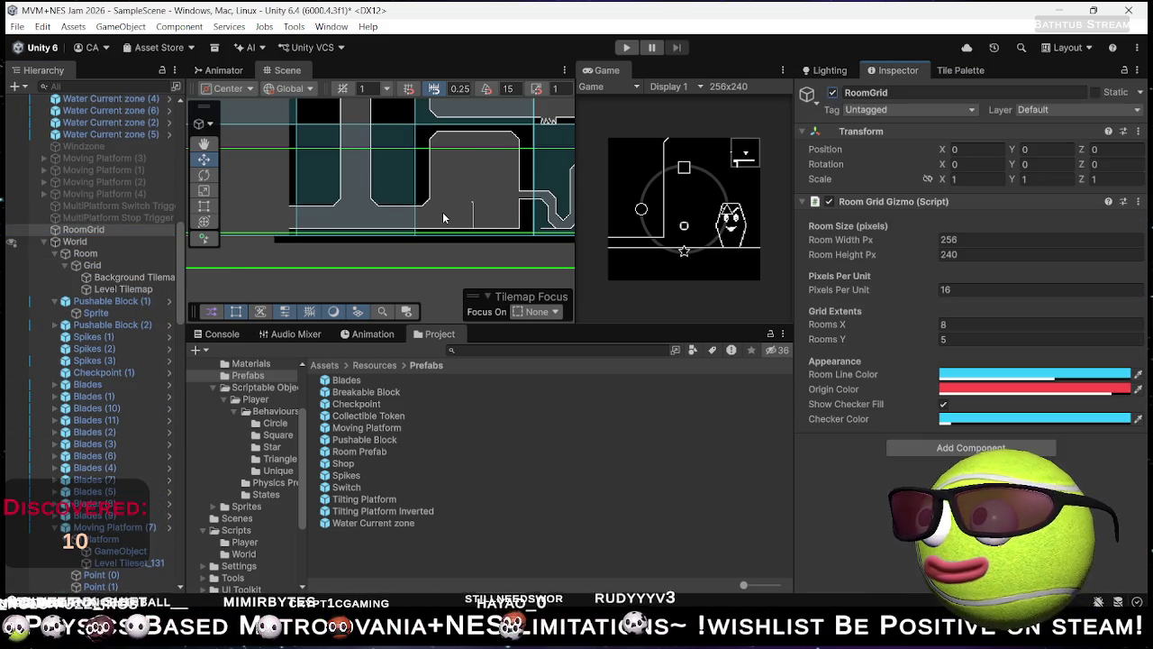
Step: Choose the Paint Brush, pick a Level Palette tile, and position the room for painting
click(970, 72)
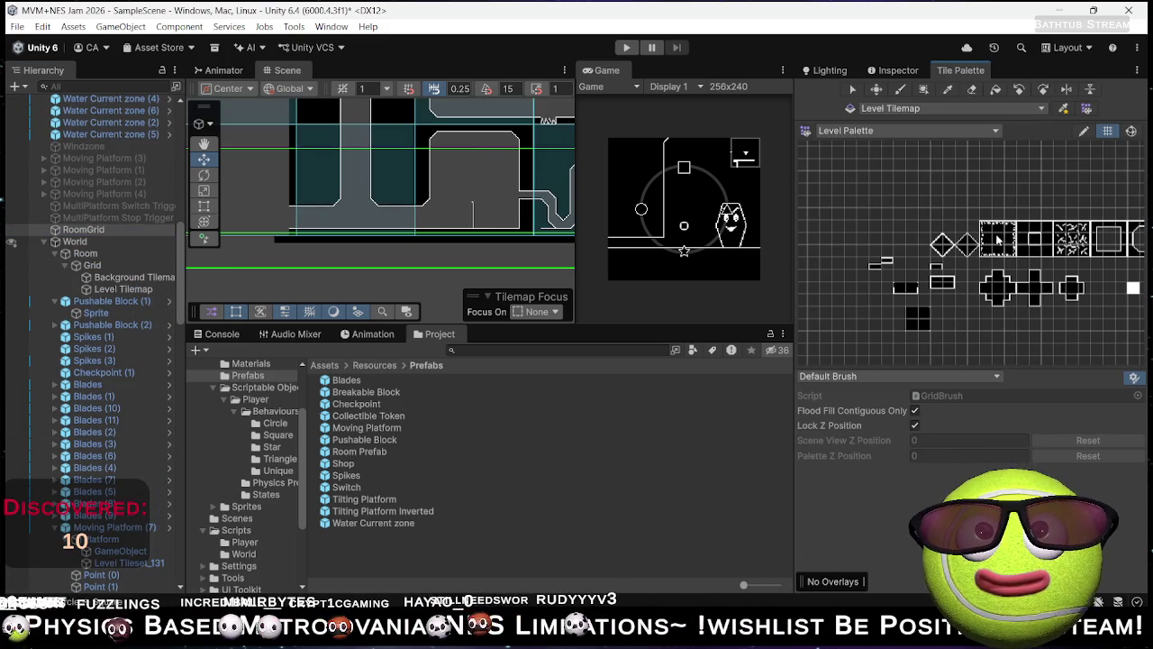
click(1046, 243)
scroll(303, 198, up, 3)
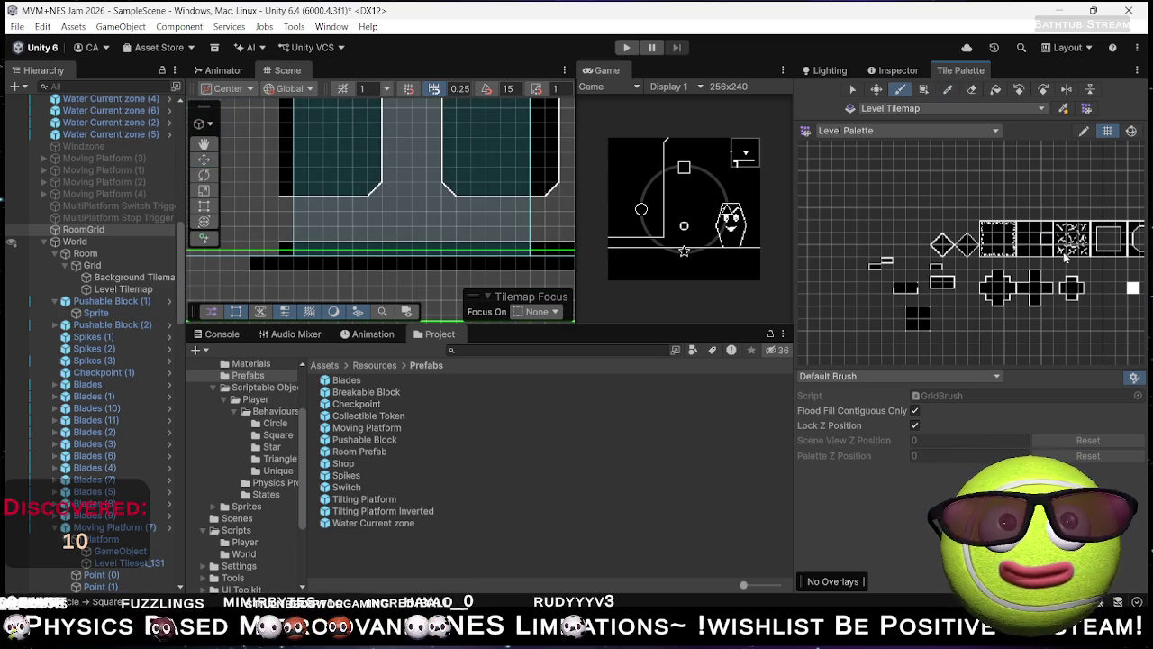
click(921, 324)
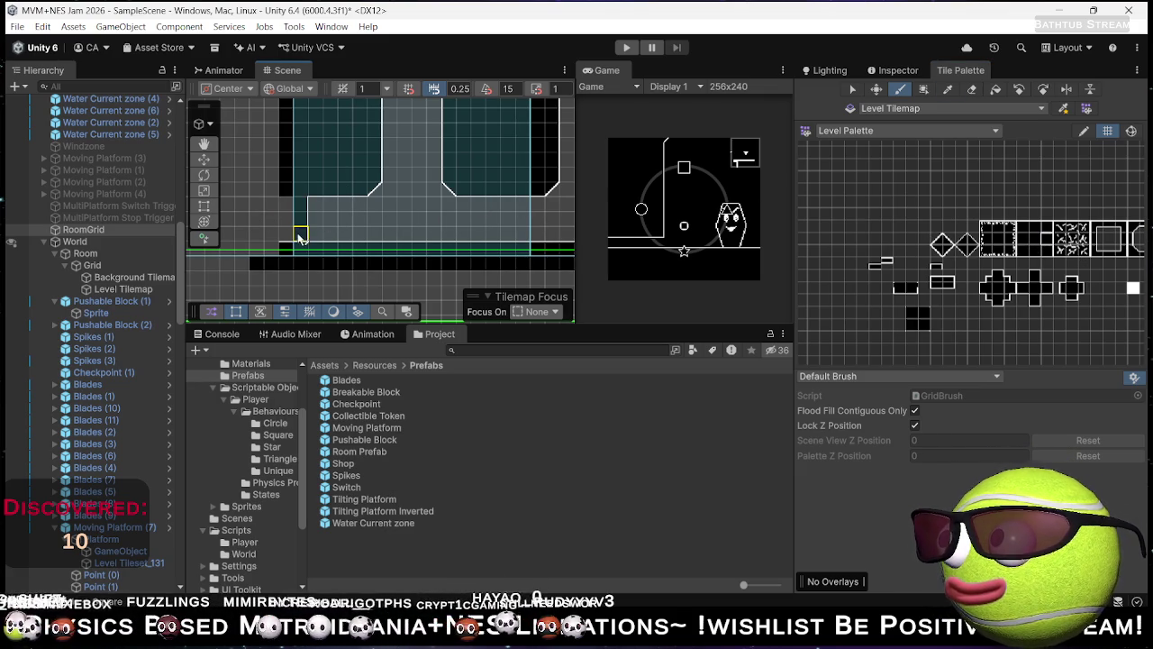
scroll(312, 237, down, 2)
scroll(365, 224, down, 2)
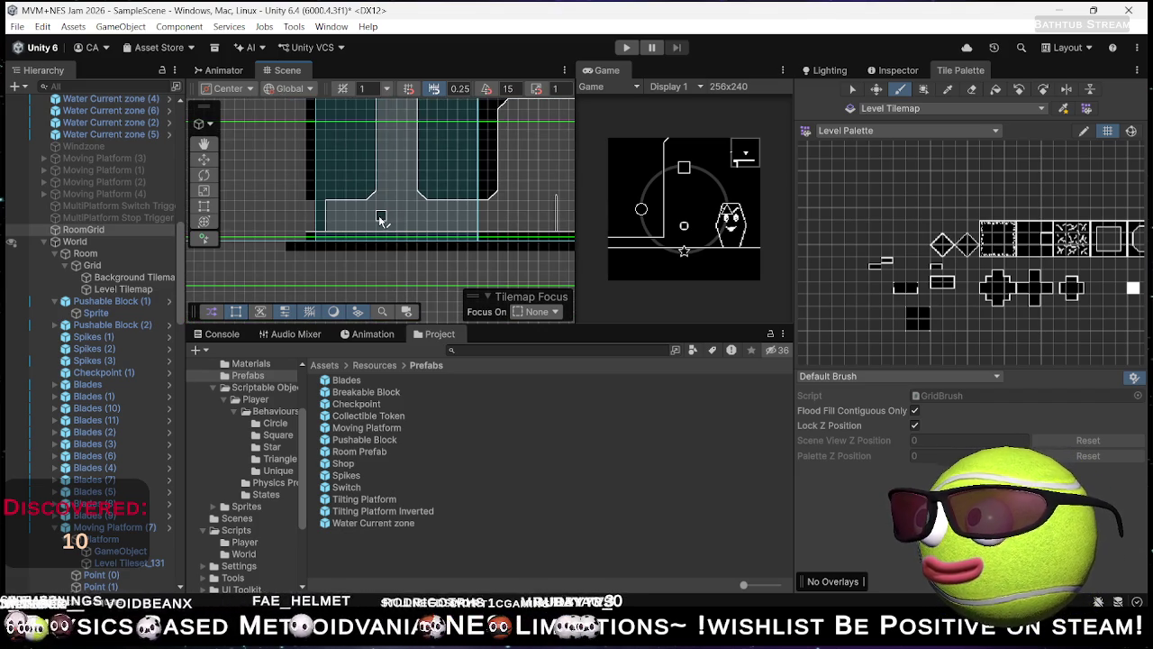
scroll(378, 225, up, 3)
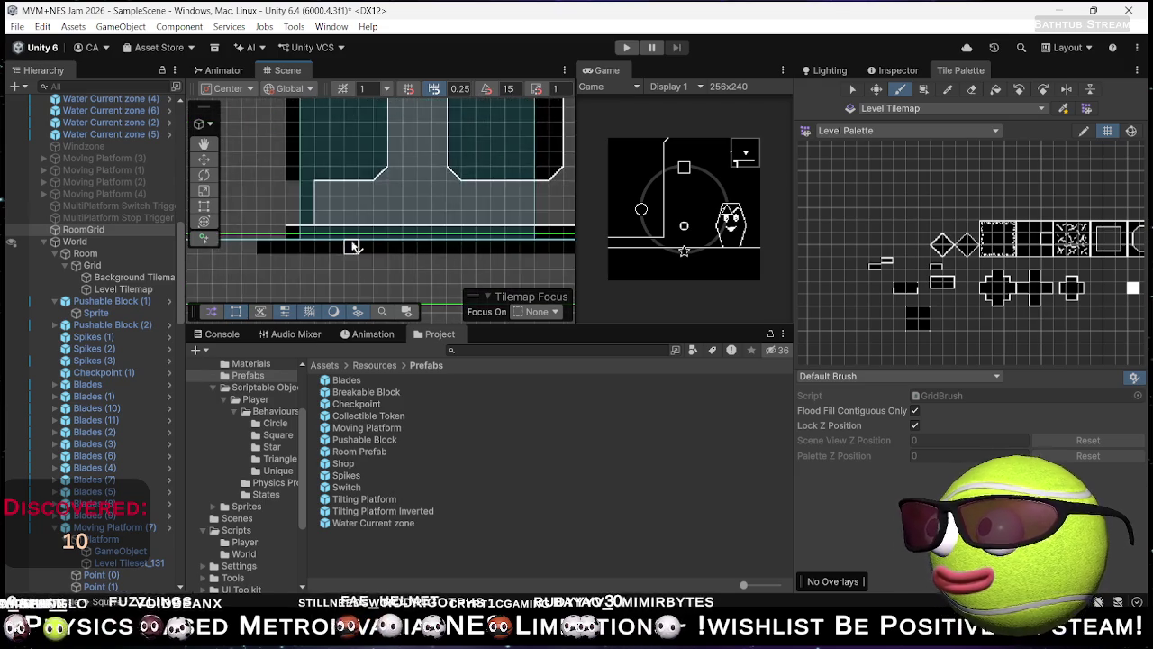
drag(395, 183, 365, 263)
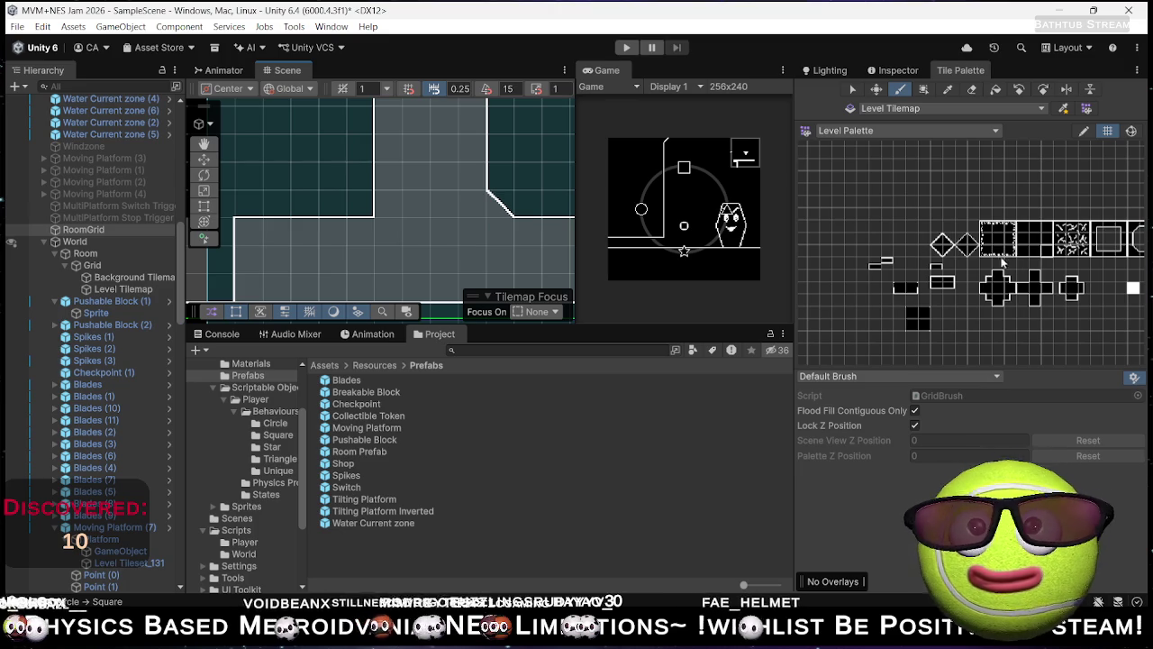
scroll(394, 240, down, 1)
mouse_move(438, 207)
mouse_down()
mouse_move(442, 194)
mouse_move(468, 195)
mouse_up()
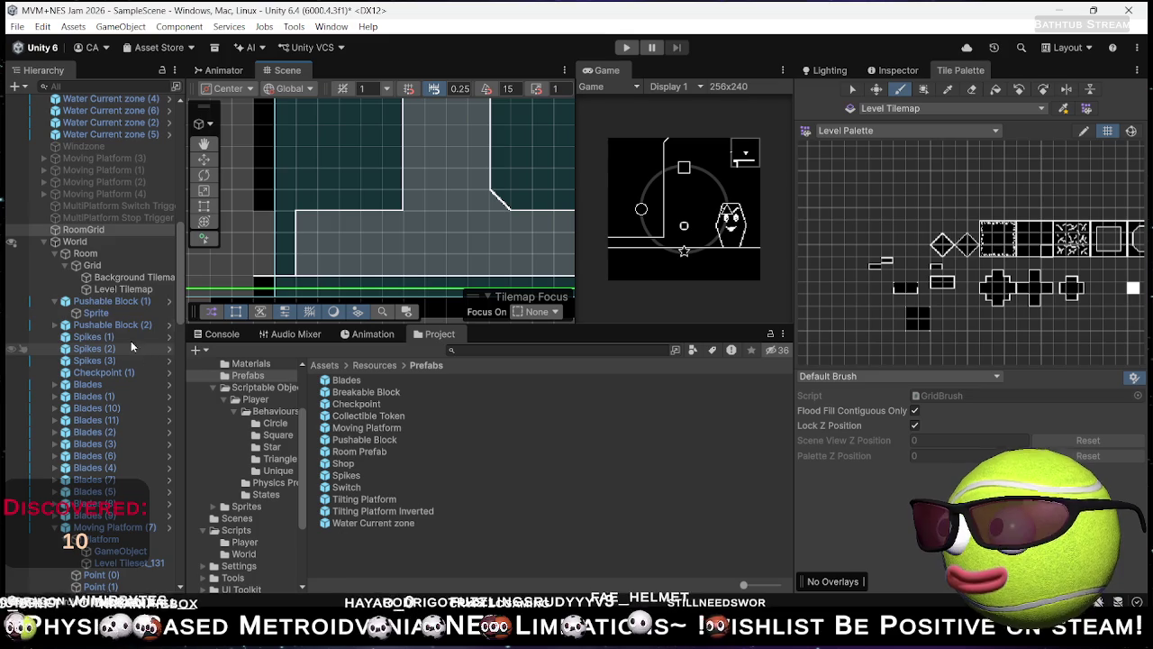
scroll(140, 333, up, 7)
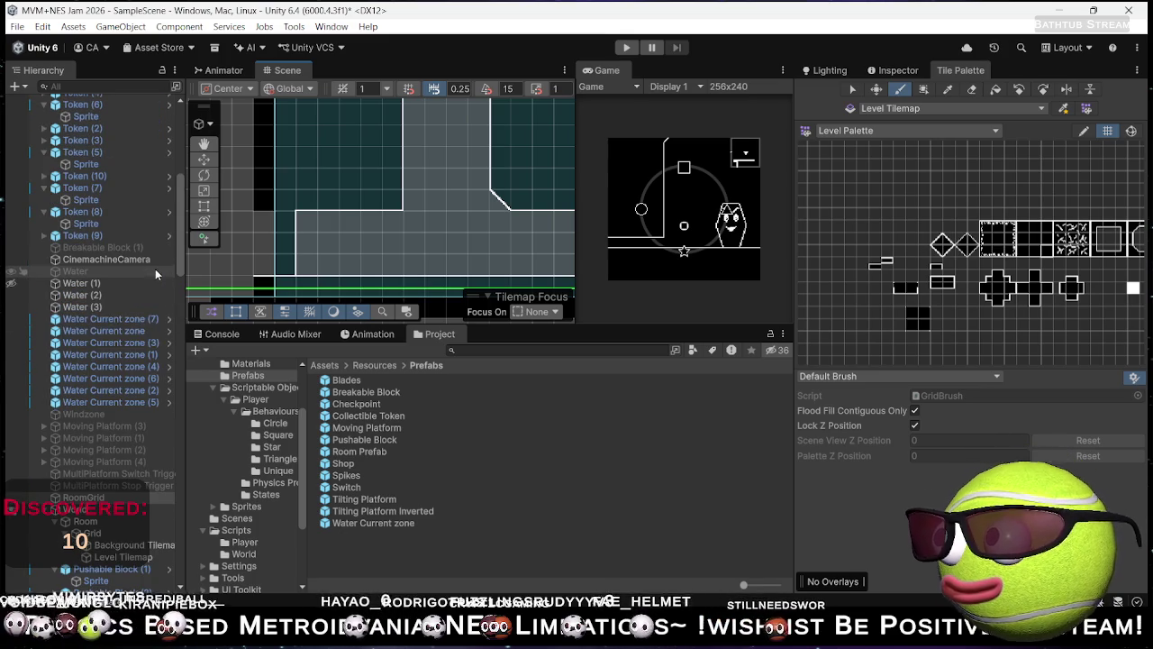
Step: Try narrowing Water Current zone (7), then undo back to X scale 9.8
click(138, 320)
key(f)
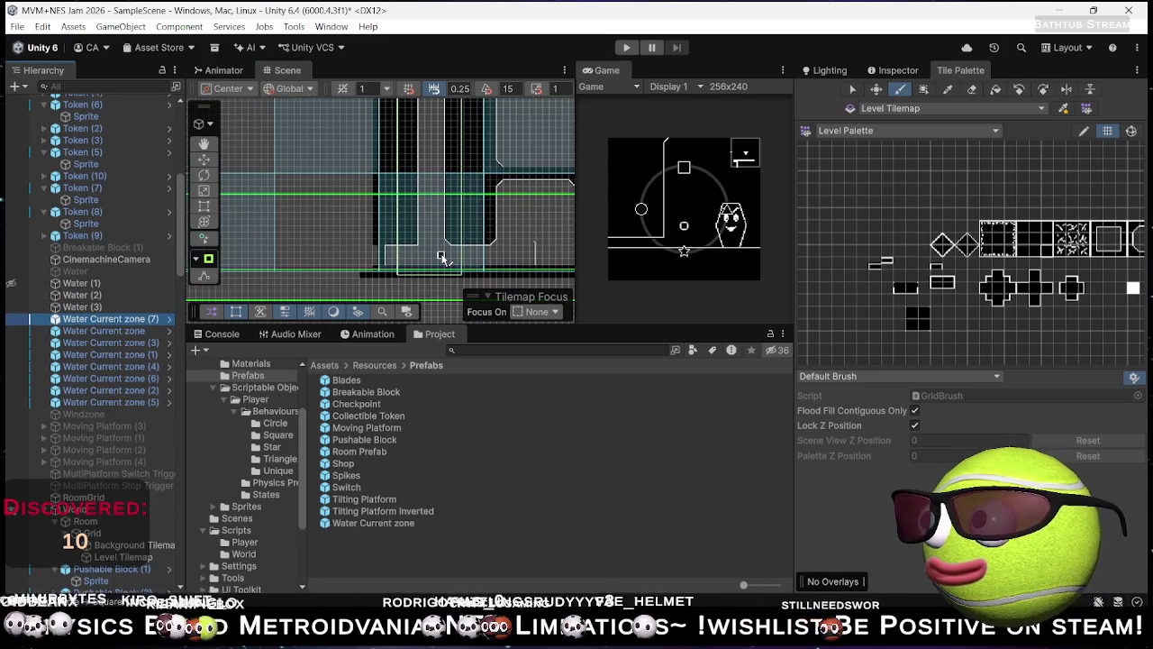
scroll(442, 258, up, 3)
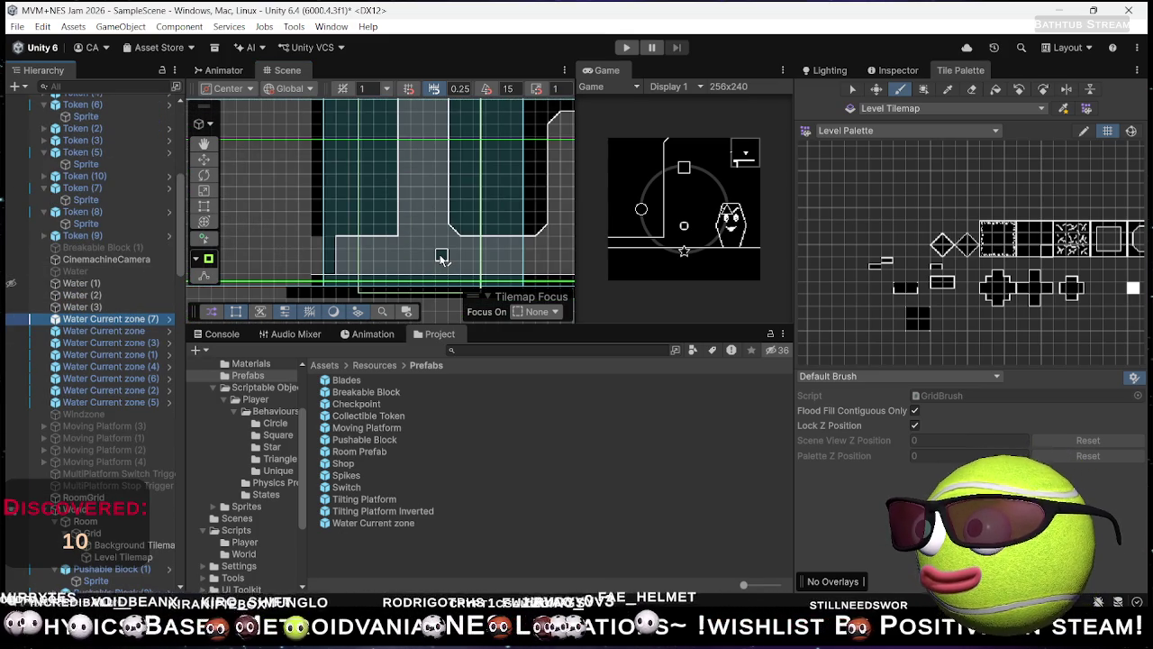
key(r)
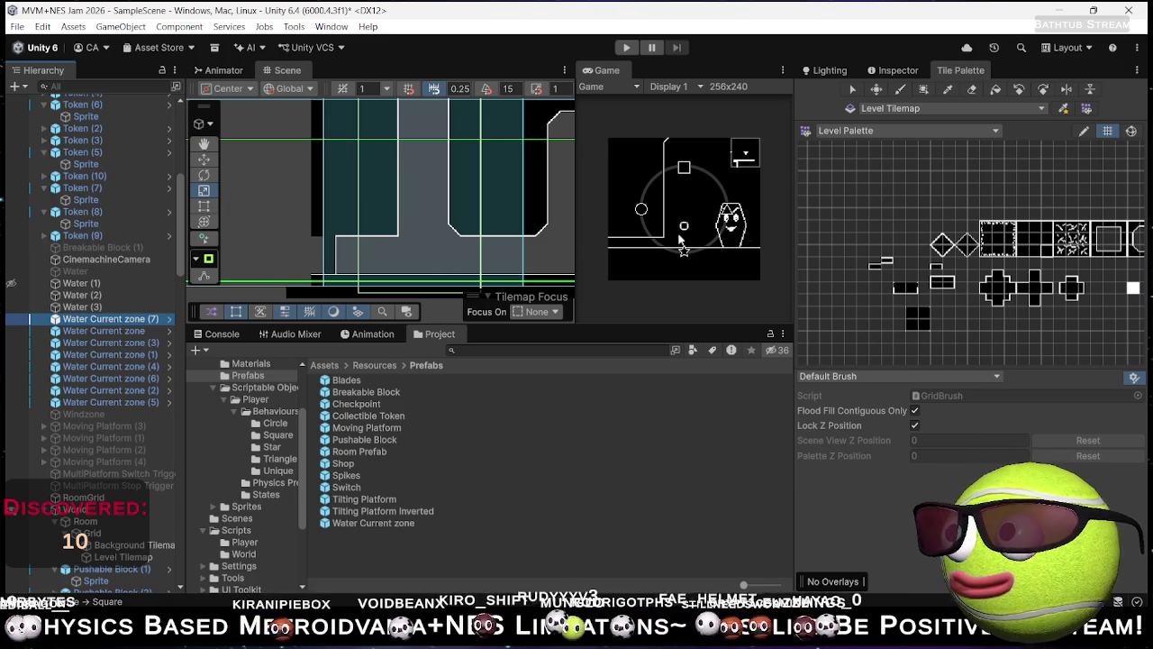
click(907, 72)
mouse_move(944, 221)
mouse_down()
mouse_move(836, 237)
mouse_move(848, 237)
mouse_up()
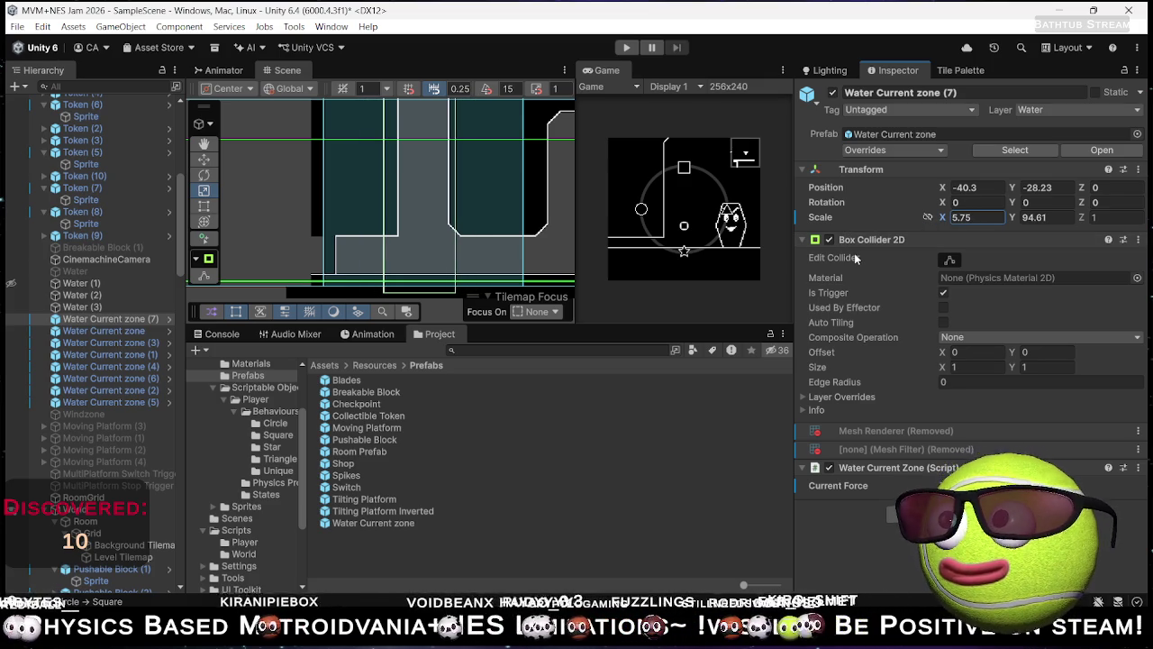
key(ctrl+z)
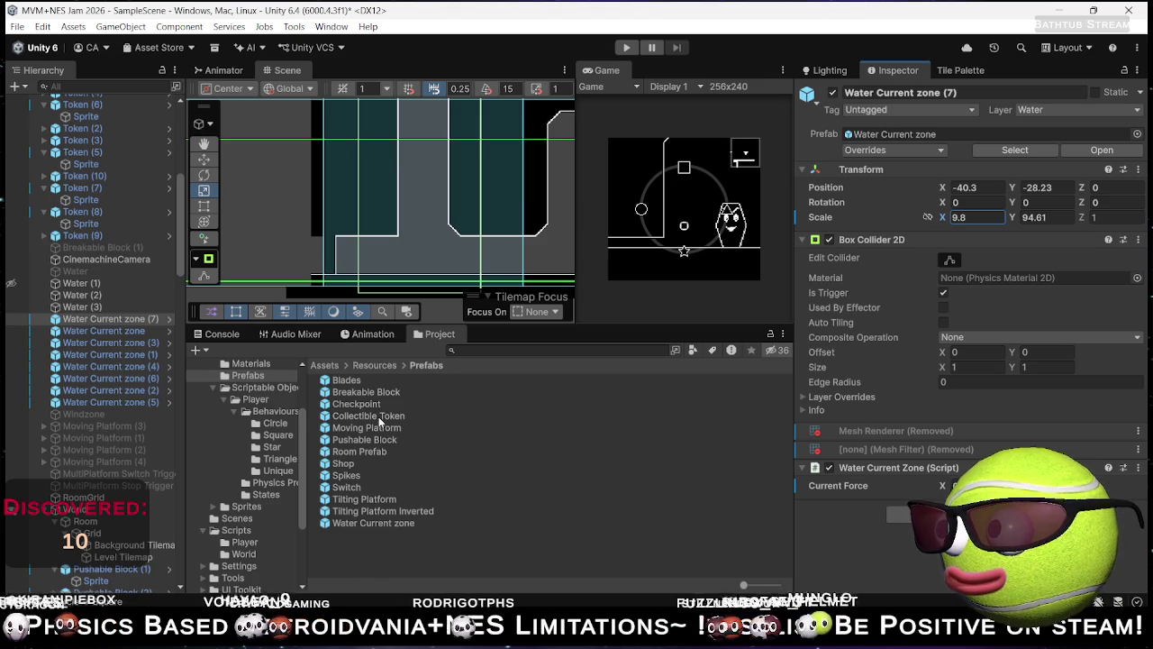
click(364, 266)
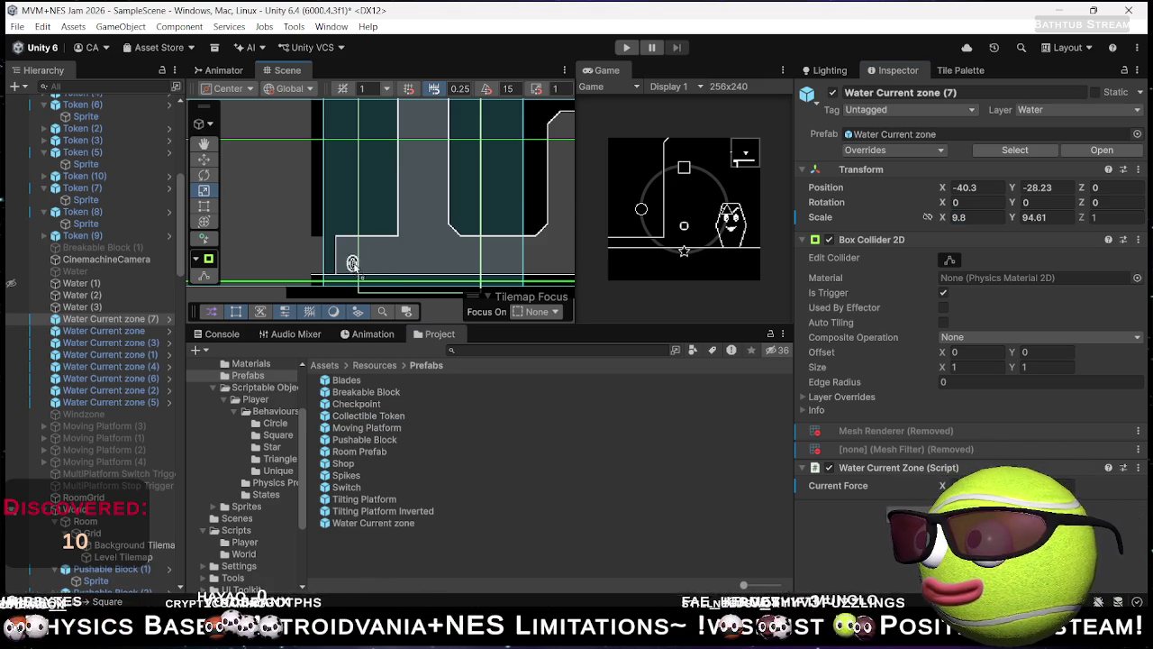
Step: Clear the selection and start the playtest
click(352, 263)
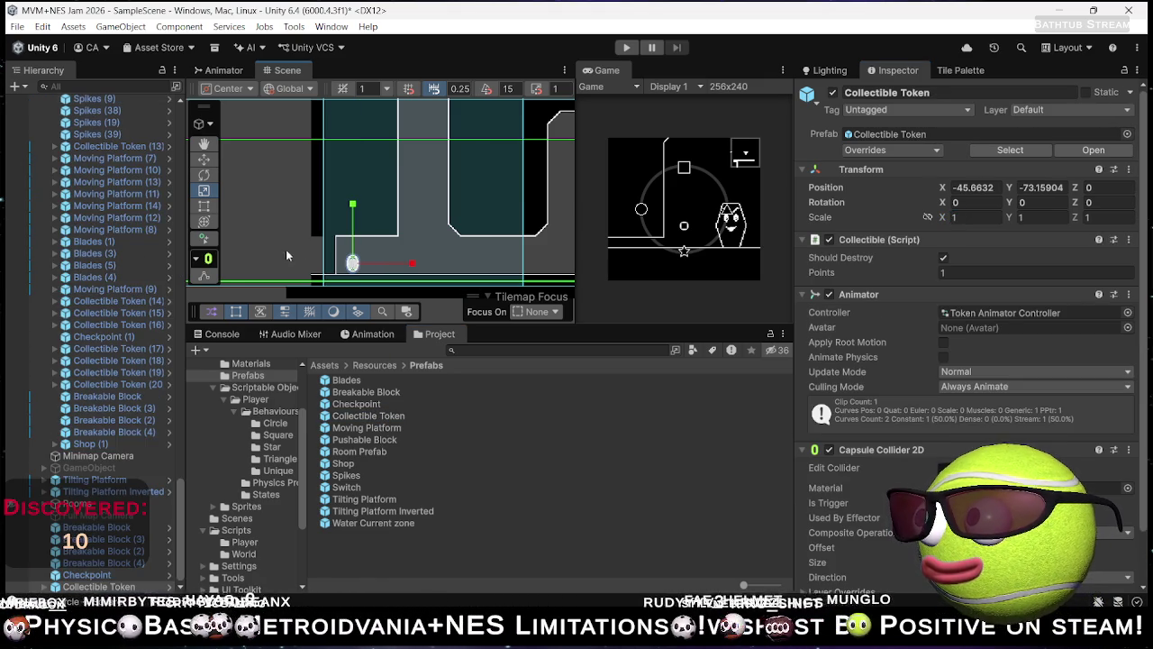
click(328, 263)
click(638, 47)
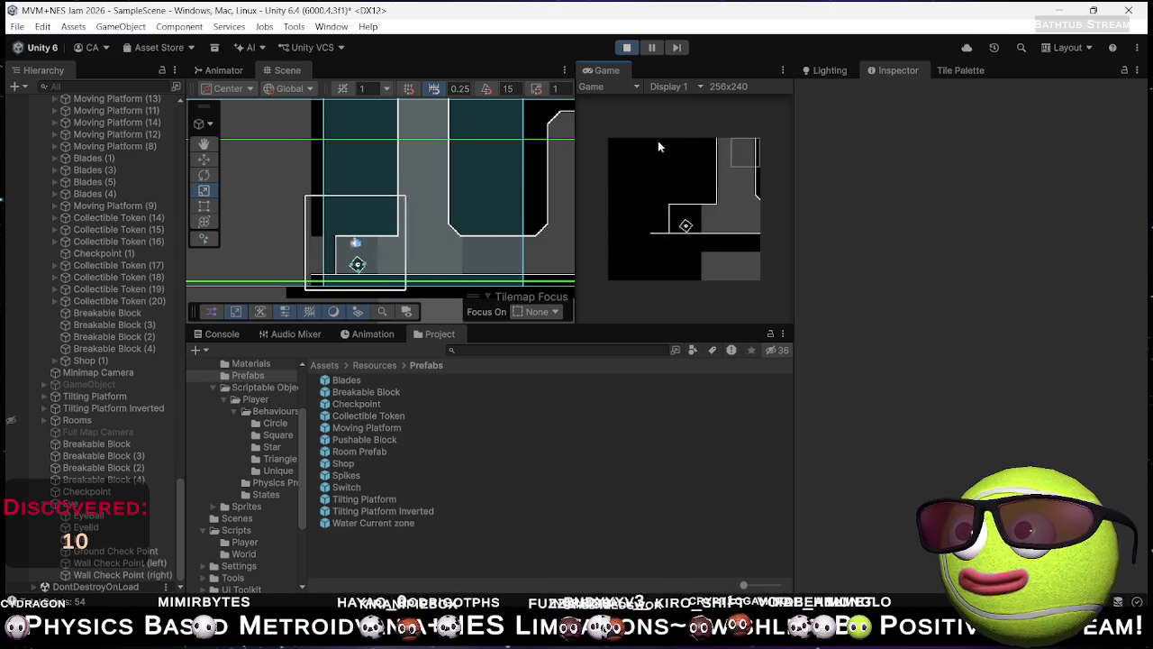
Step: Move the player right, use the shape wheel, steer left then right, and stop playing
key(Right)
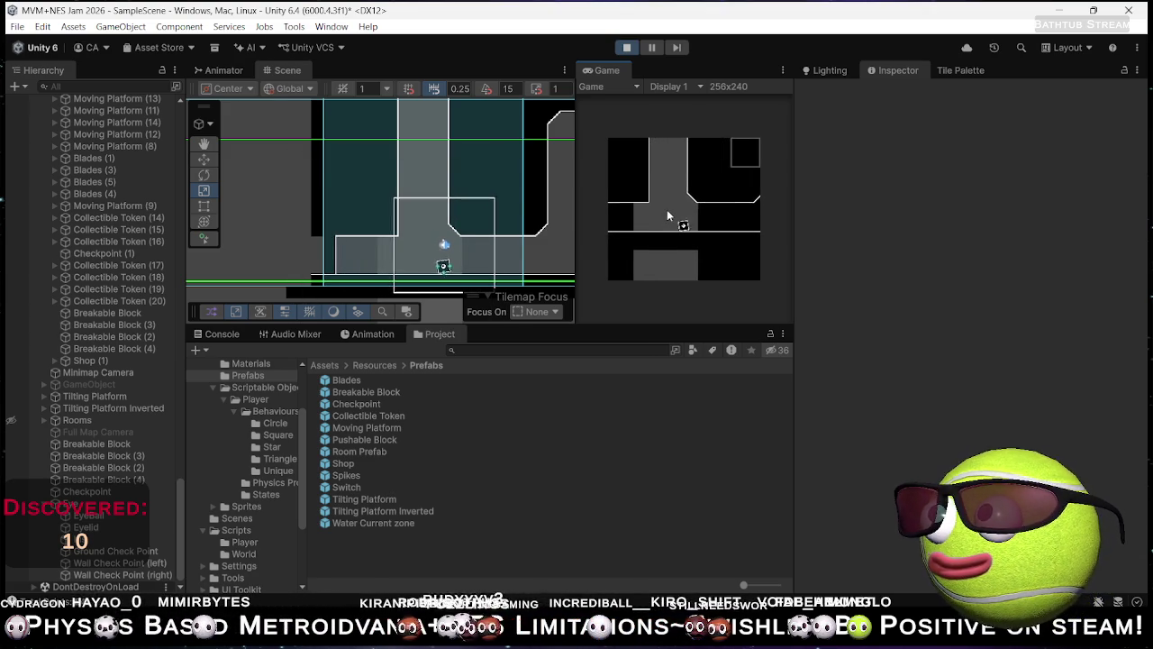
key(Tab)
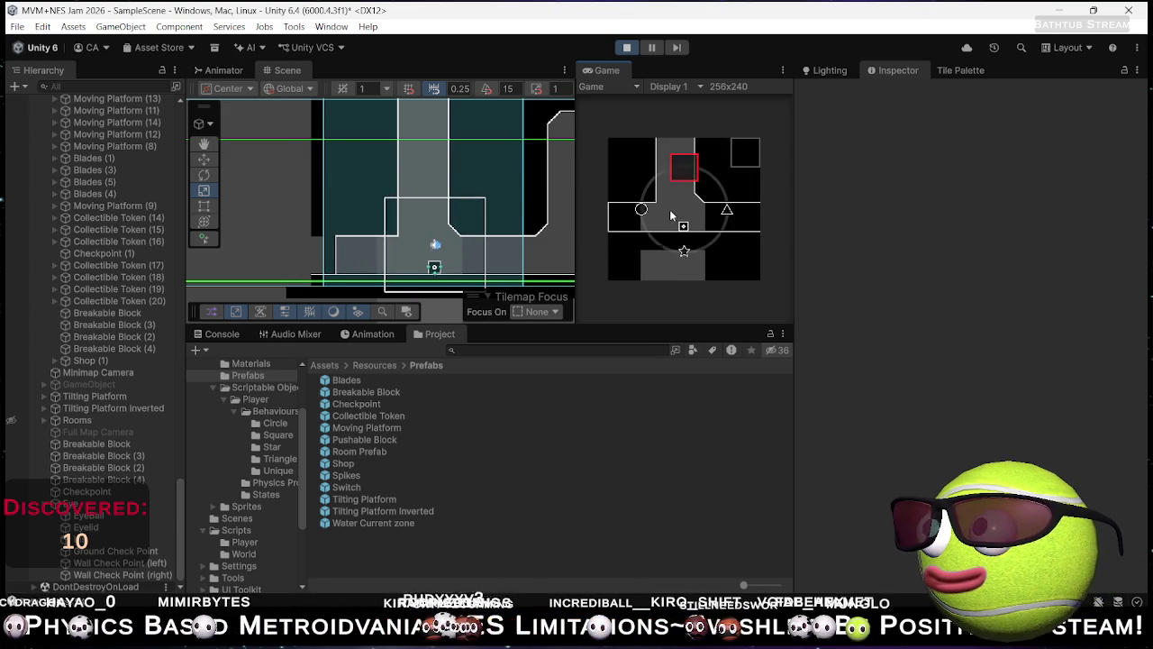
key(space)
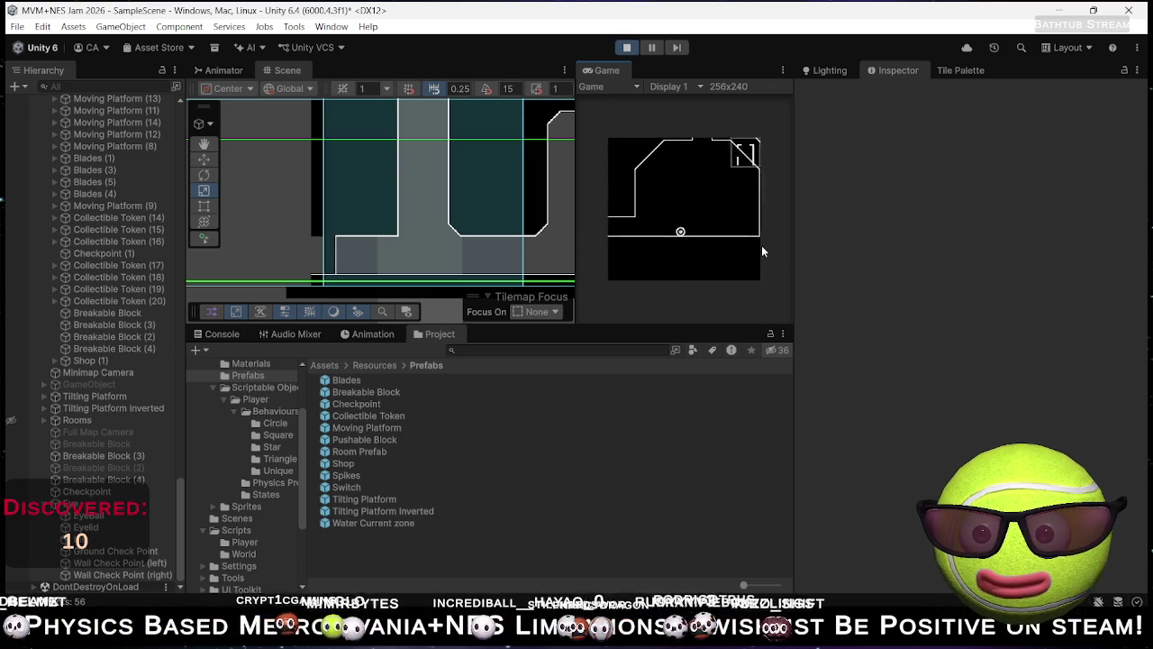
key(Left)
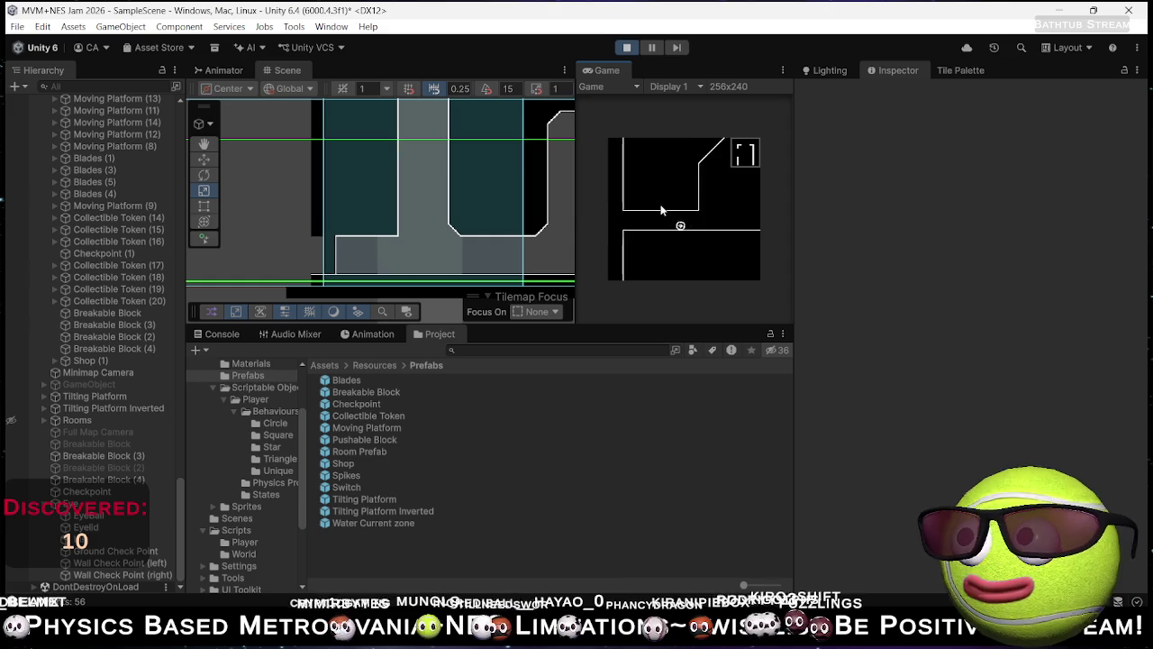
key(Right)
key(Right)
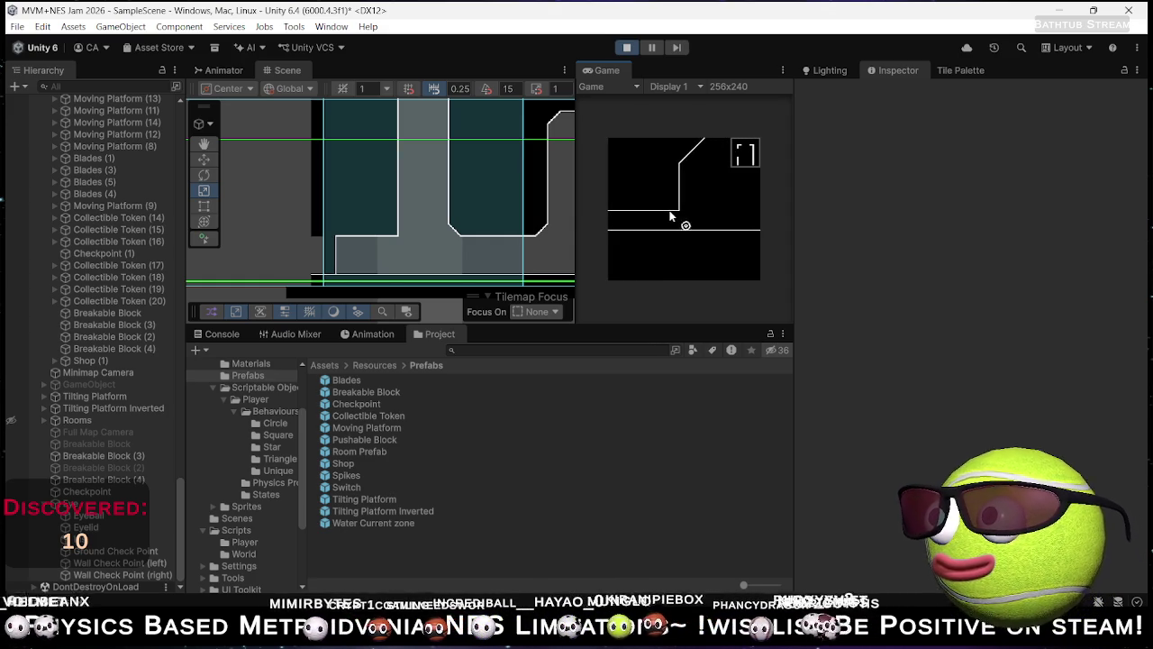
key(Right)
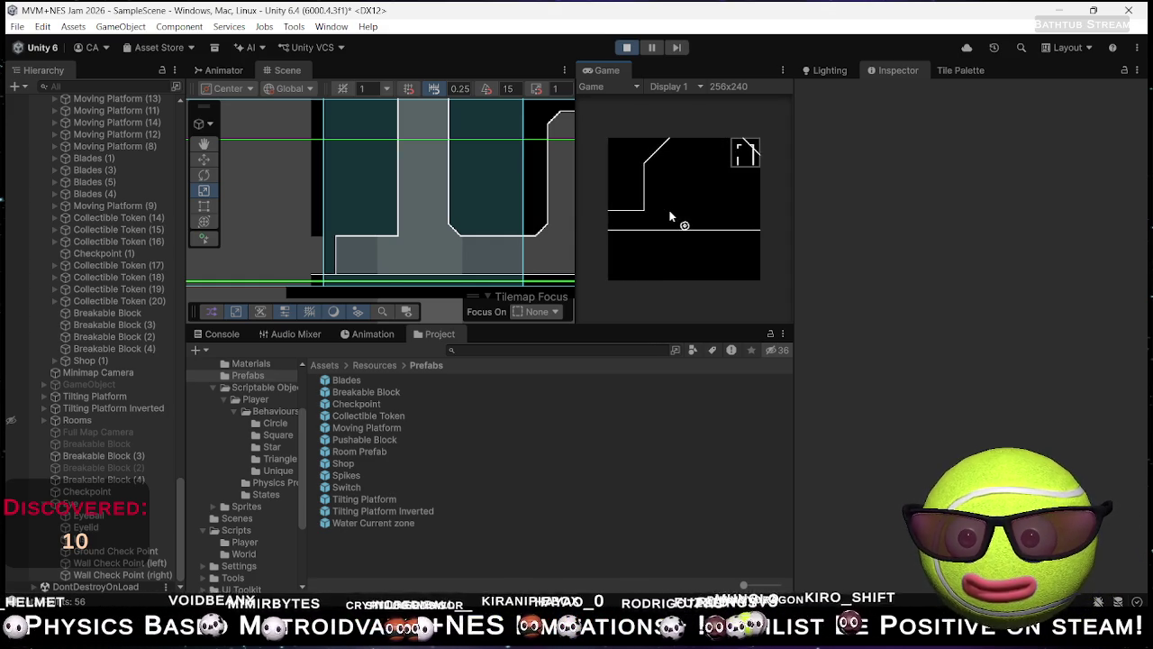
key(Right)
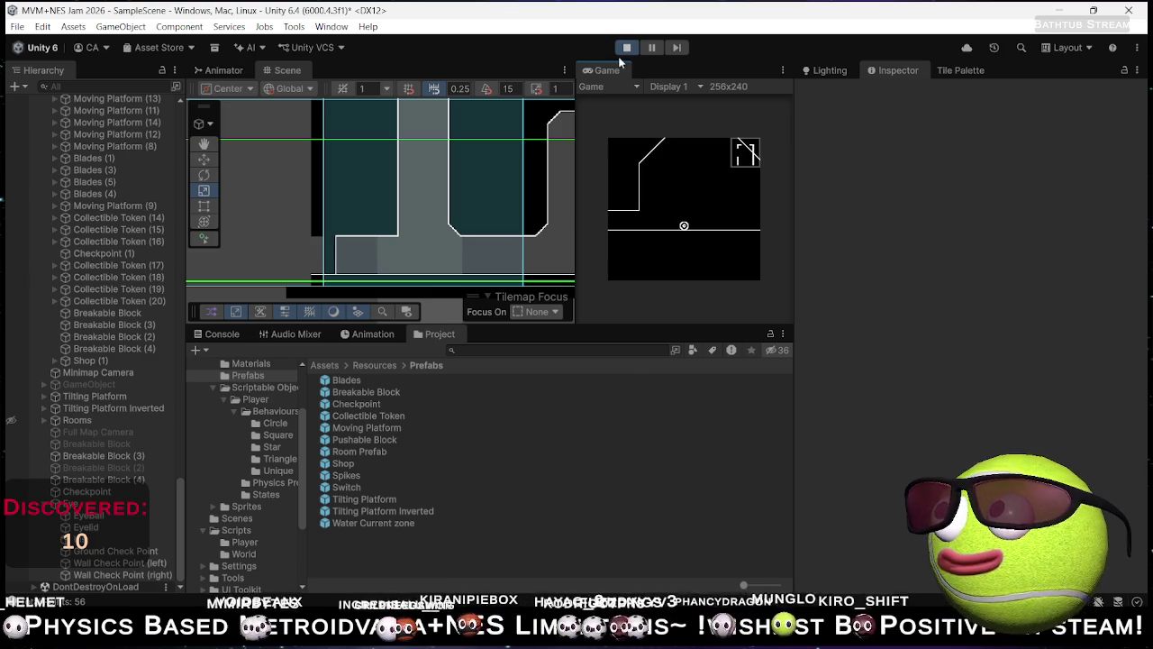
click(629, 47)
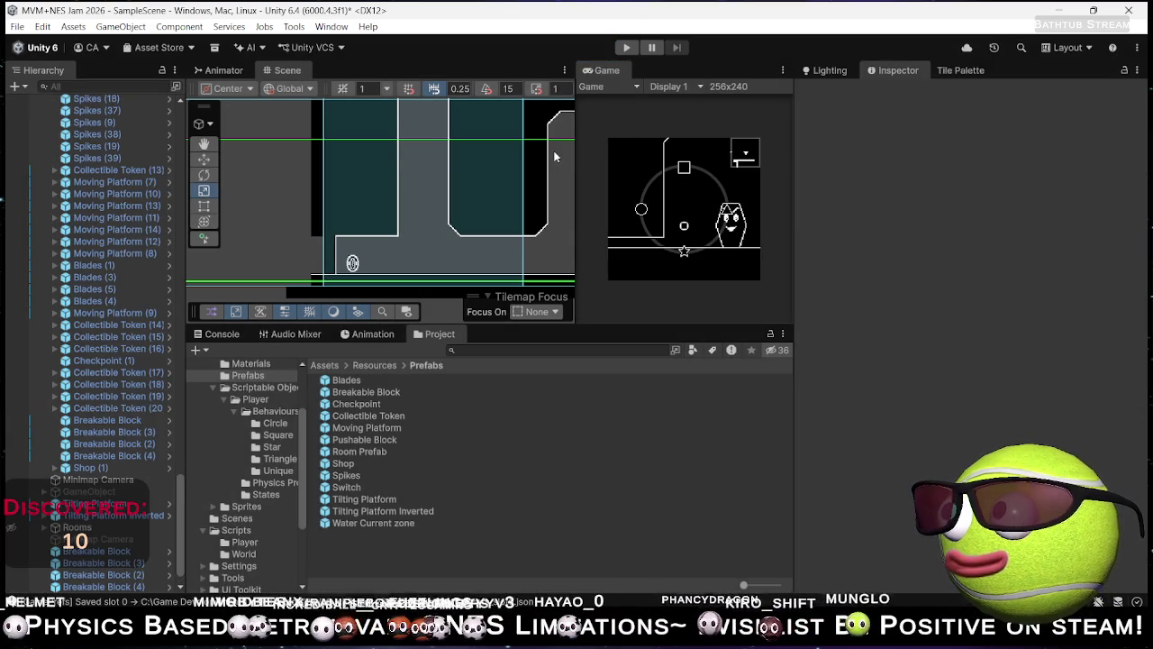
Step: Zoom out and pan the Scene view to see more of the level
scroll(435, 165, down, 10)
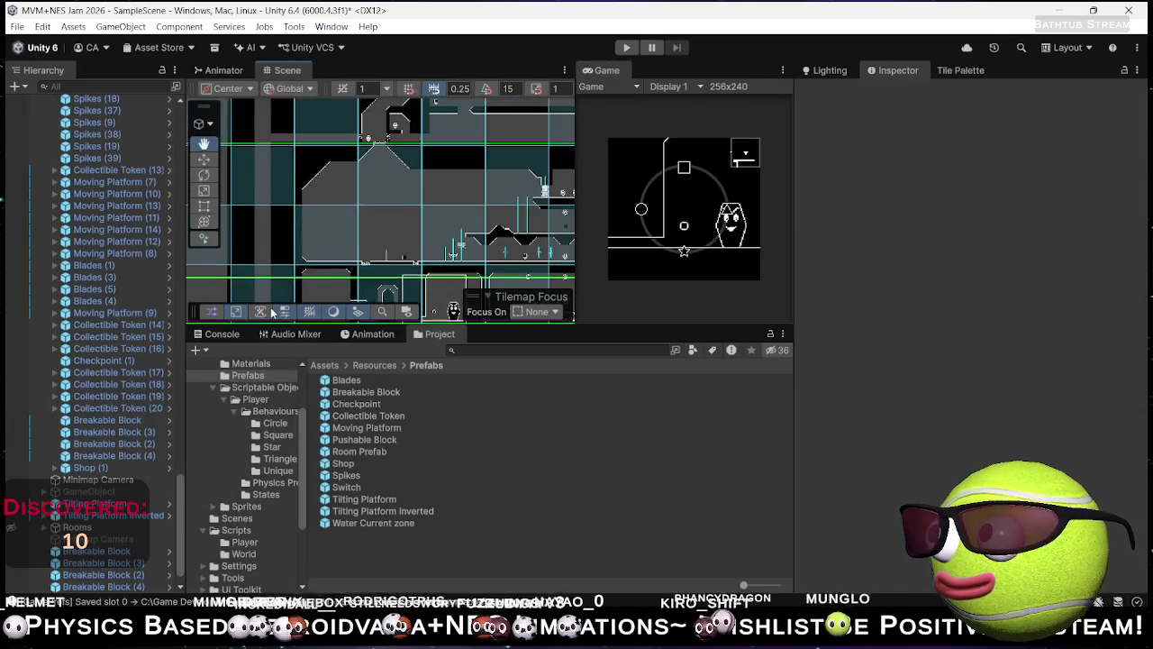
mouse_move(329, 164)
mouse_down()
mouse_move(508, 209)
mouse_move(497, 162)
mouse_move(512, 221)
mouse_move(474, 232)
mouse_up()
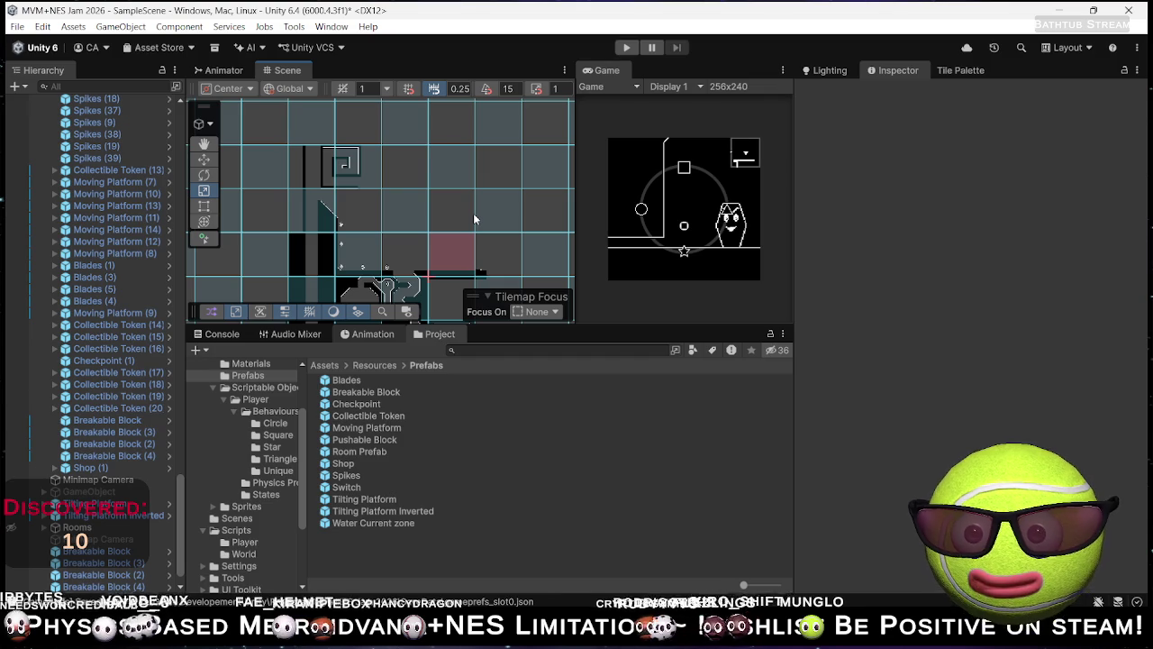
Step: Zoom and pan around the tilemap rooms, ending beside the red-shaded room
mouse_move(447, 312)
mouse_down()
mouse_move(459, 317)
mouse_move(468, 209)
mouse_move(350, 204)
mouse_up()
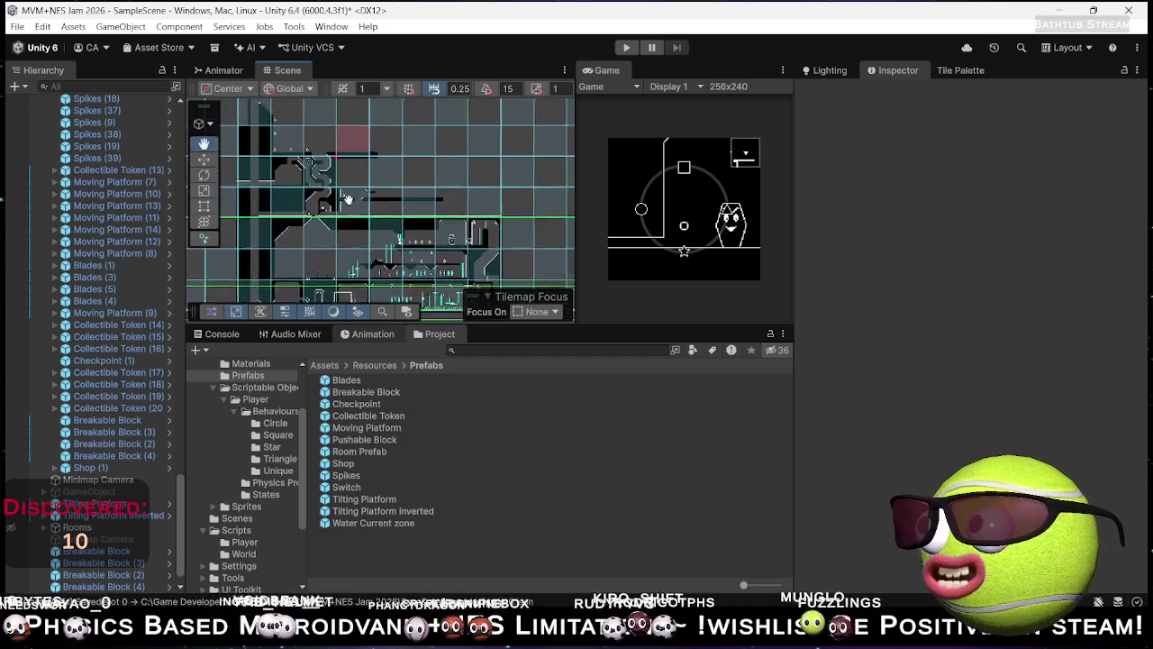
scroll(361, 200, down, 3)
scroll(469, 236, down, 2)
scroll(422, 261, up, 4)
scroll(360, 239, up, 8)
mouse_move(458, 247)
mouse_down()
mouse_move(485, 152)
mouse_move(471, 155)
mouse_move(454, 266)
mouse_move(442, 261)
mouse_up()
mouse_move(423, 205)
mouse_down()
mouse_move(404, 240)
mouse_move(379, 167)
mouse_up()
drag(487, 236, 409, 249)
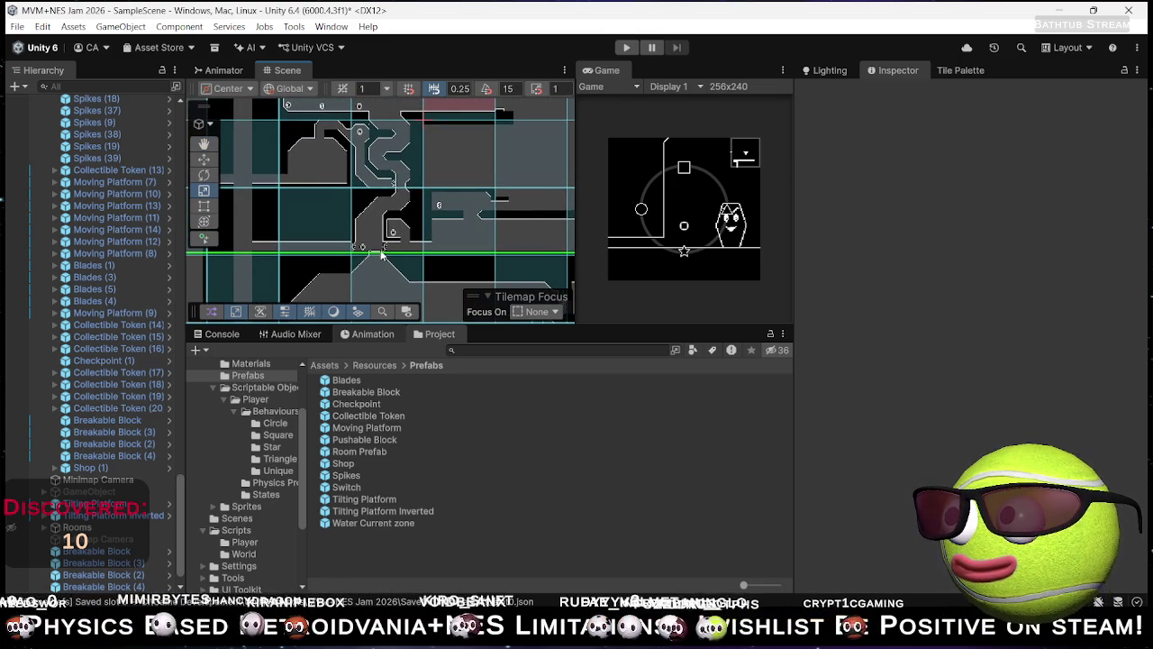
drag(357, 248, 334, 255)
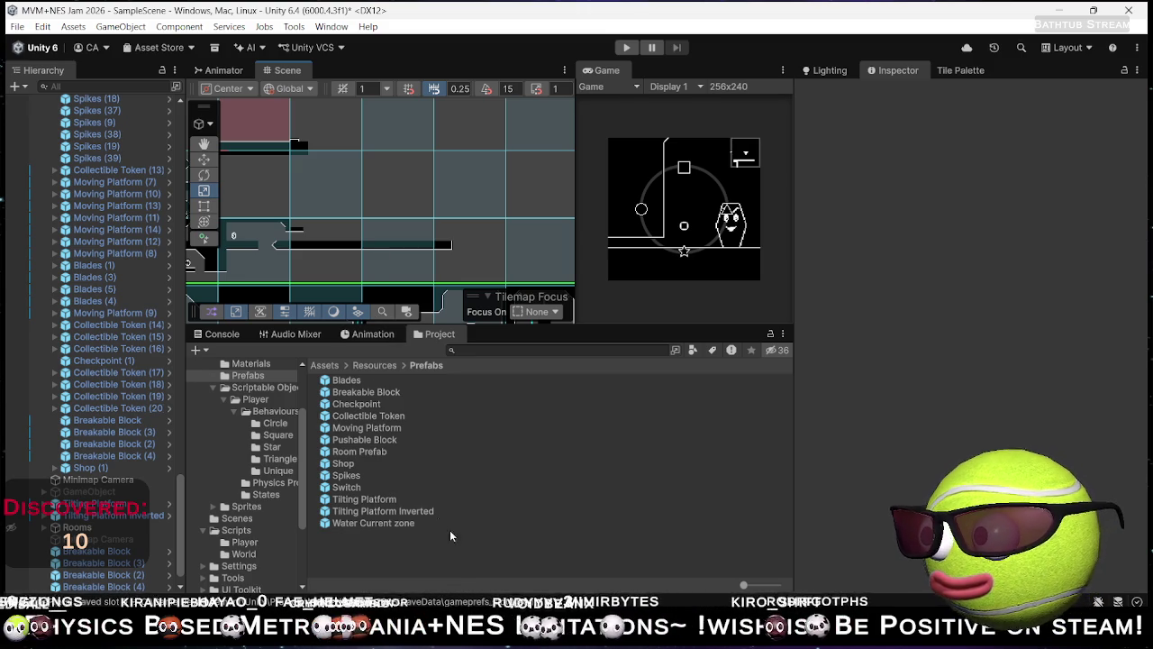
scroll(490, 226, down, 2)
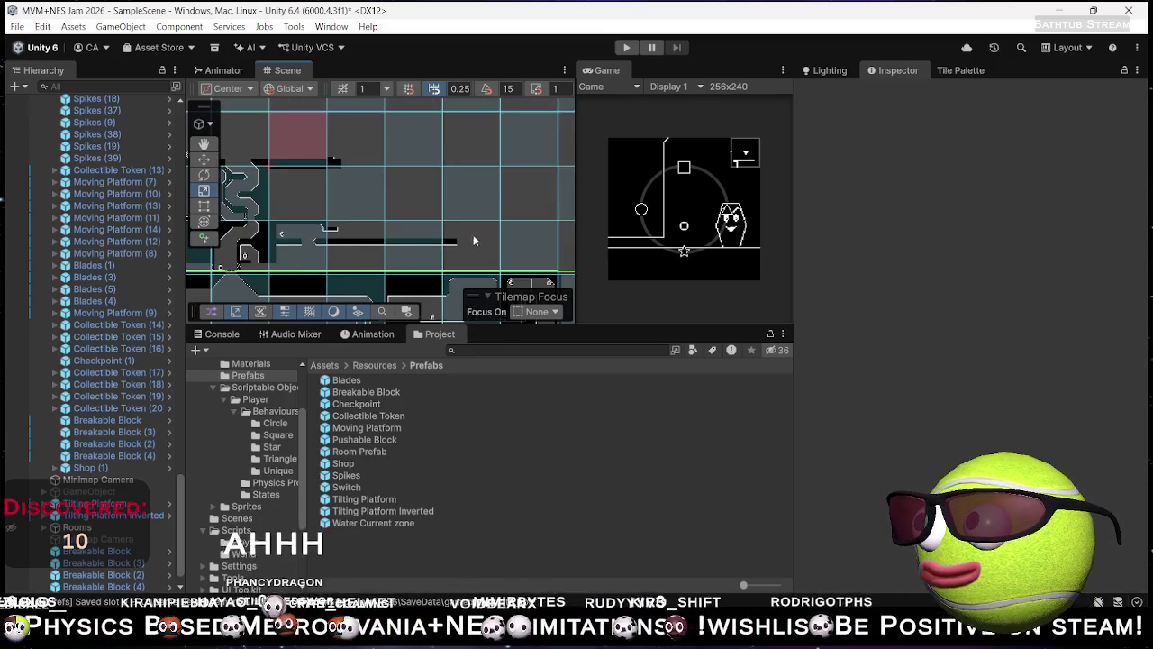
Step: Zoom the Scene view out and pan slightly right to see the level around the red-shaded room
scroll(473, 235, down, 2)
scroll(441, 265, down, 3)
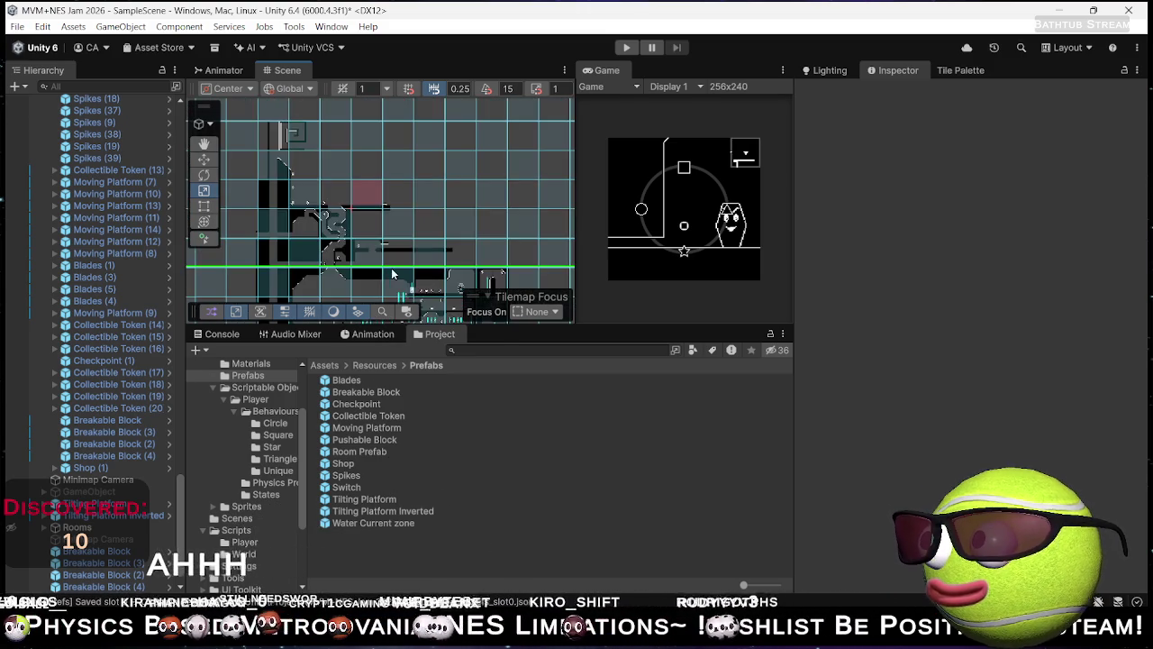
mouse_move(411, 250)
mouse_down()
mouse_move(441, 236)
mouse_move(449, 260)
mouse_up()
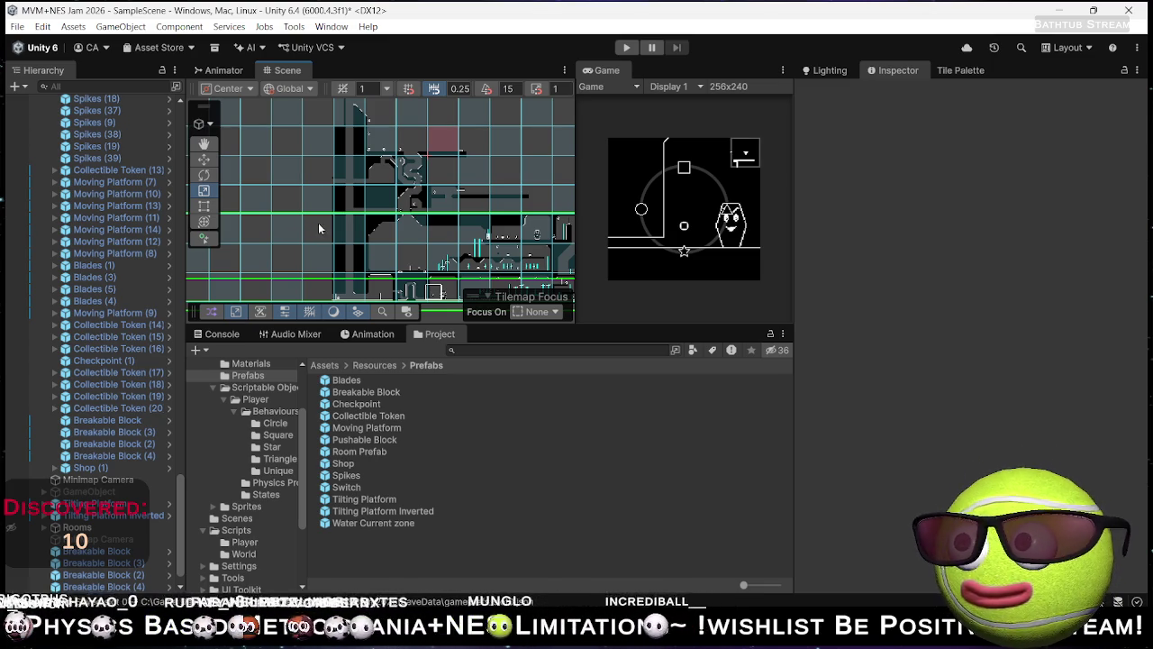
Step: Zoom in and pan left, up and right across the winding level rooms close up
scroll(318, 228, right, 3)
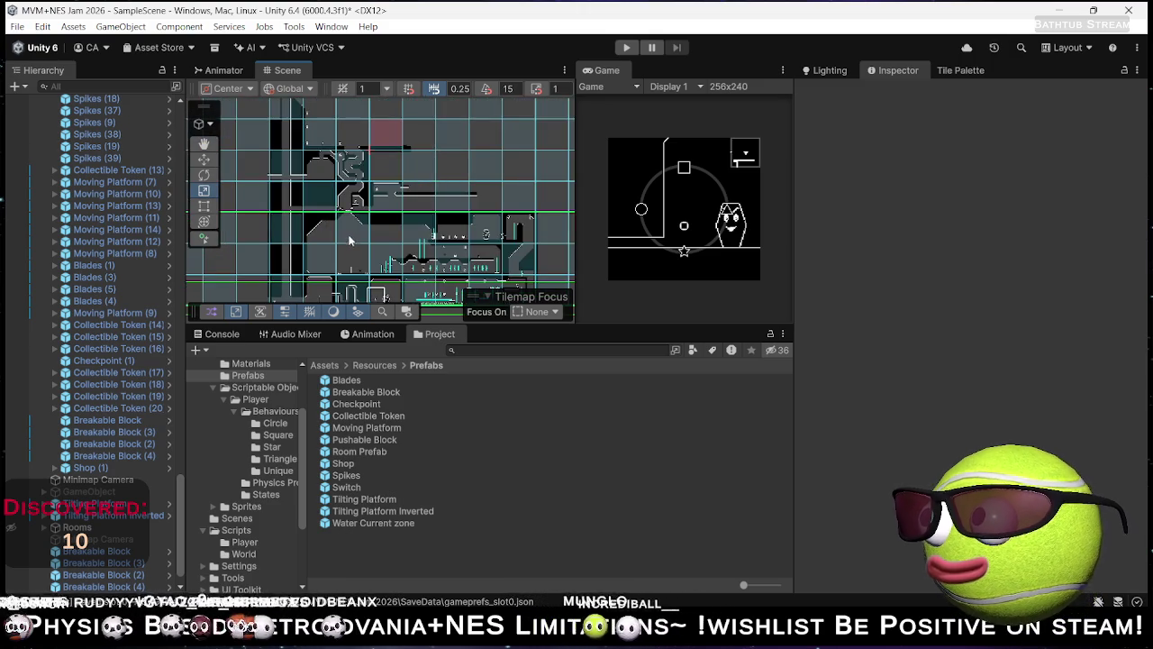
scroll(349, 247, up, 5)
drag(347, 250, 409, 252)
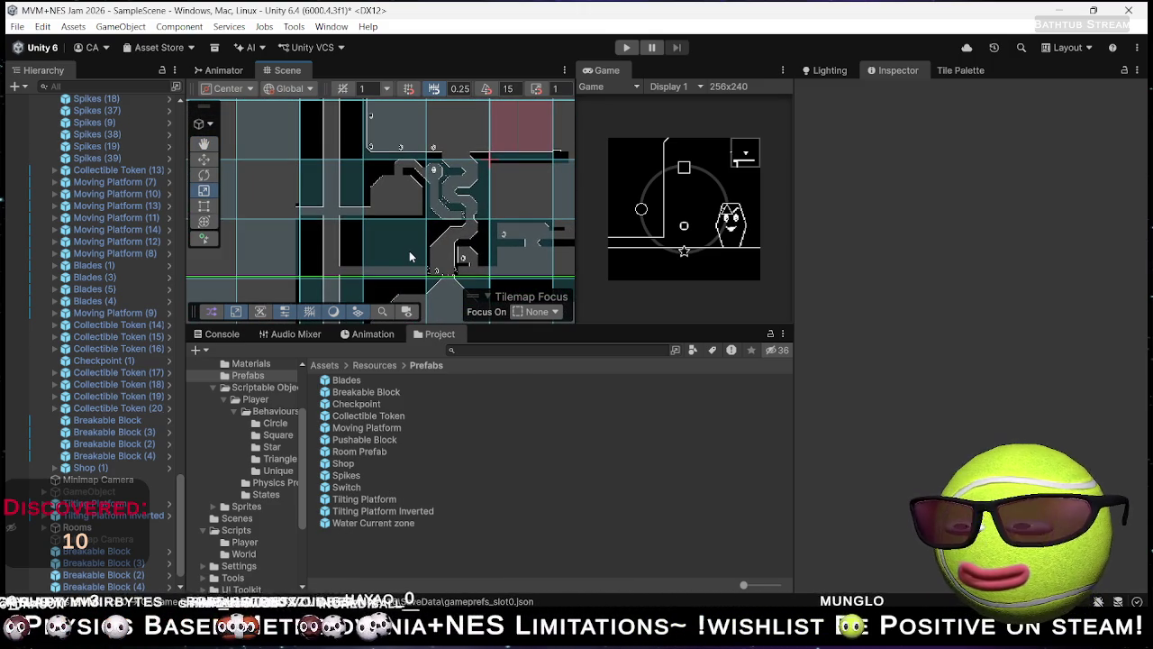
mouse_move(499, 249)
mouse_down()
mouse_move(433, 245)
mouse_move(472, 240)
mouse_move(377, 261)
mouse_up()
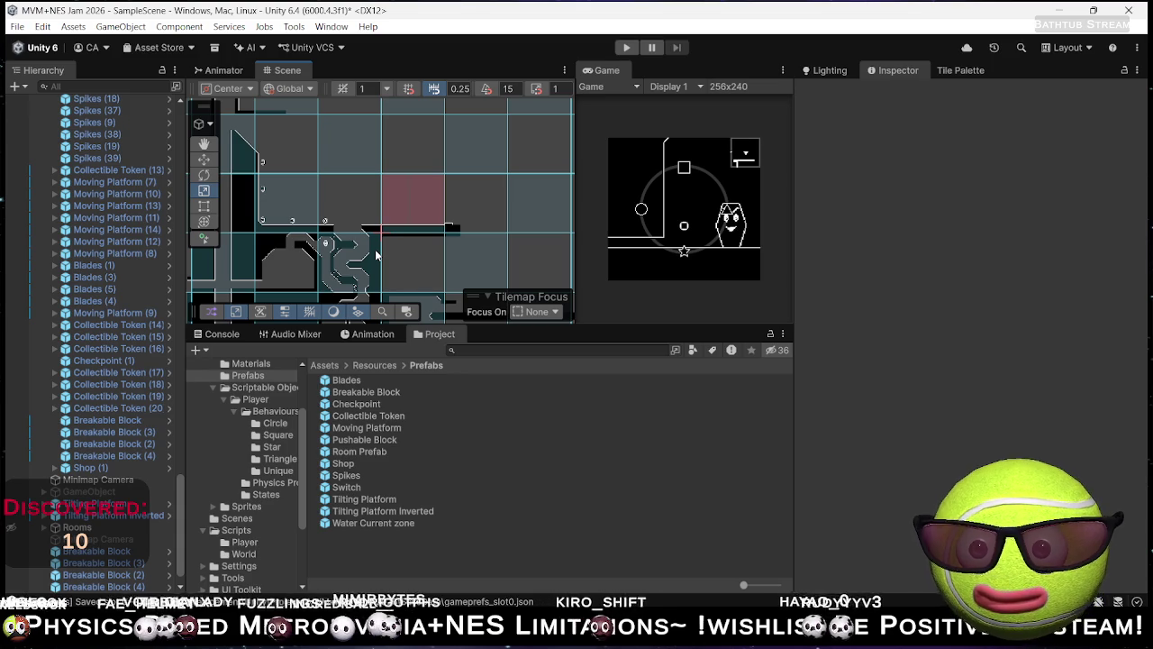
mouse_move(426, 234)
mouse_down()
mouse_move(422, 205)
mouse_move(396, 180)
mouse_move(340, 155)
mouse_up()
drag(345, 222, 431, 182)
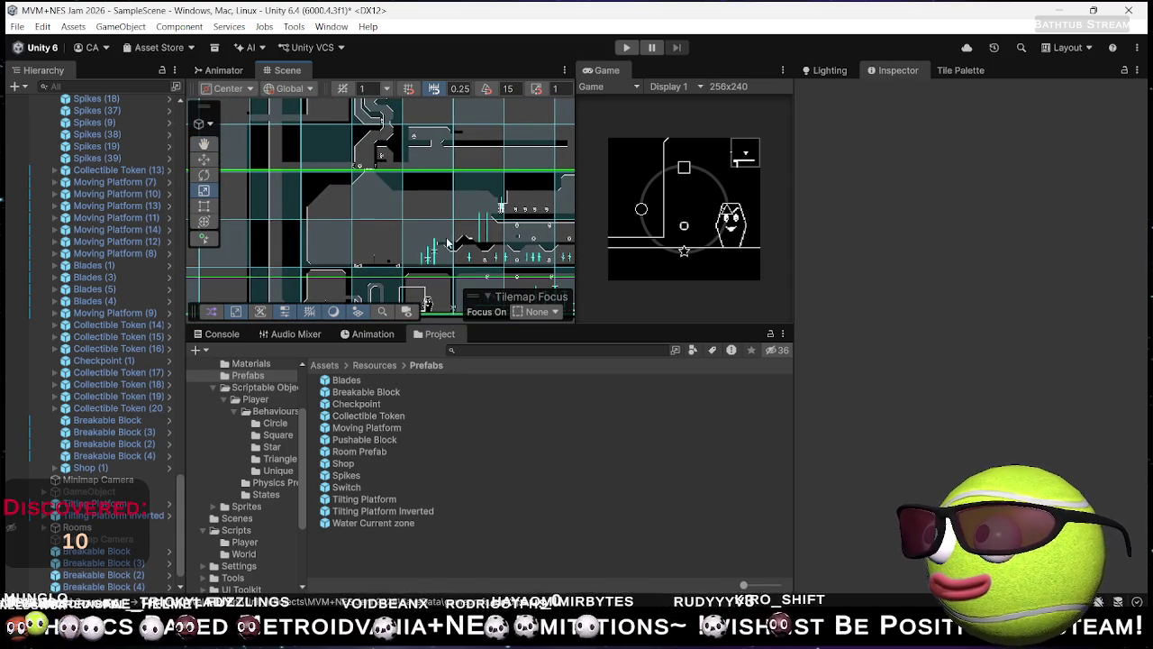
Step: Pull back to the lower corridors and switch to the Scale tool with R
scroll(448, 236, down, 1)
key(r)
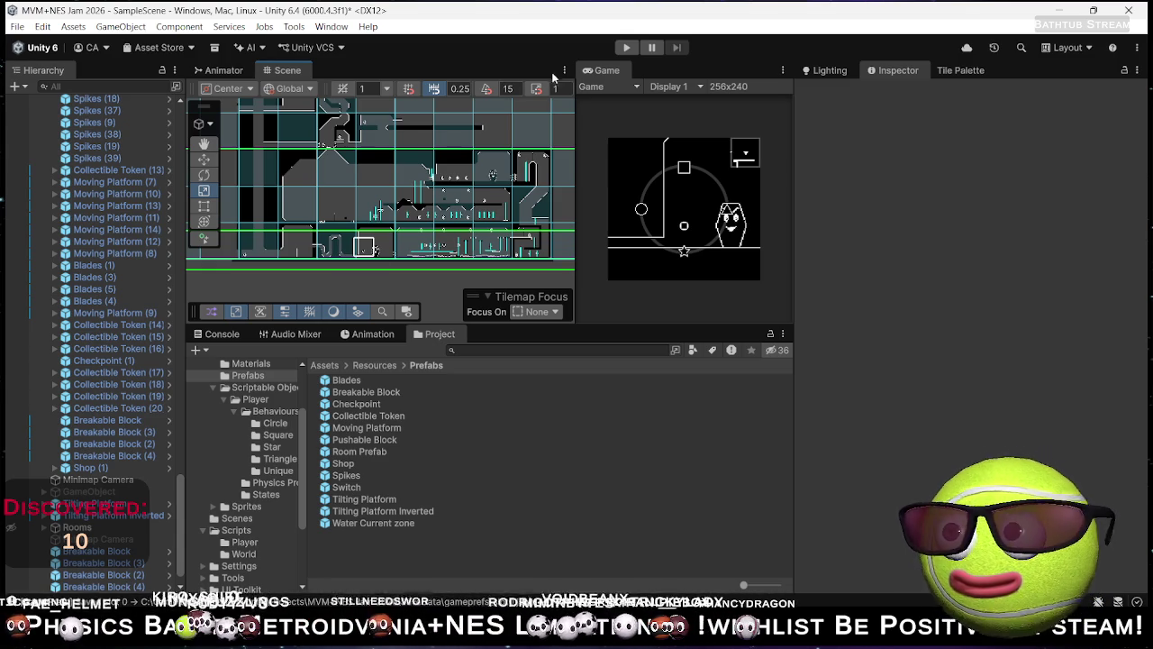
scroll(120, 201, up, 15)
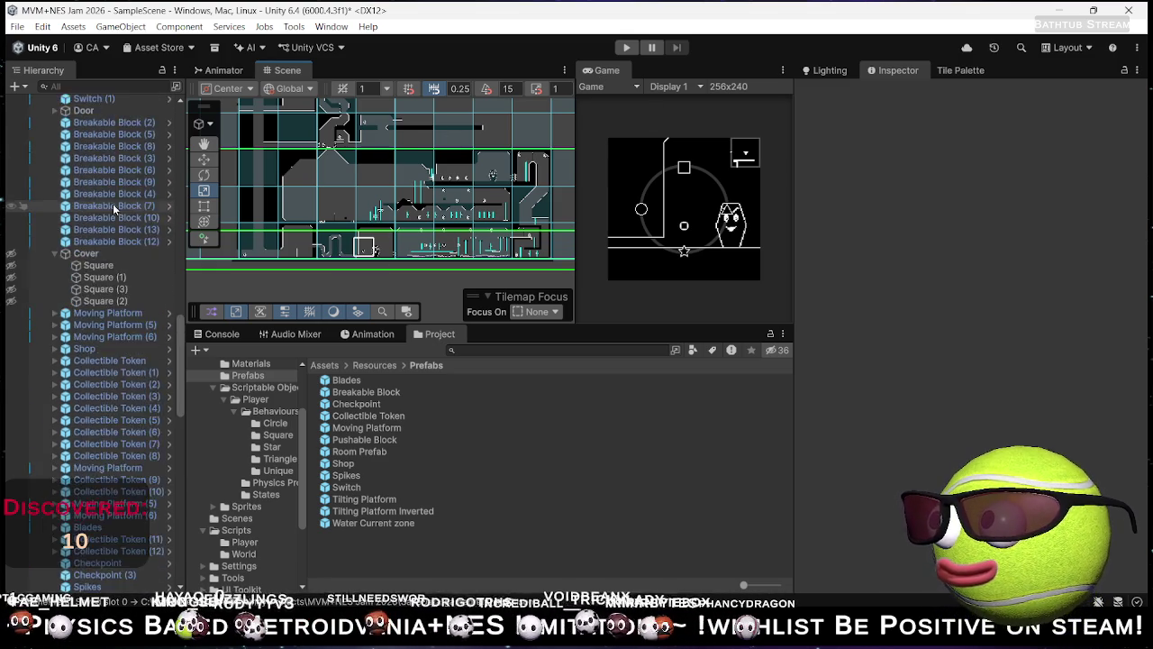
Step: Save the scene, switch to the Metroidvania Month 32 jam page in Chrome, and open a new tab
scroll(135, 221, up, 10)
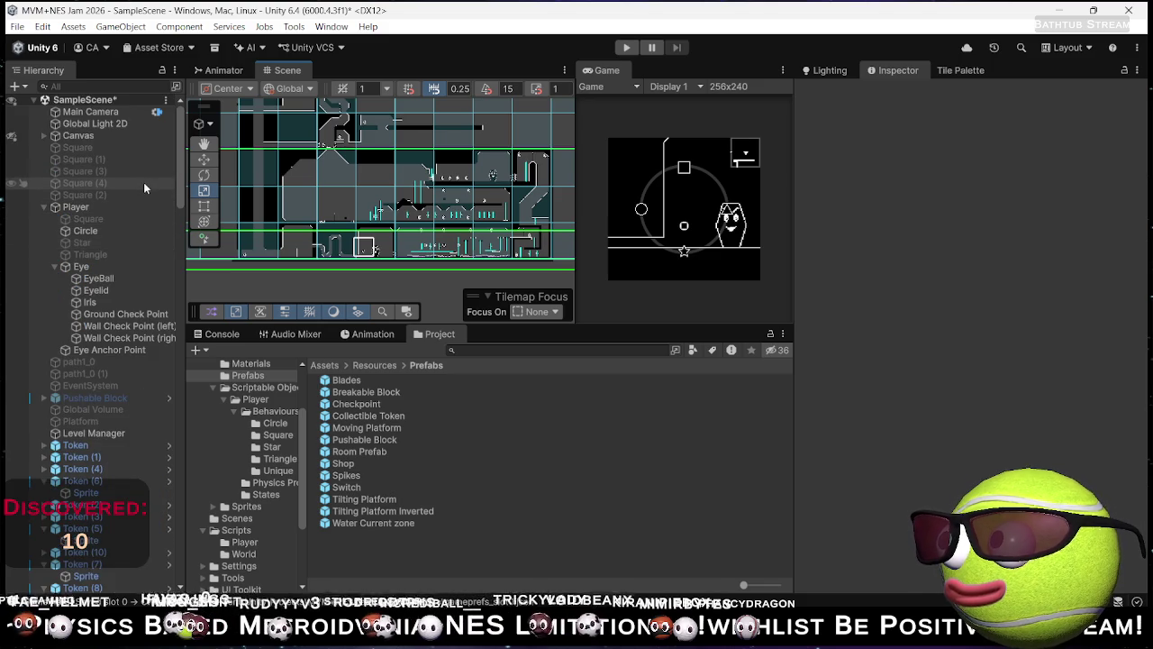
key(ctrl+s)
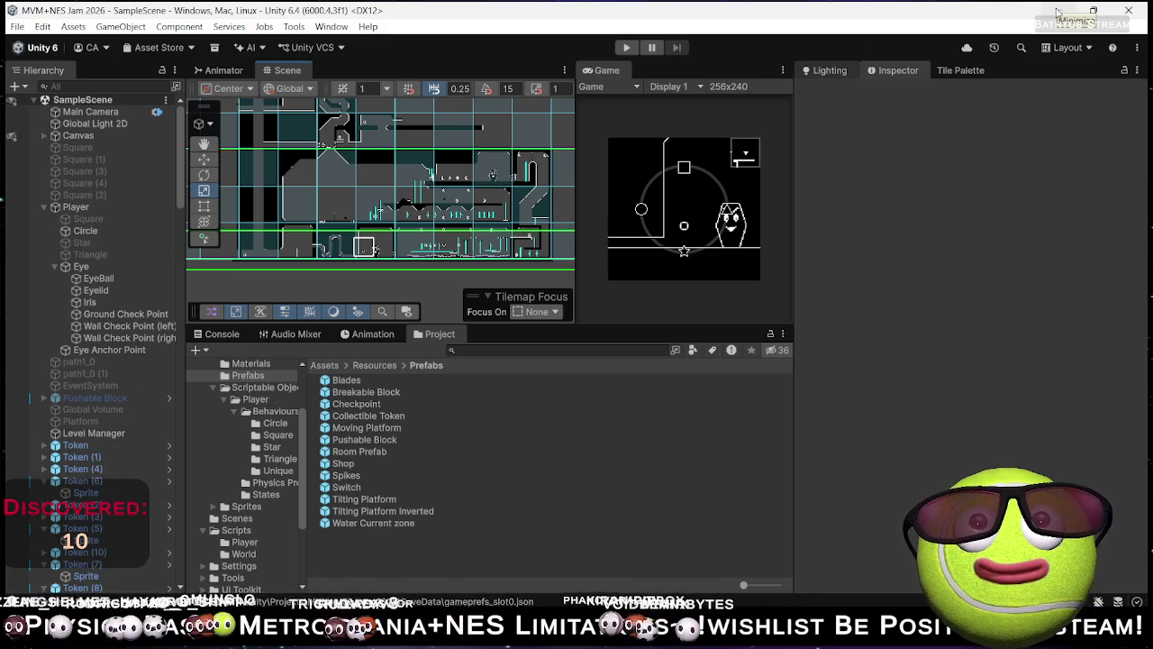
mouse_move(574, 636)
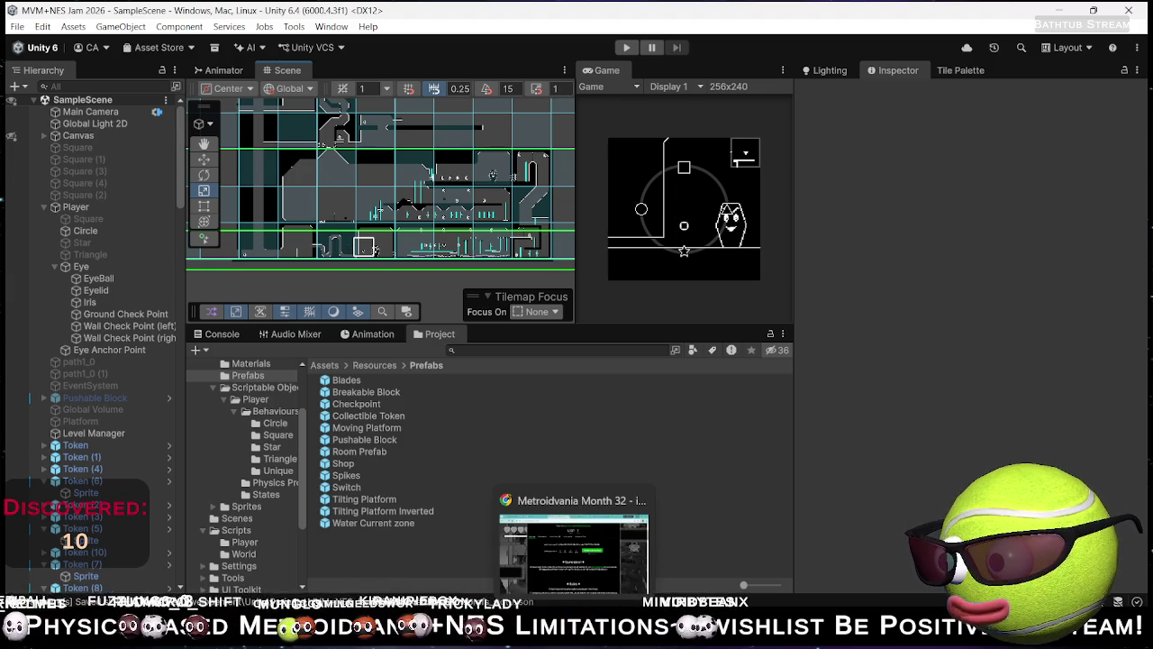
click(585, 552)
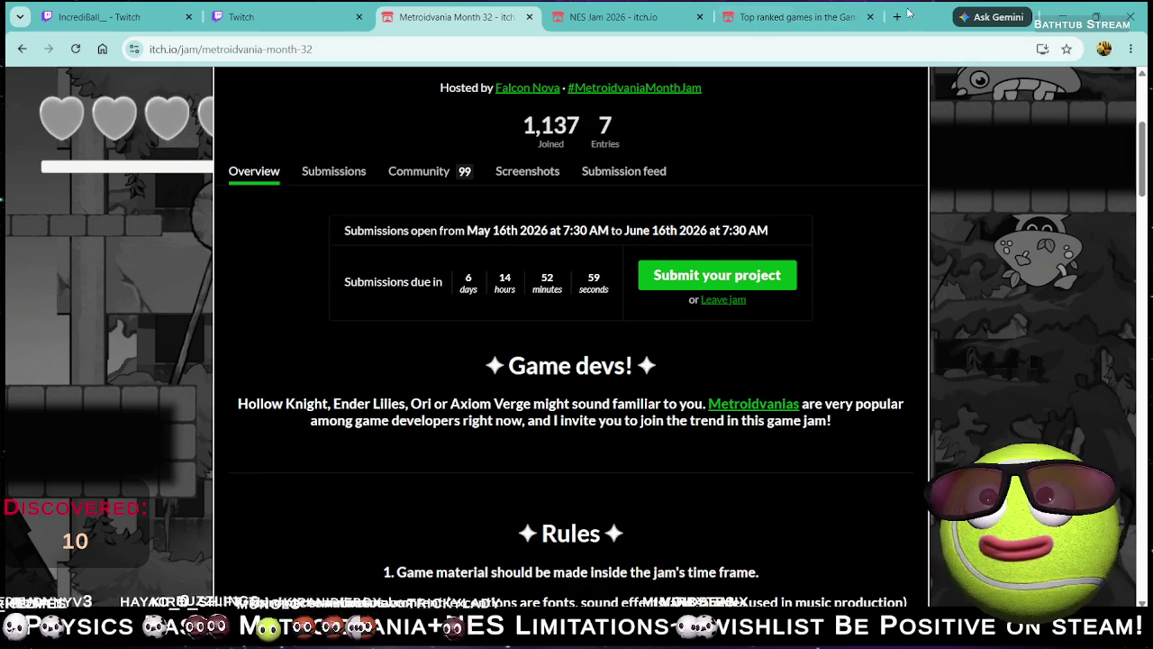
click(897, 16)
Step: Search Google for 'gish', then refine to image results for 'gish gameplay'
text(gish)
key(Return)
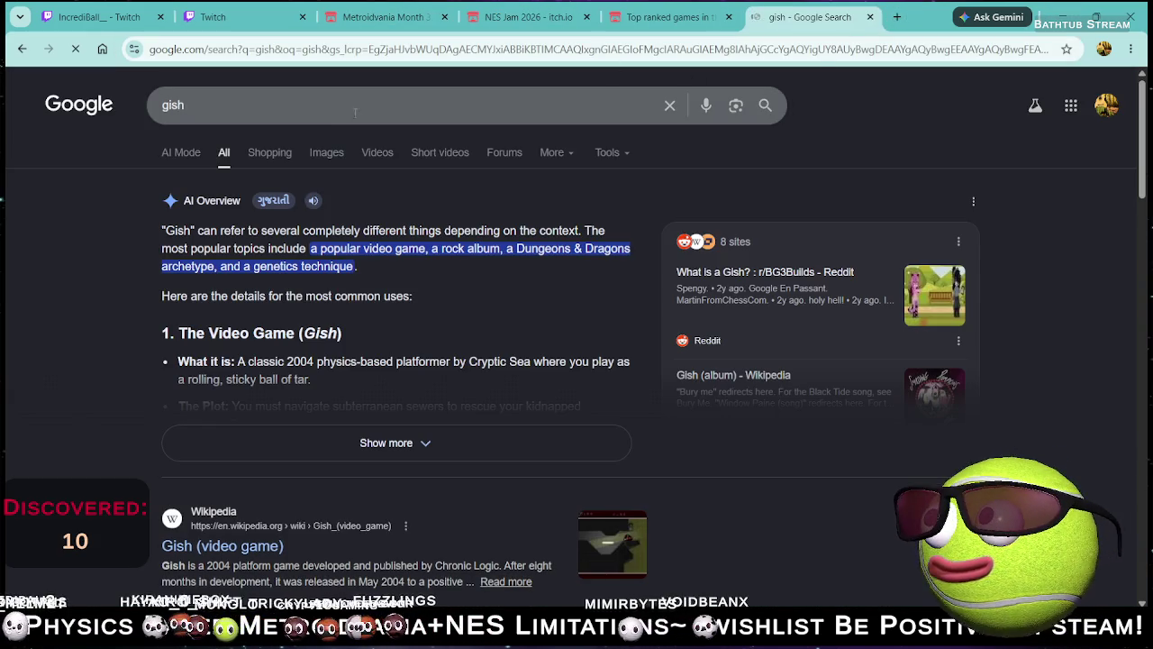
click(401, 104)
click(274, 156)
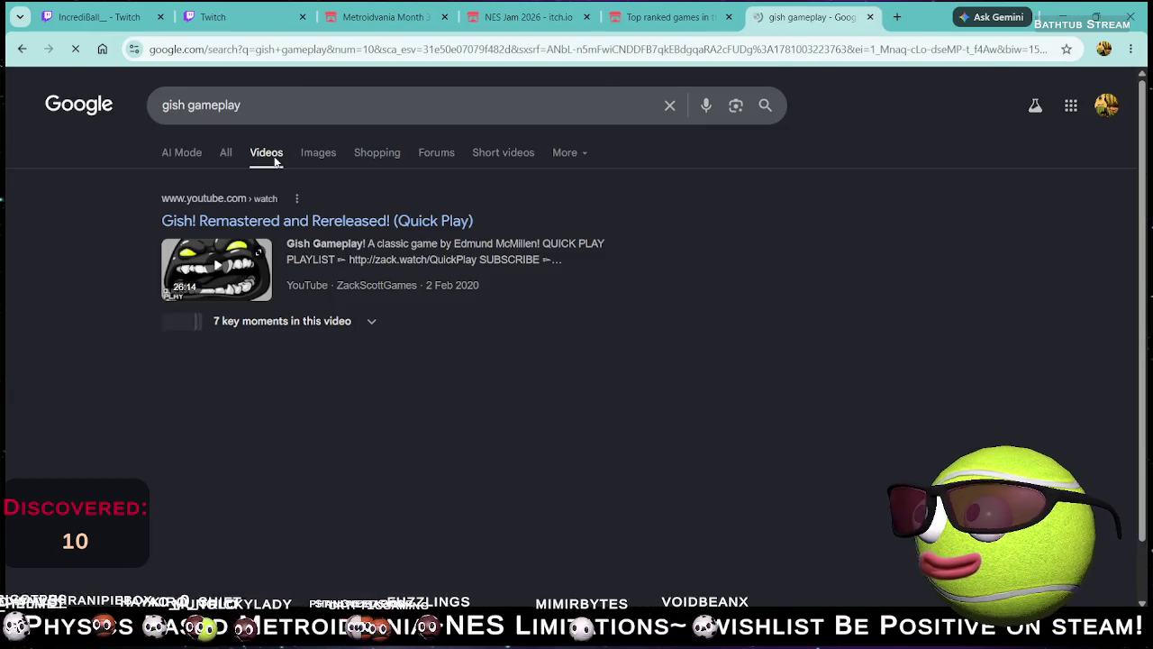
click(315, 155)
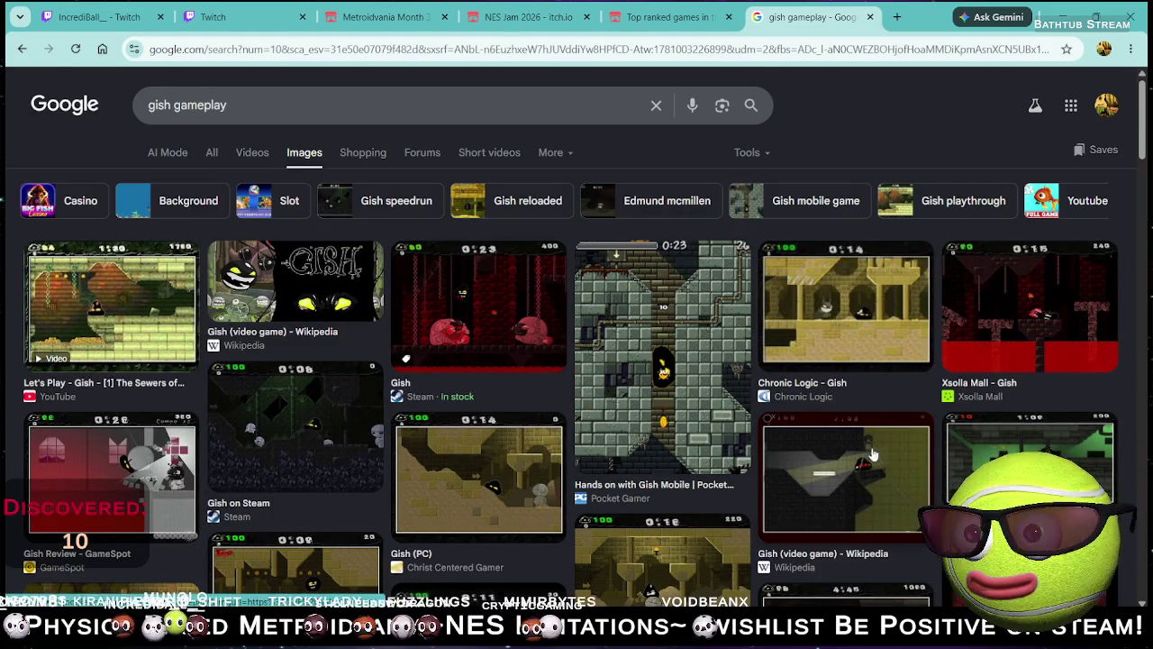
Step: Browse the images, view All web results for 'gish gameplay', then close the tab and return to Unity
scroll(810, 451, down, 3)
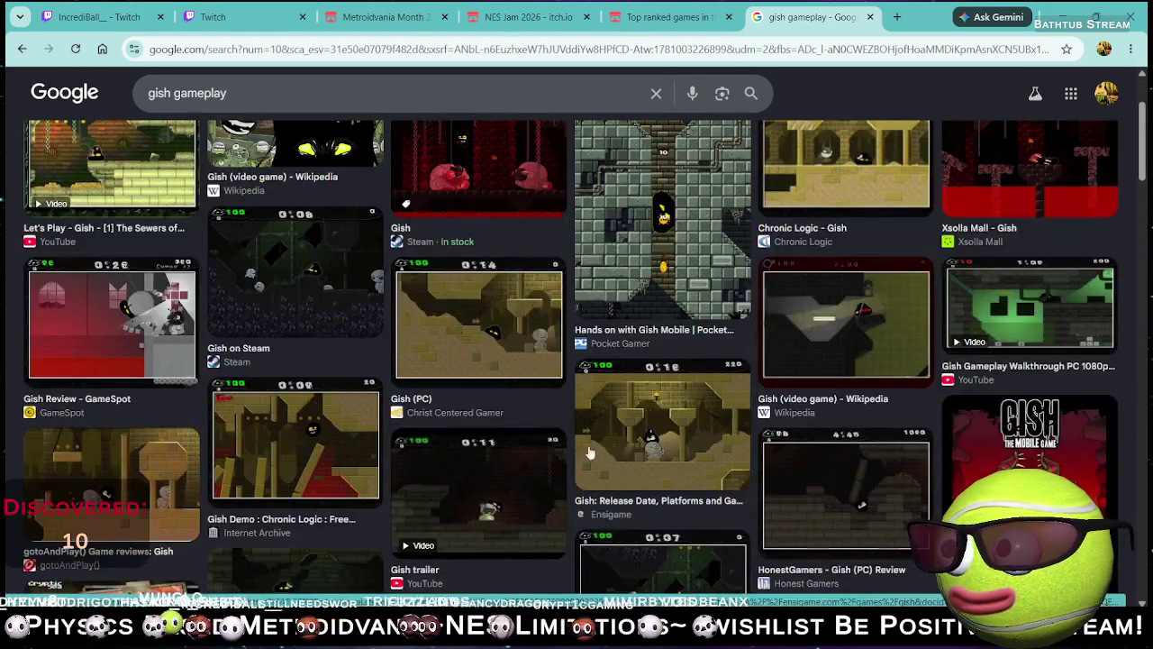
scroll(375, 419, down, 1)
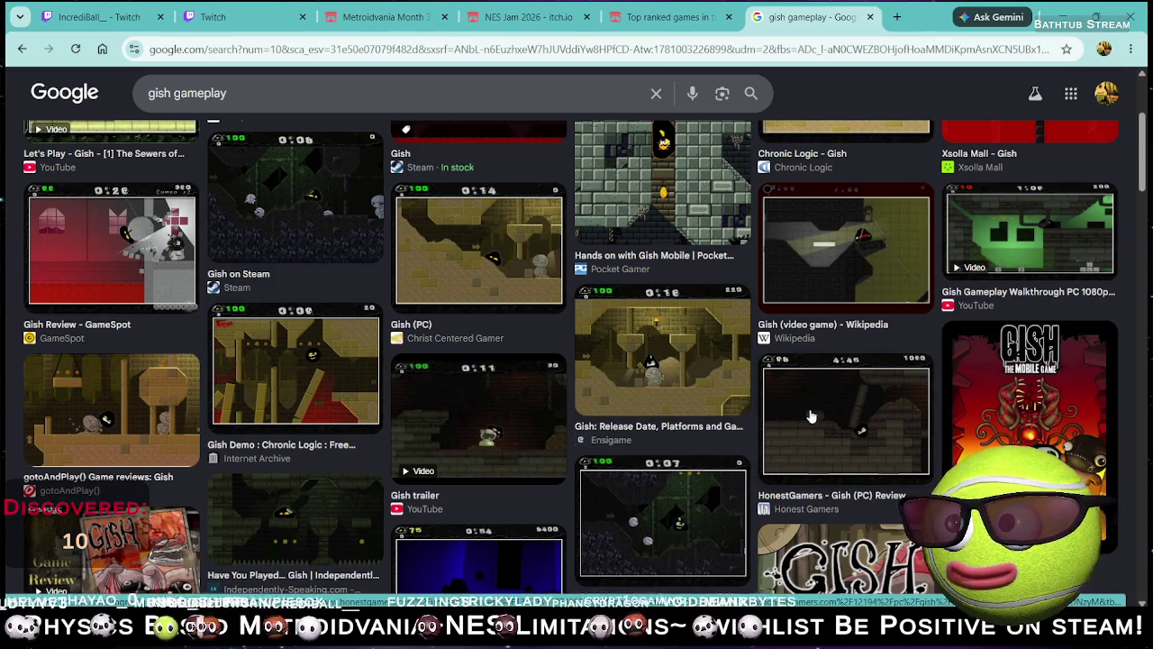
scroll(232, 341, up, 3)
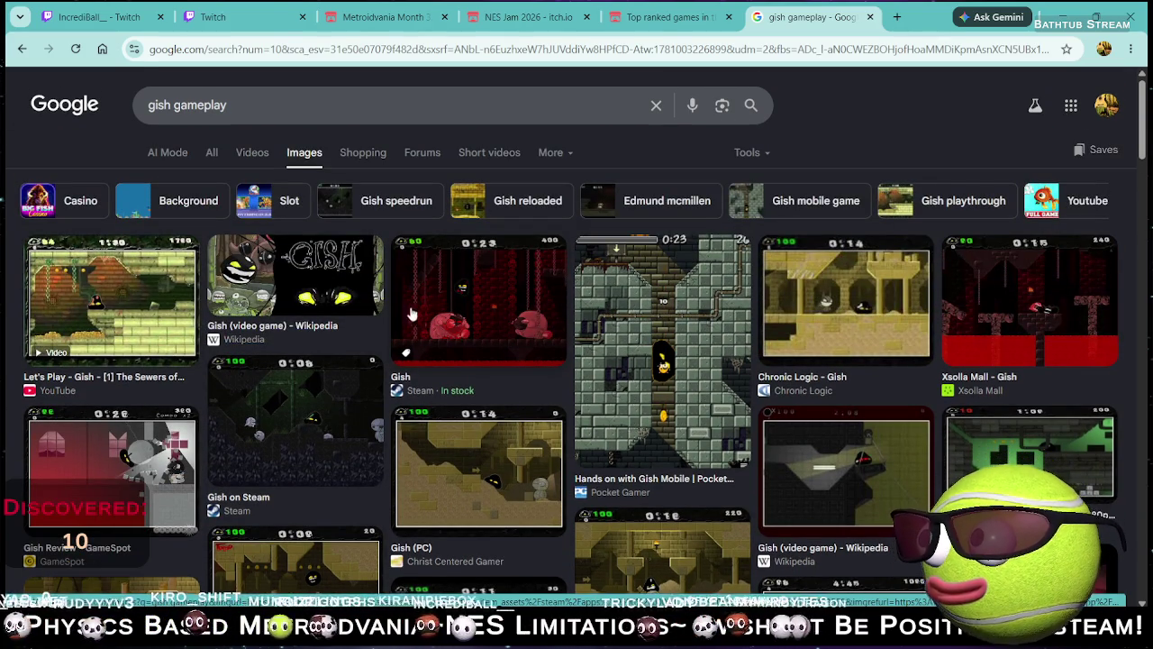
click(210, 153)
scroll(468, 270, down, 4)
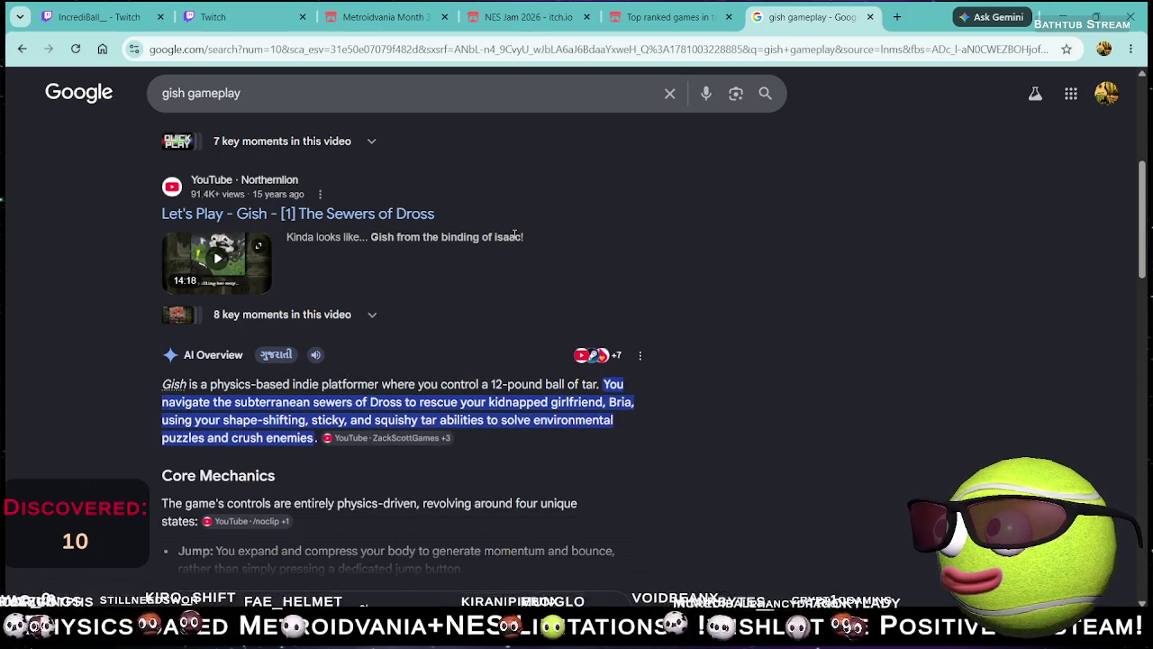
scroll(511, 235, up, 4)
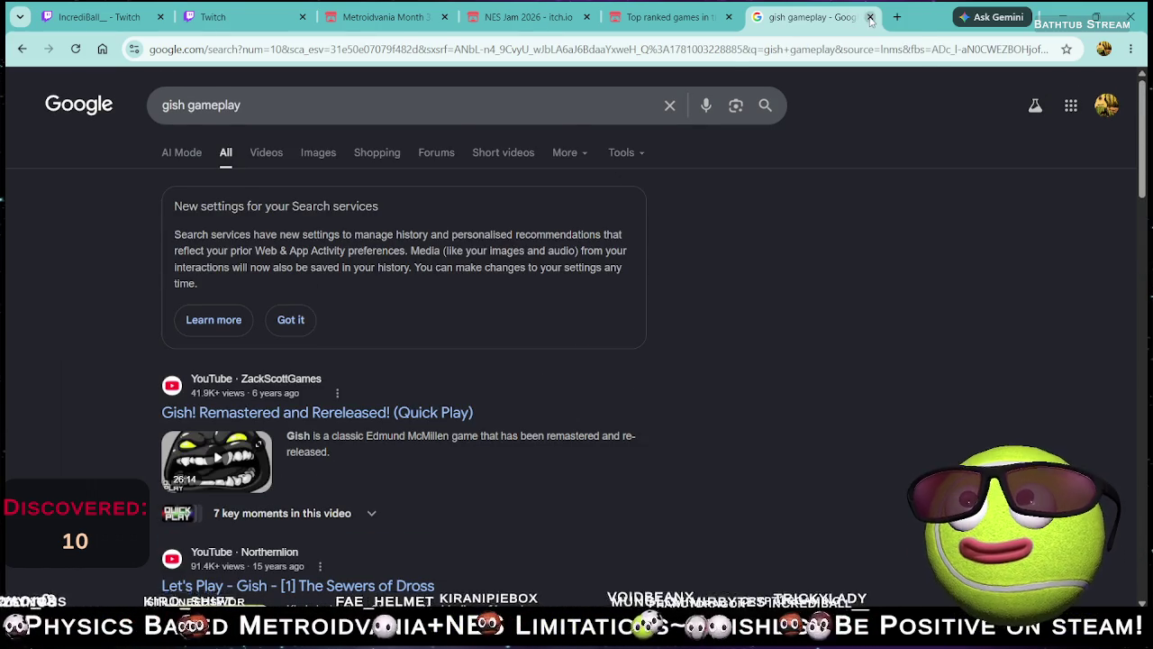
click(871, 18)
click(1063, 16)
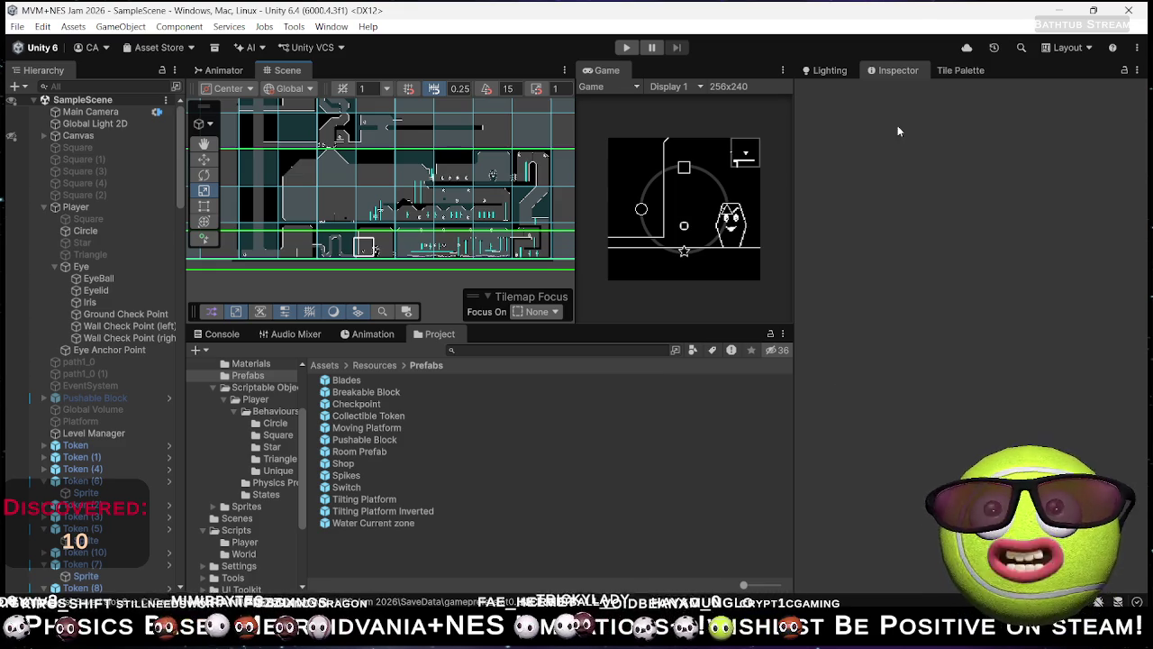
Step: Enter play mode with Ctrl+P and maximize the Game view to playtest
mouse_move(671, 556)
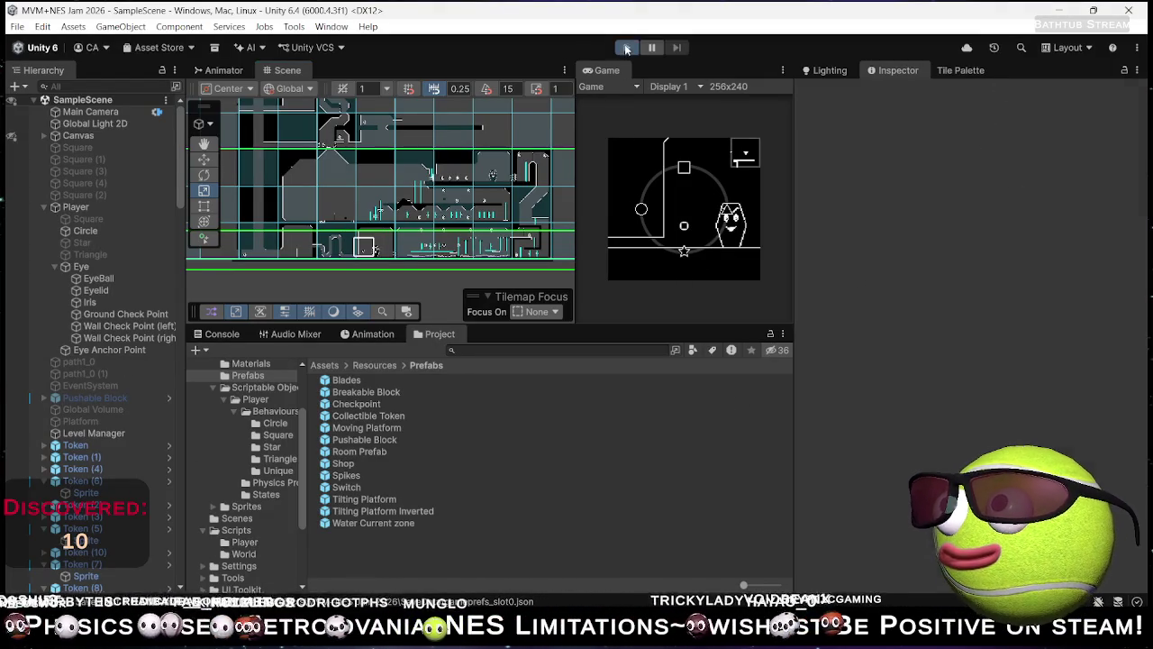
key(ctrl+p)
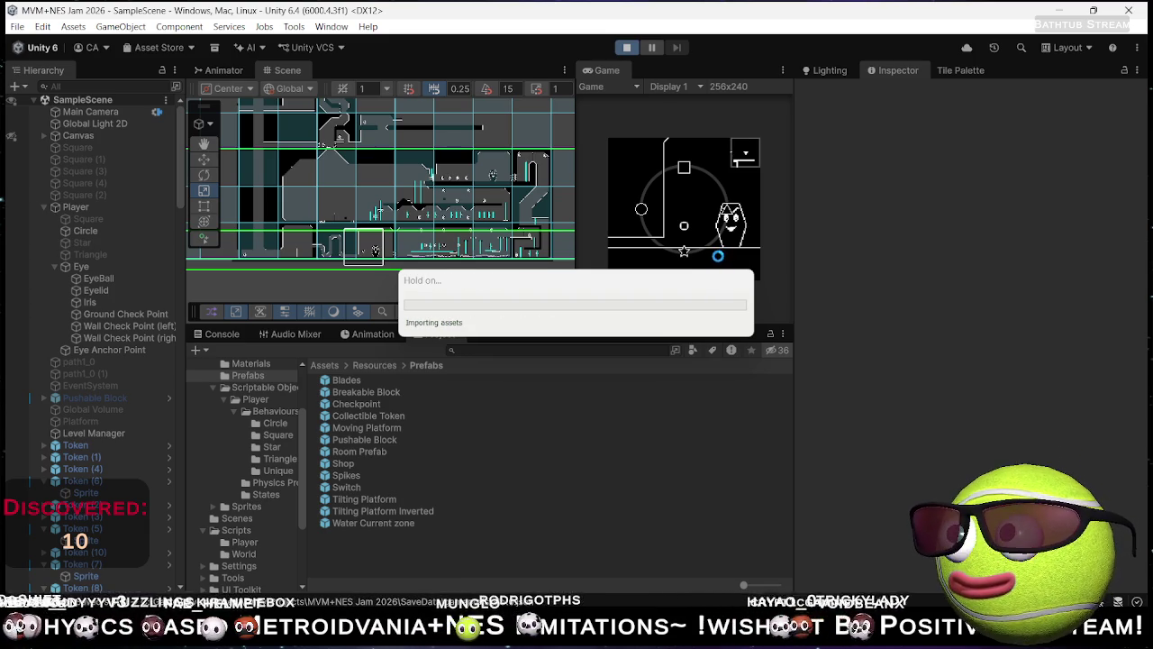
double_click(613, 76)
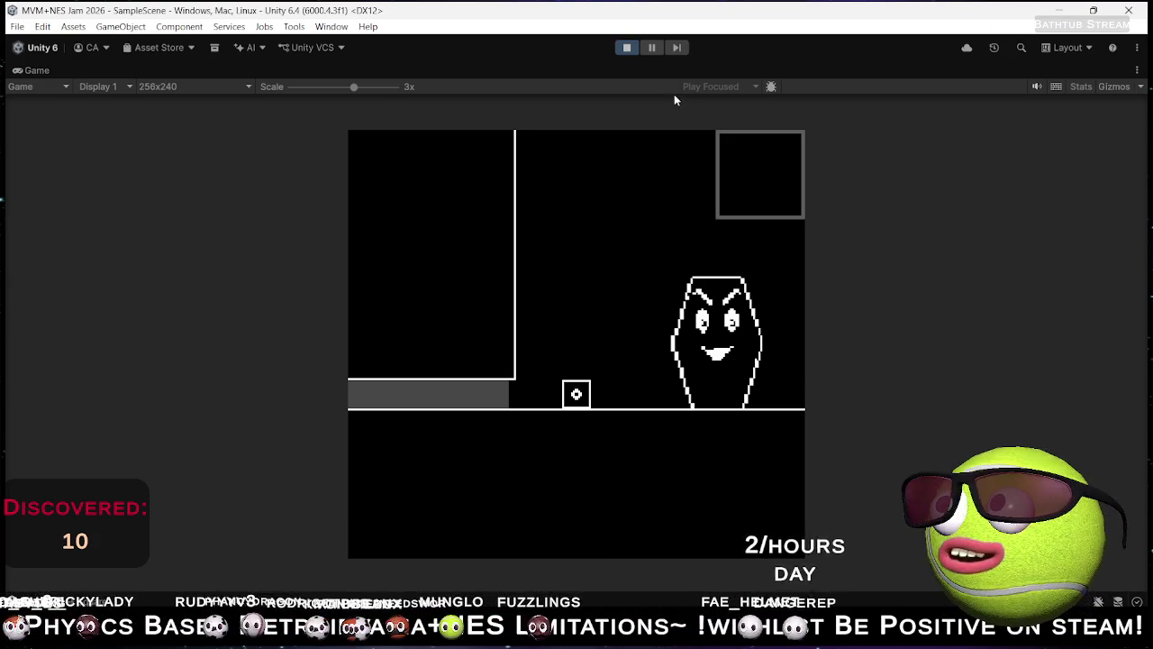
Step: Stop the playtest after running through the level rooms to the ghost room
click(627, 47)
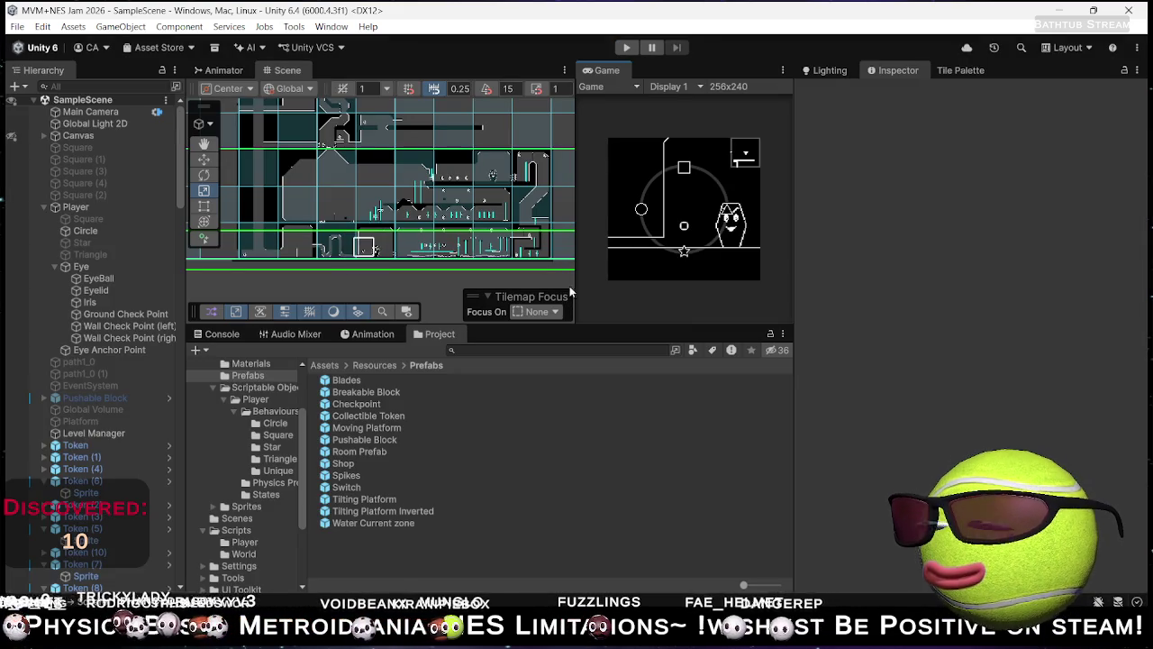
Step: Zoom and pan the Scene view sideways over more rooms, then minimize Unity to show the Hub
scroll(343, 262, up, 5)
mouse_move(343, 262)
mouse_down()
mouse_move(467, 212)
mouse_move(452, 217)
mouse_up()
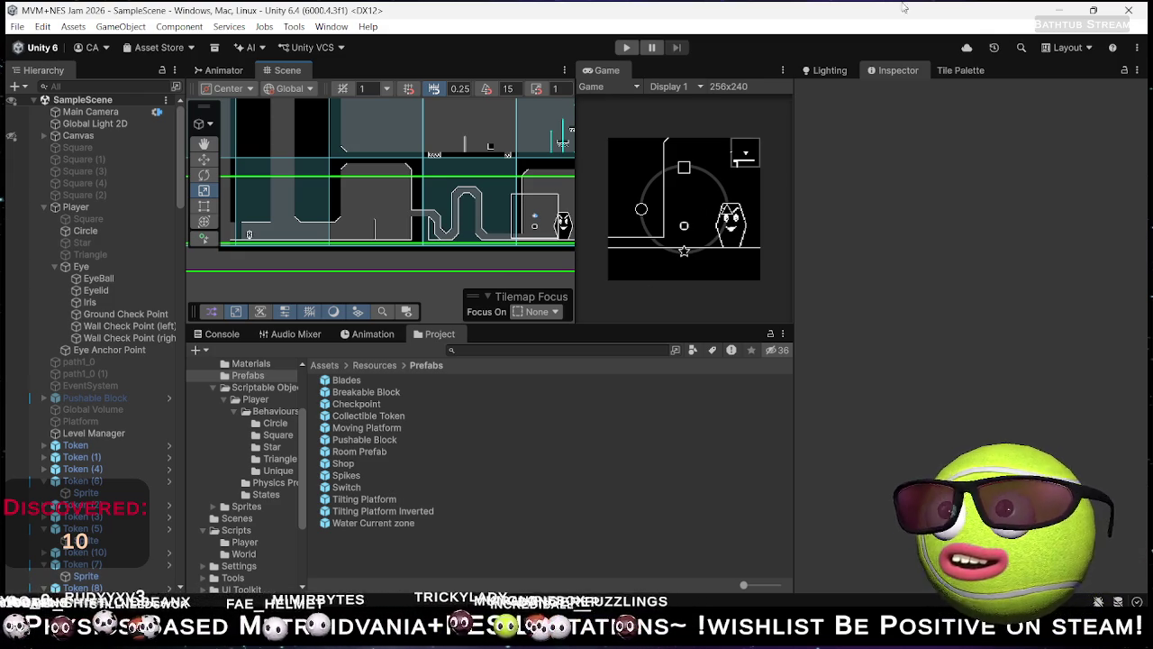
click(1058, 9)
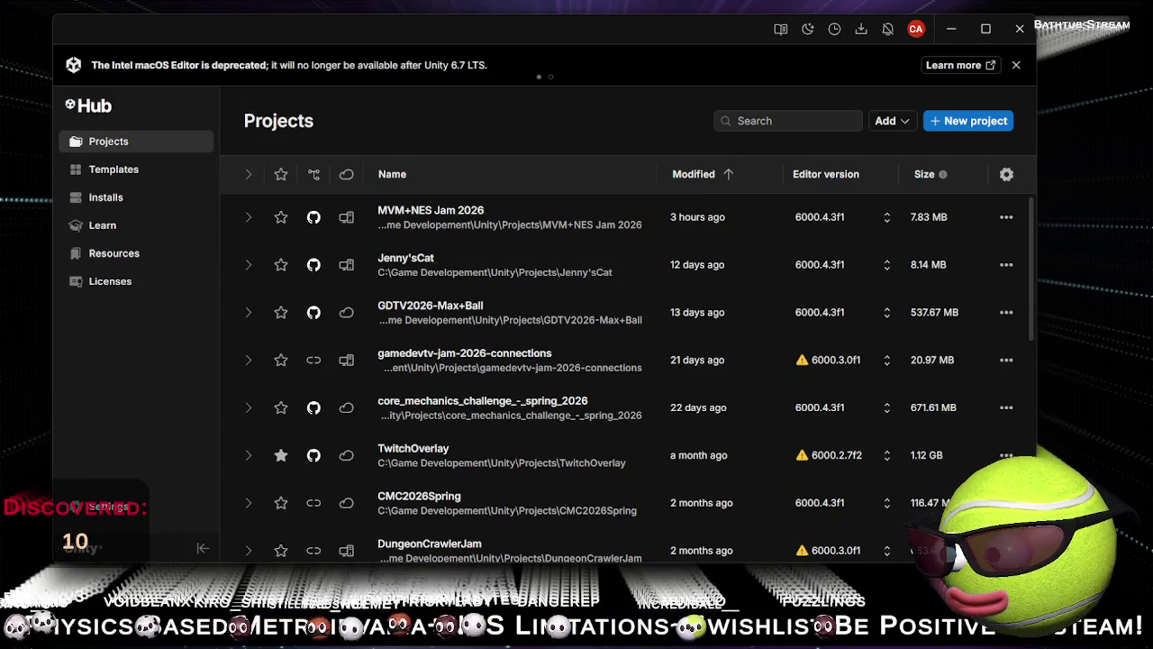
Step: Minimize Unity Hub, switch to the GameDev.tv top ranked games tab, and open itch.io's Jams overview
click(950, 29)
click(791, 17)
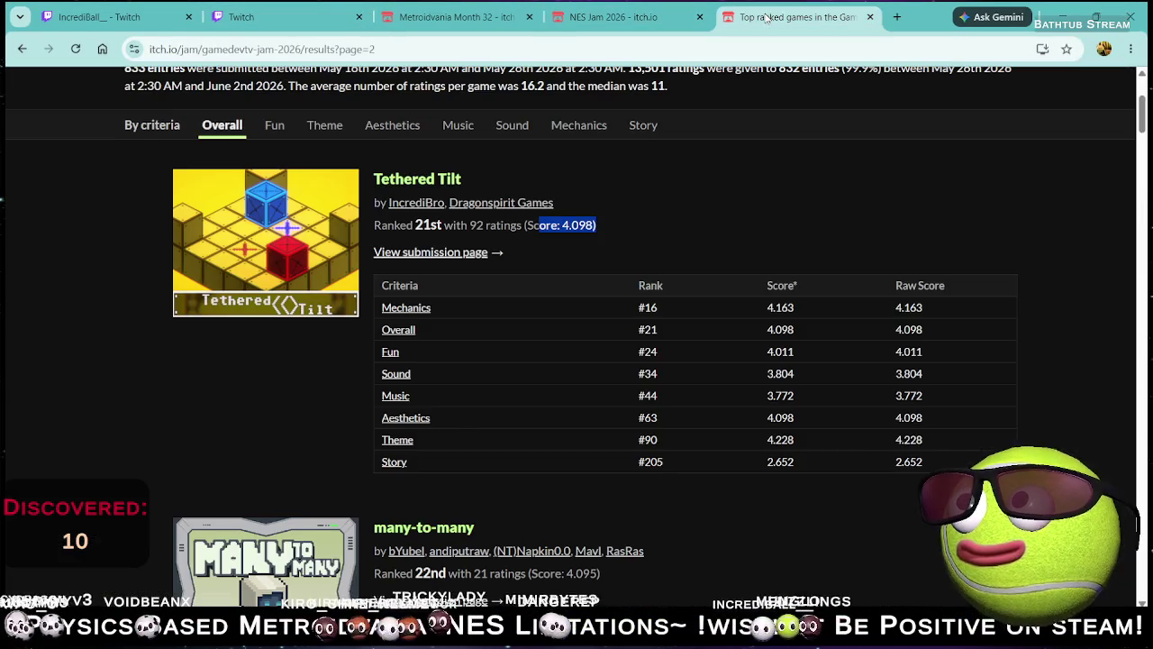
scroll(236, 95, up, 3)
click(233, 88)
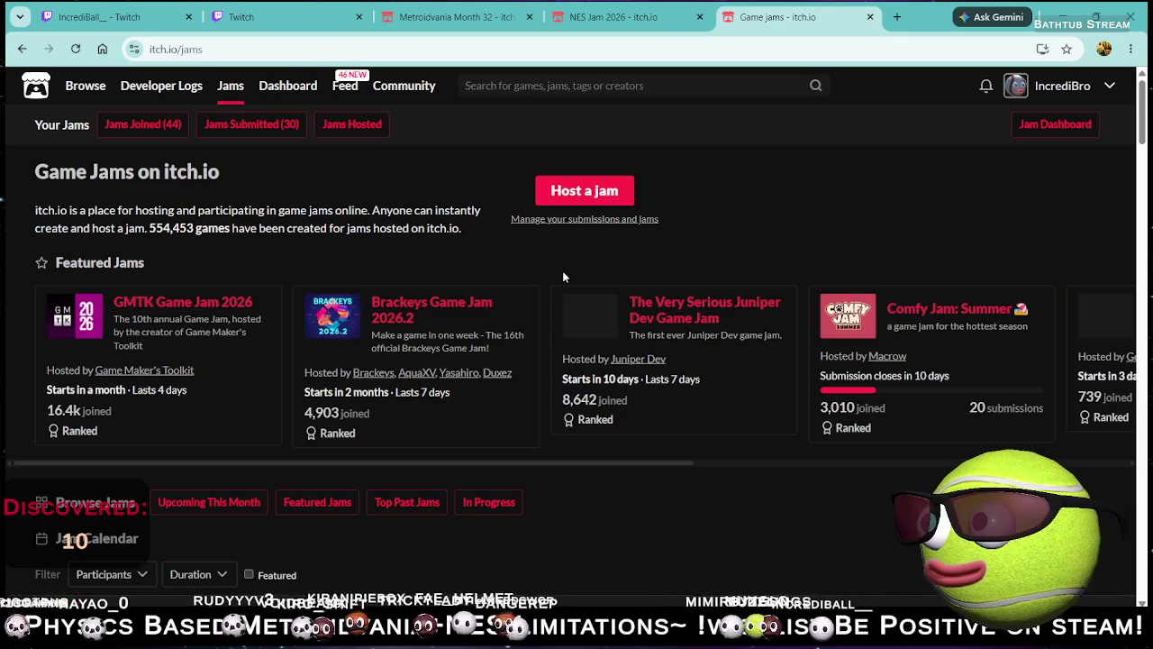
scroll(562, 272, down, 3)
scroll(452, 214, up, 3)
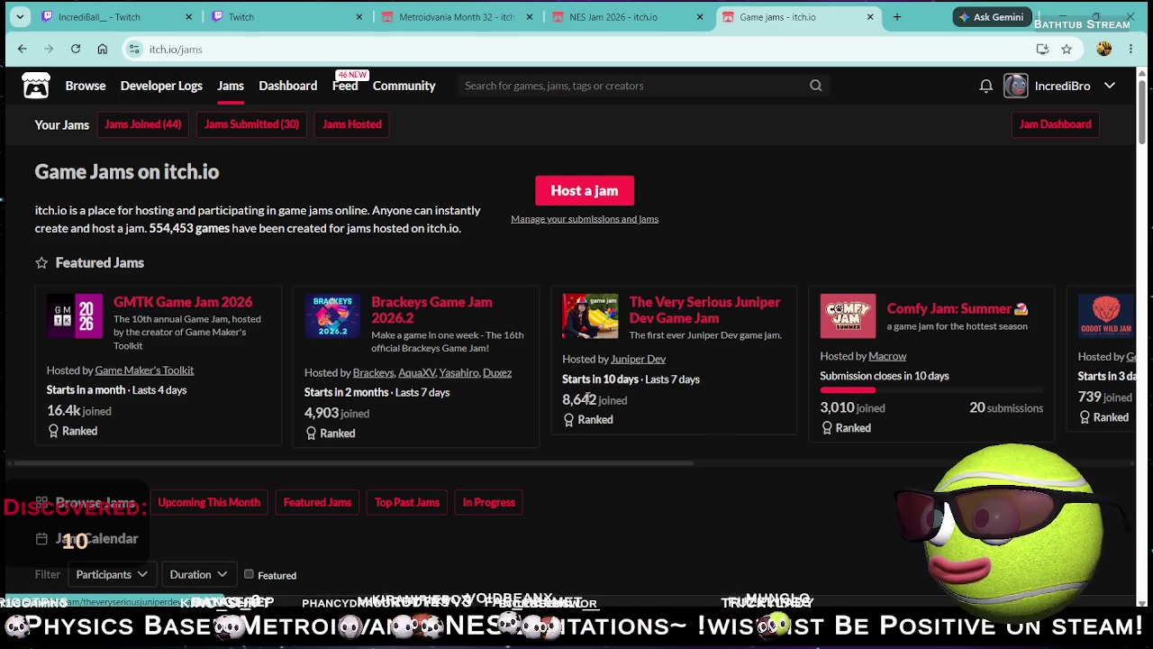
Step: Open The Very Serious Juniper Dev Game Jam page and scroll down through its details
click(678, 308)
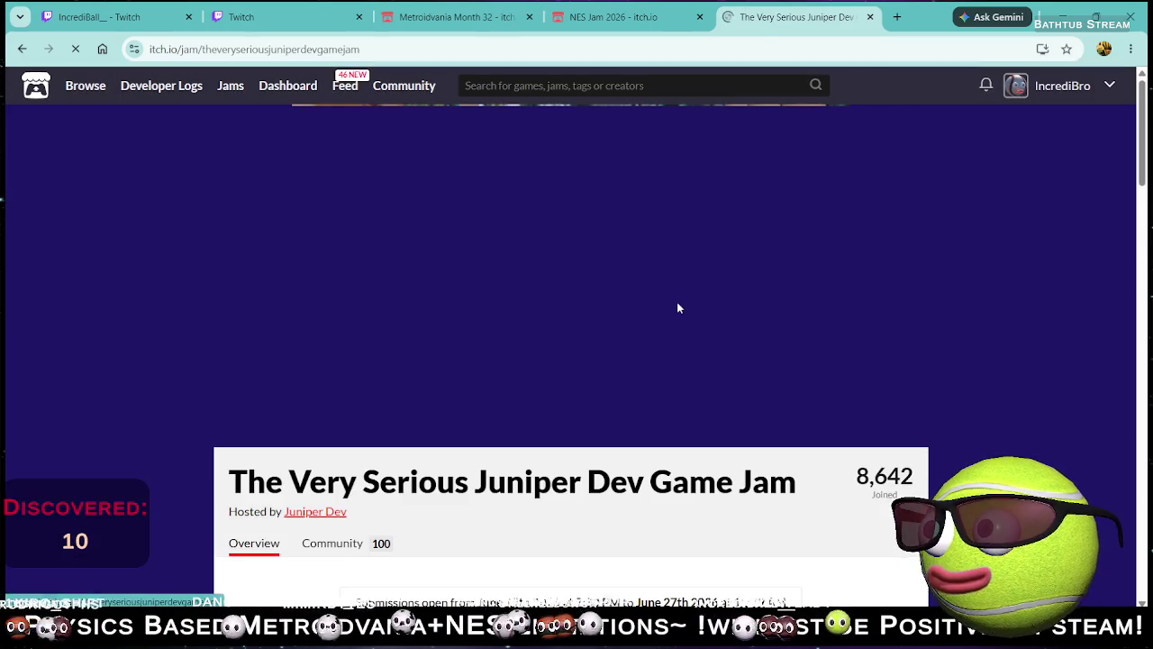
scroll(622, 378, down, 3)
scroll(615, 410, down, 2)
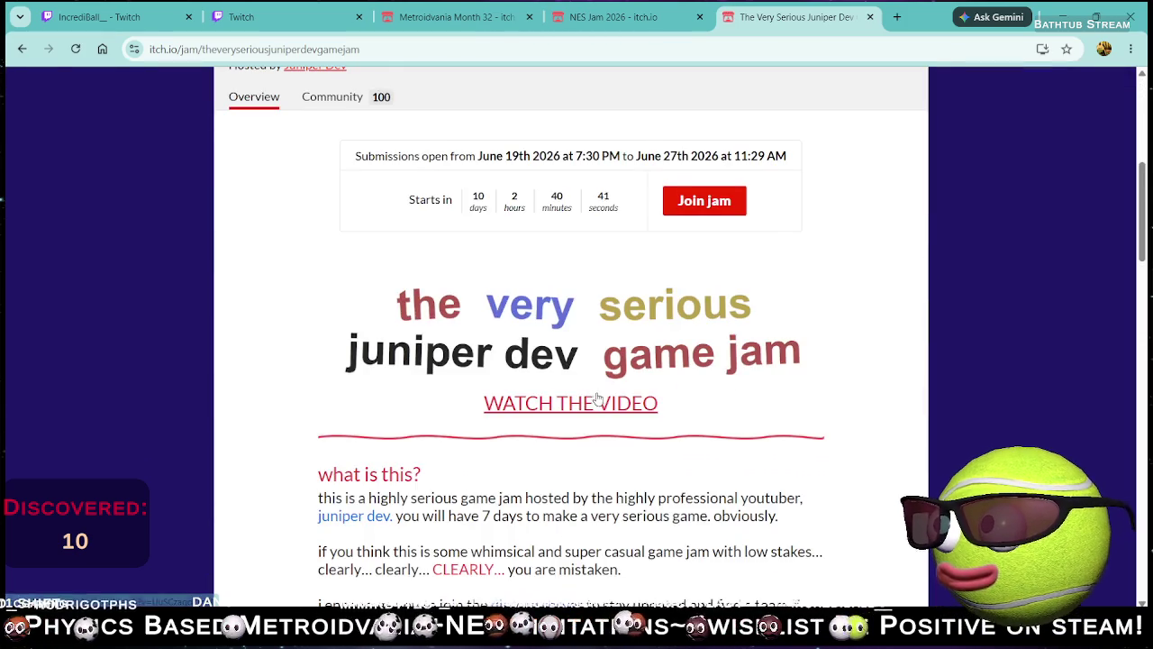
scroll(595, 396, down, 2)
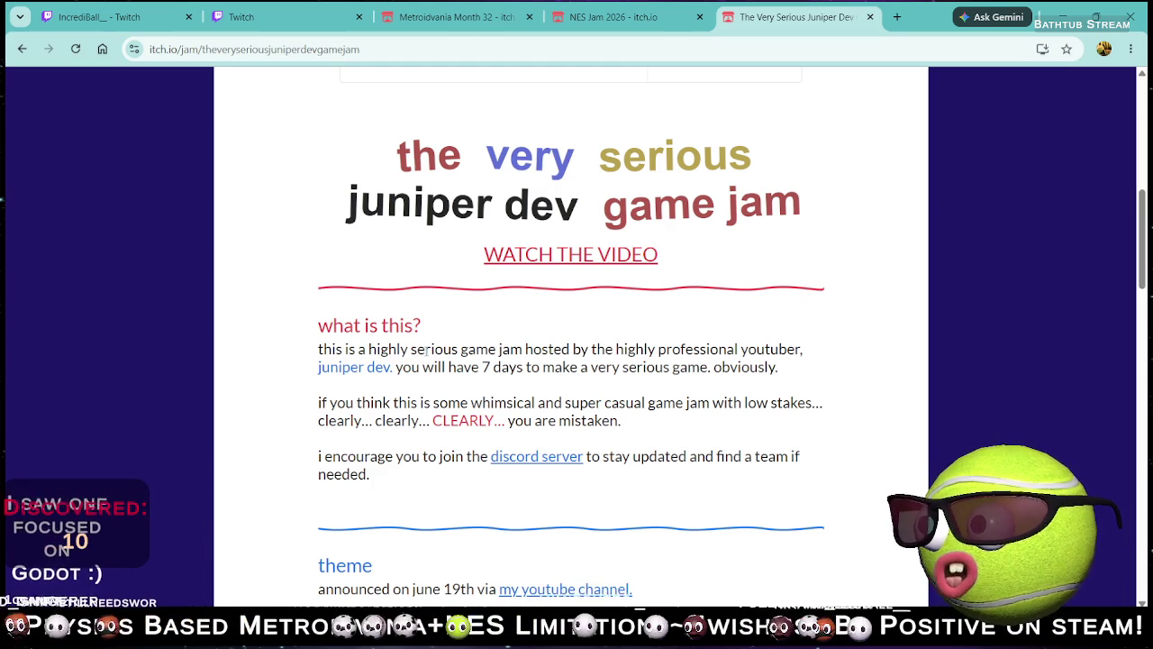
scroll(426, 352, down, 4)
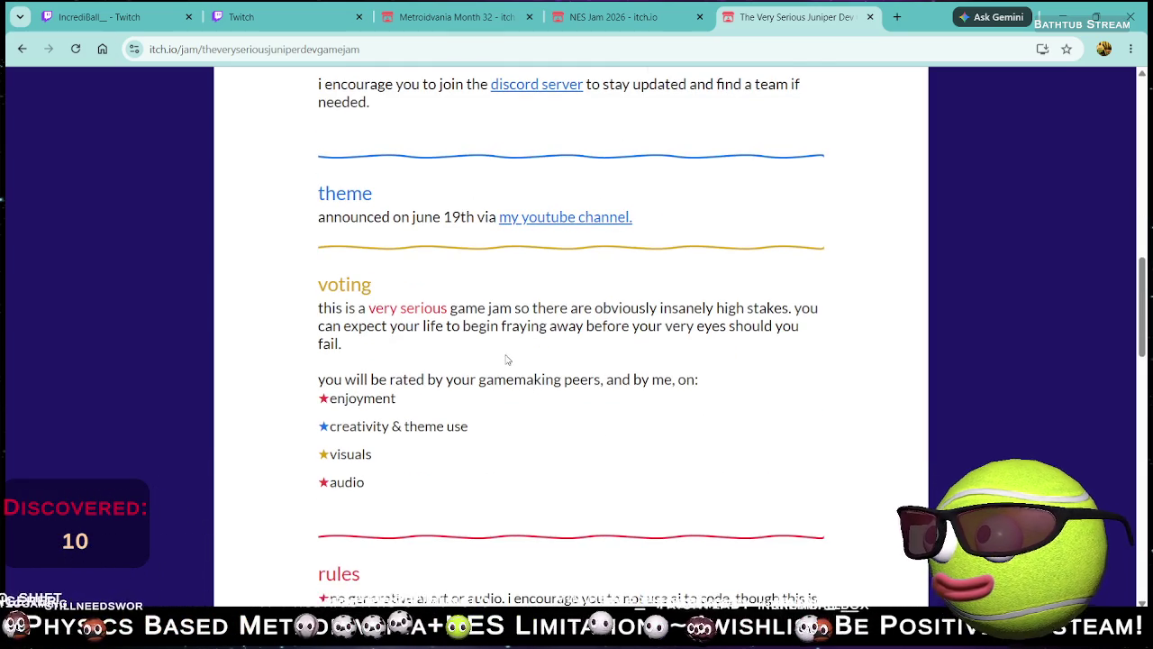
scroll(492, 364, down, 2)
scroll(437, 337, down, 3)
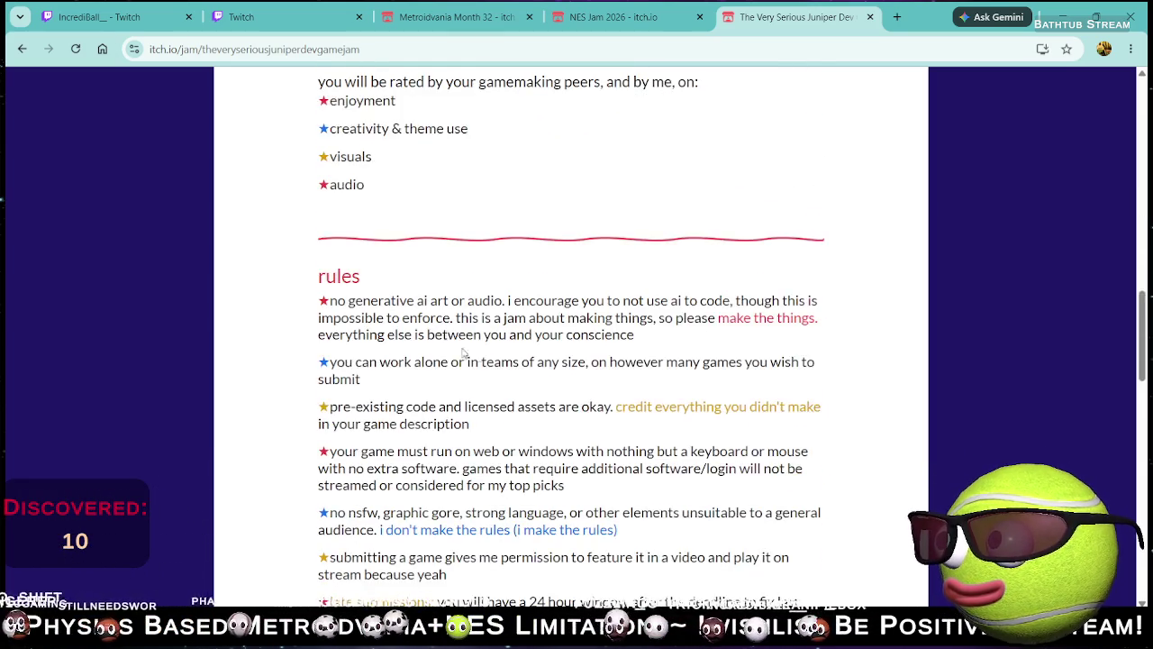
scroll(442, 349, down, 2)
scroll(455, 348, down, 2)
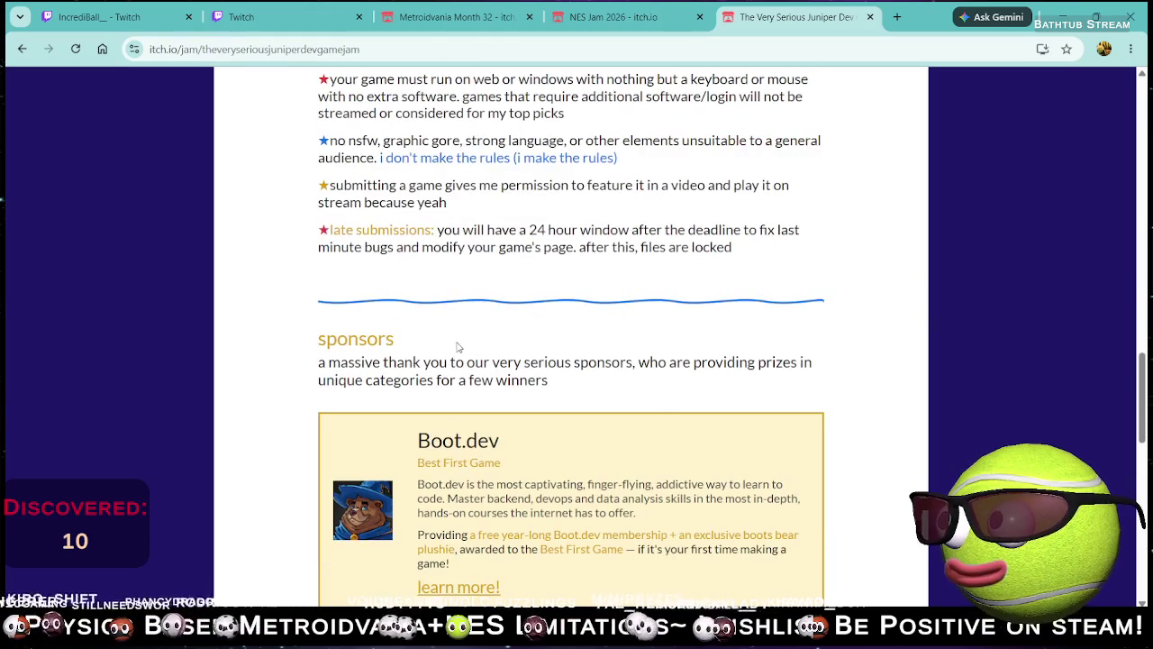
scroll(462, 344, down, 2)
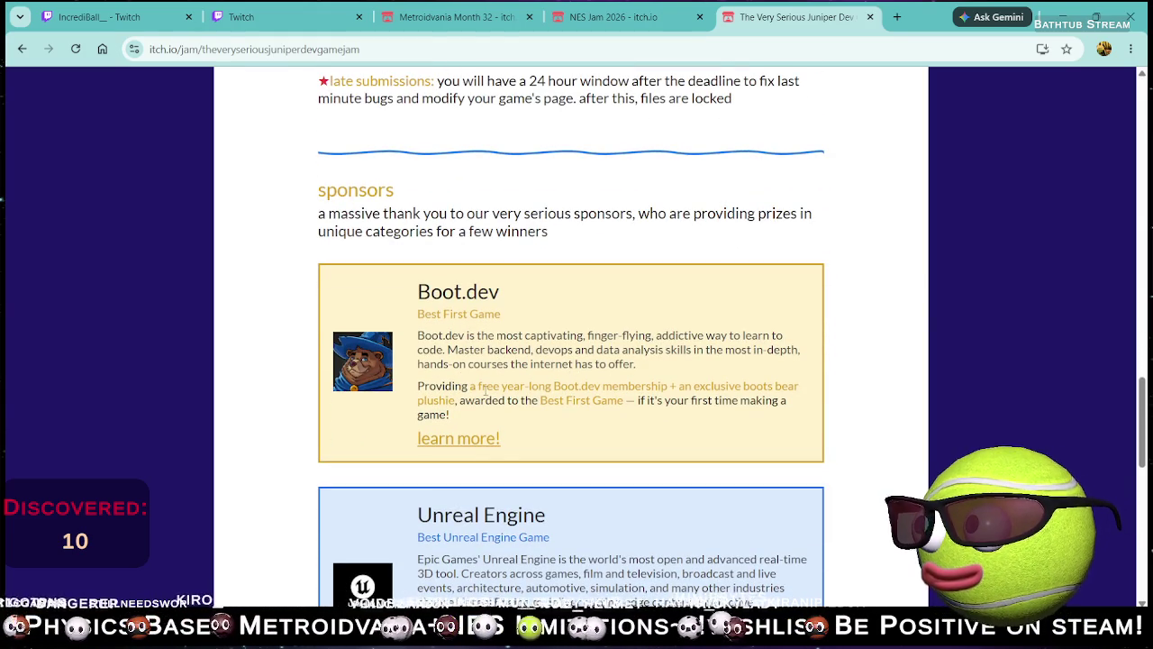
scroll(515, 404, down, 3)
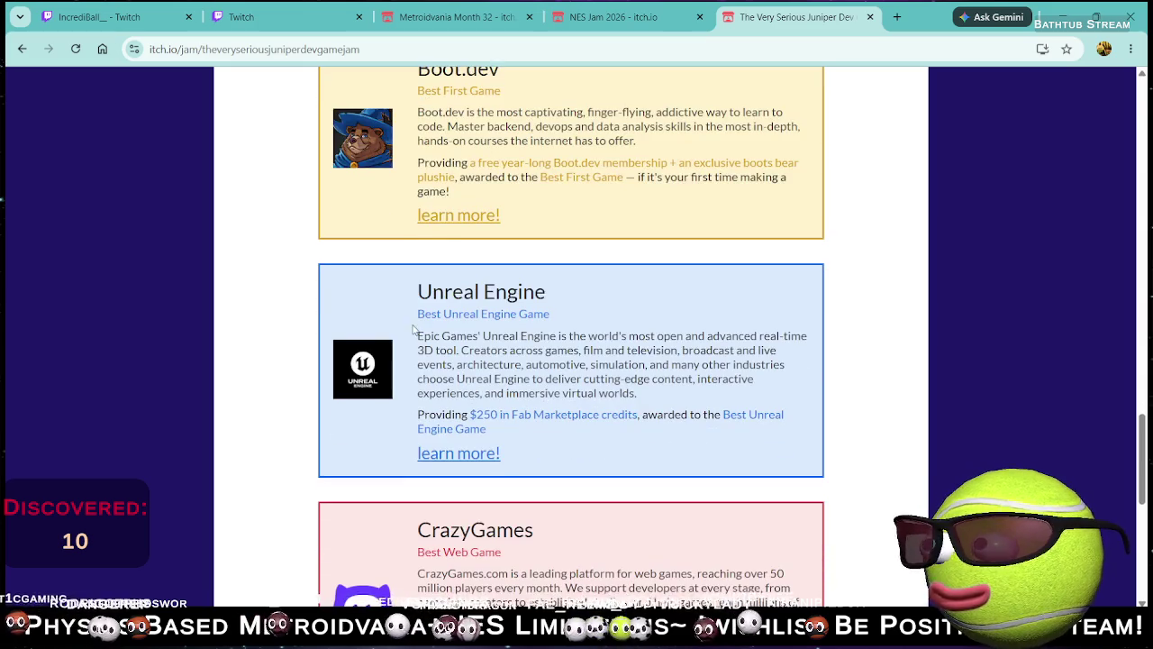
scroll(440, 348, down, 2)
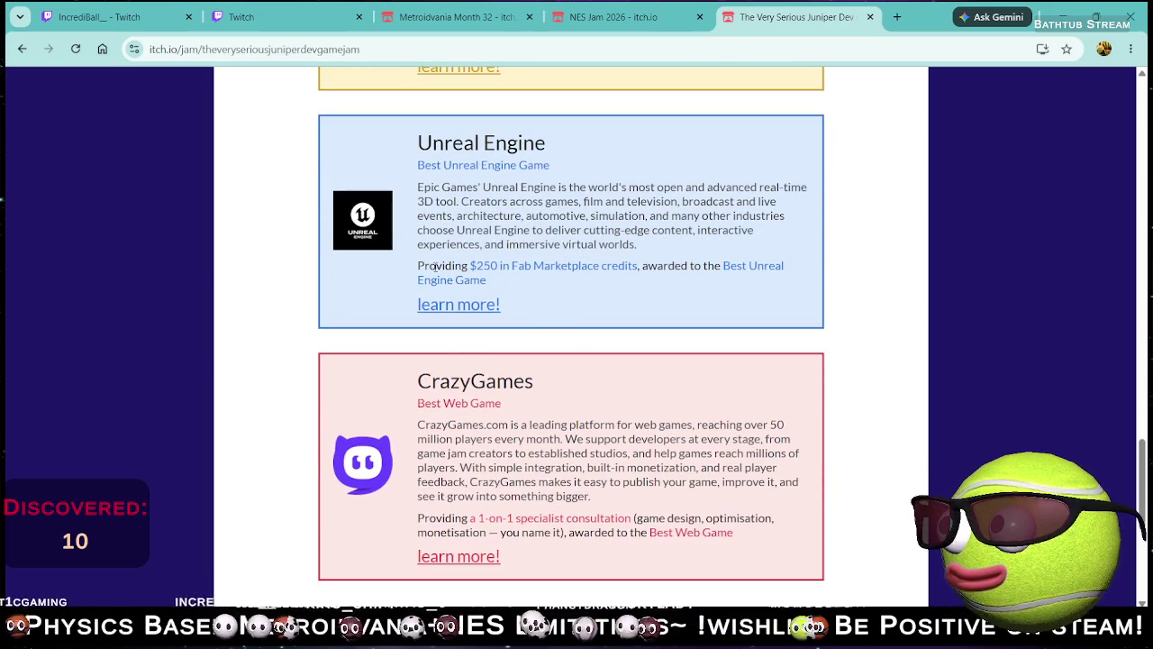
Step: Scroll up and down the jam page to locate the awards and sponsors section
click(581, 323)
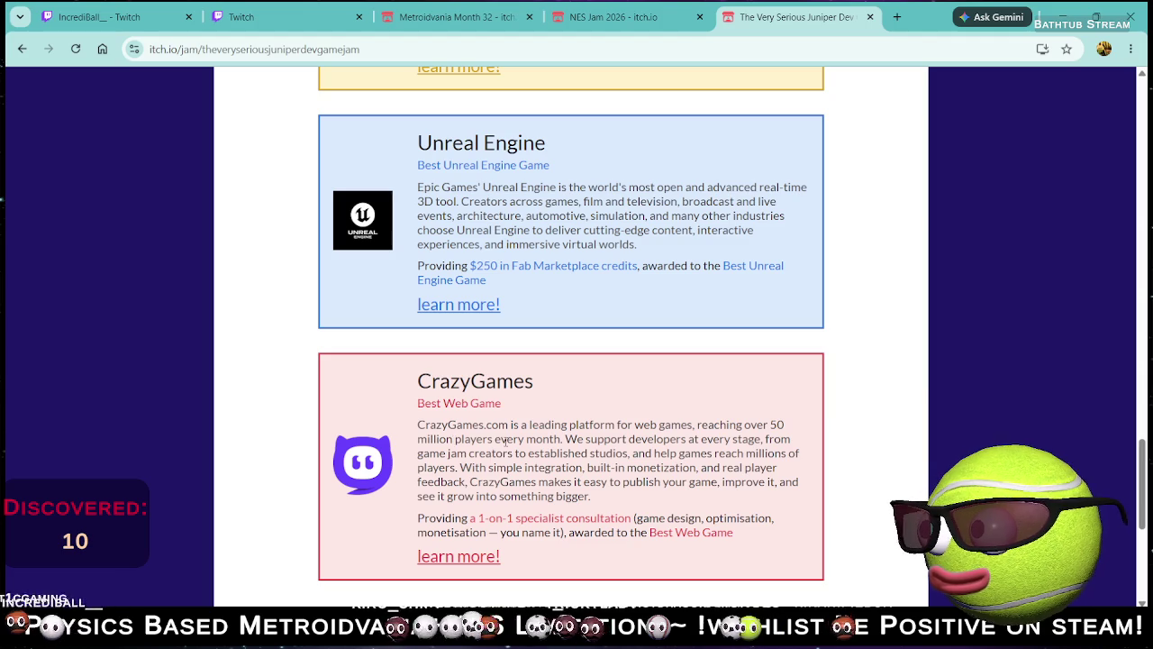
scroll(560, 440, down, 2)
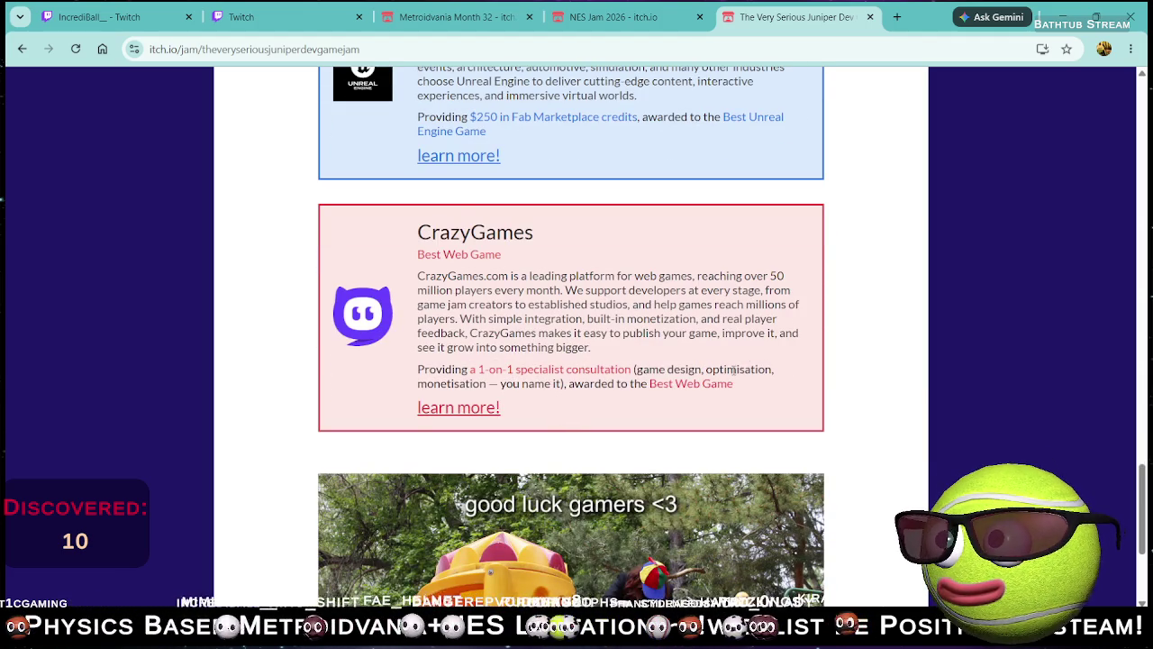
scroll(525, 417, down, 3)
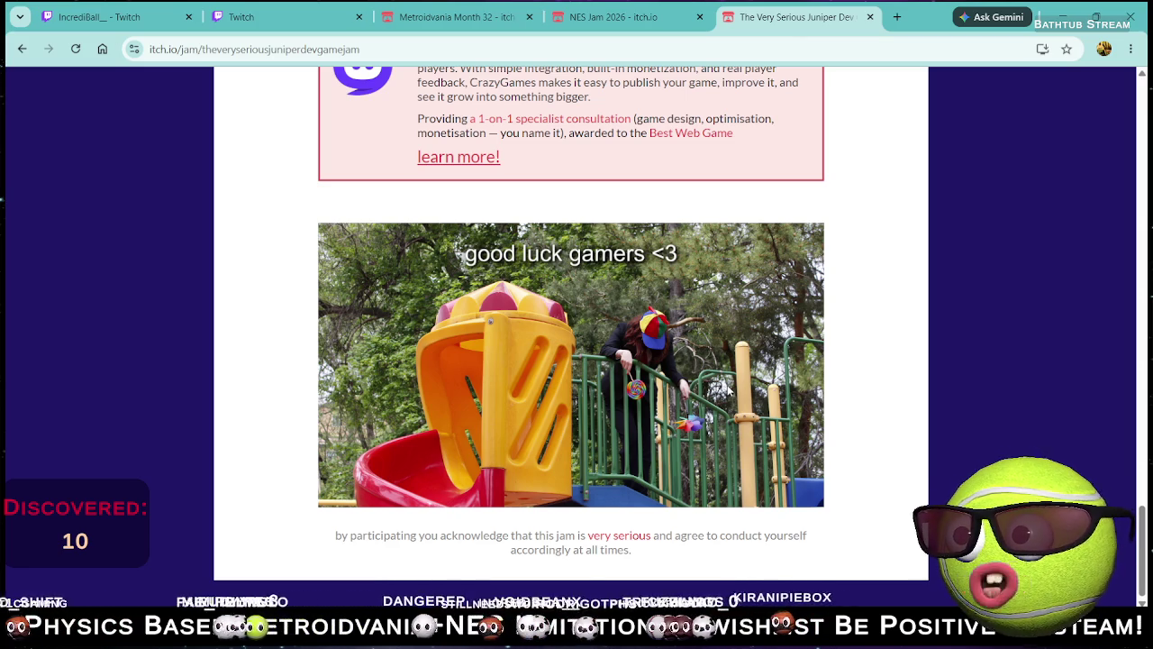
scroll(730, 390, up, 15)
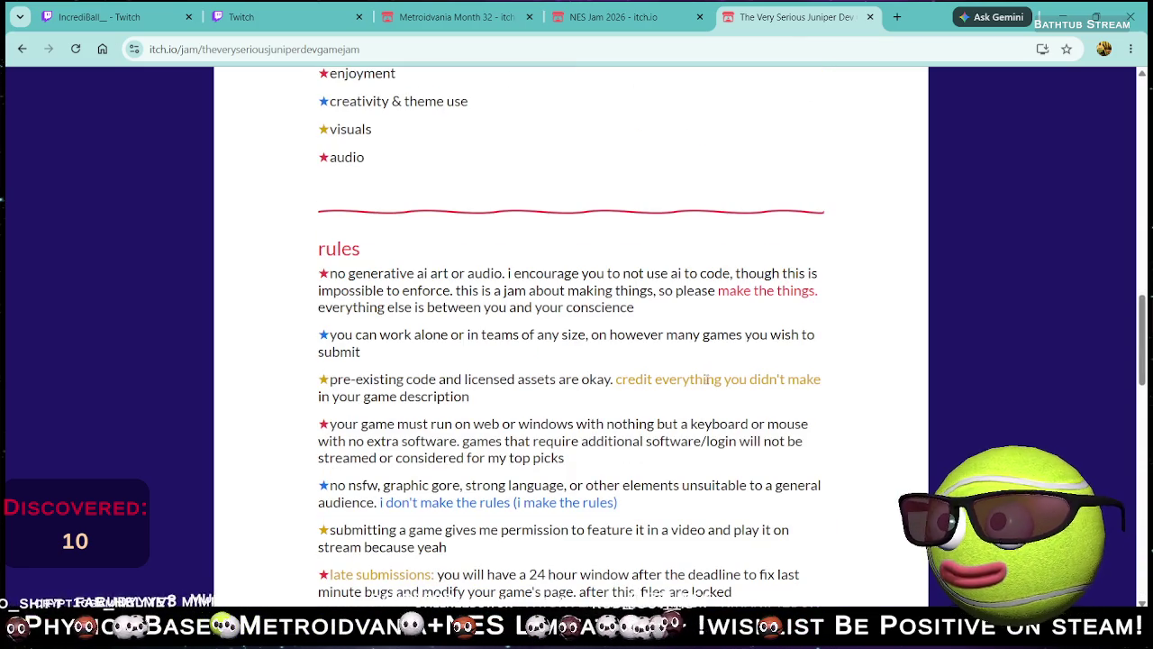
scroll(708, 379, up, 10)
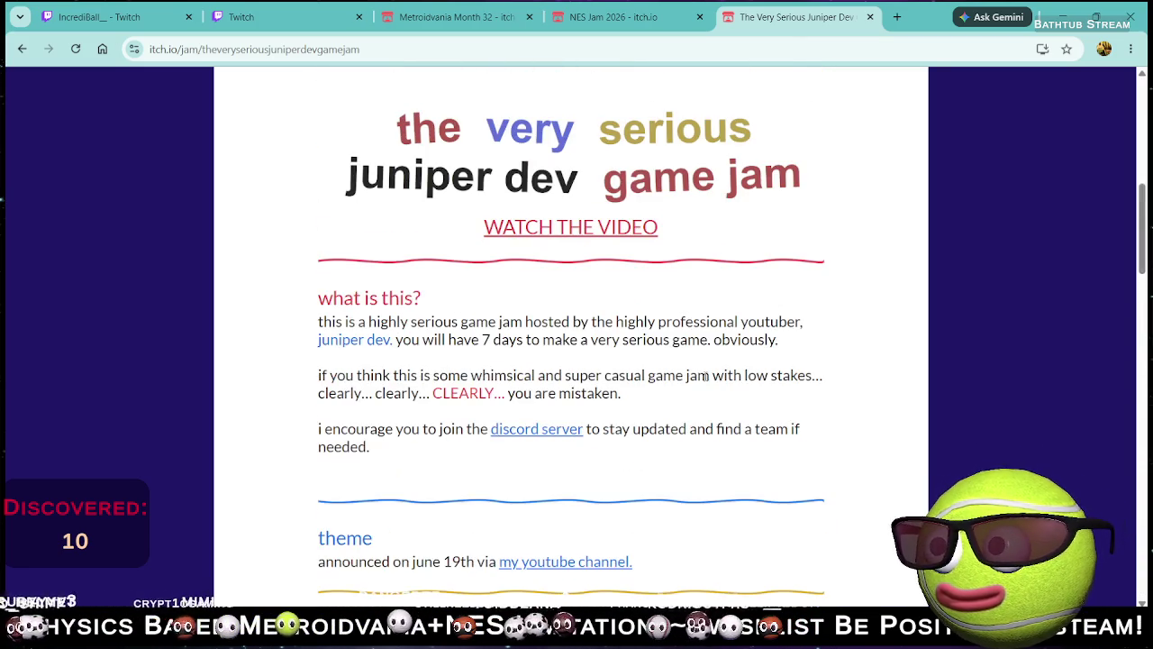
scroll(687, 369, up, 4)
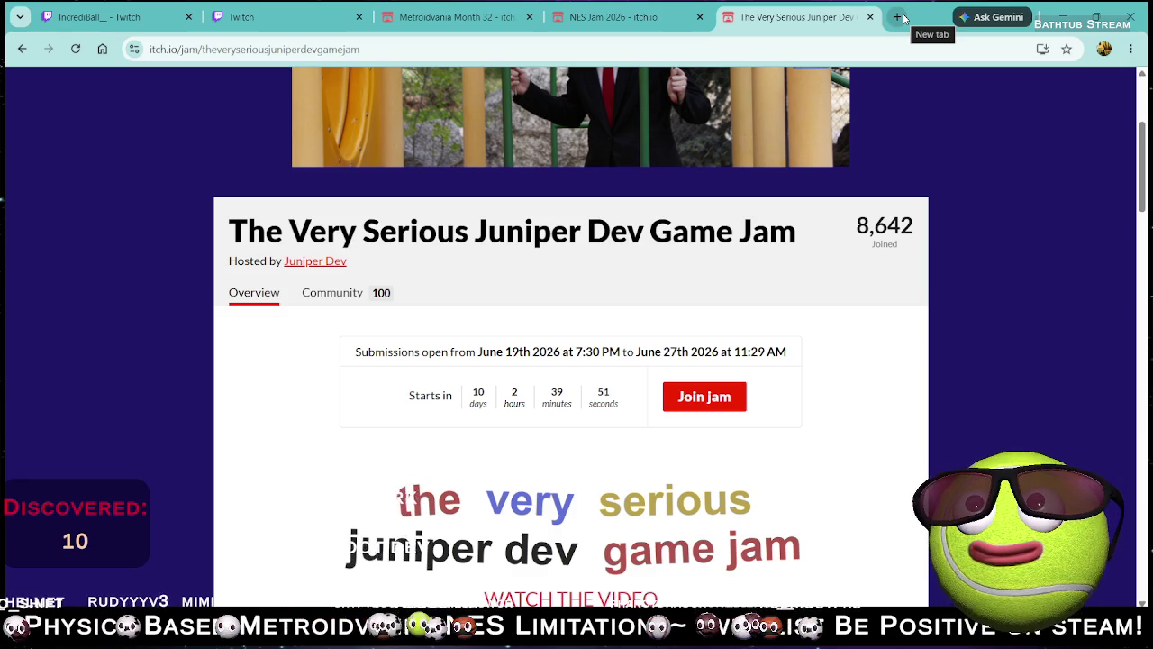
scroll(712, 216, down, 15)
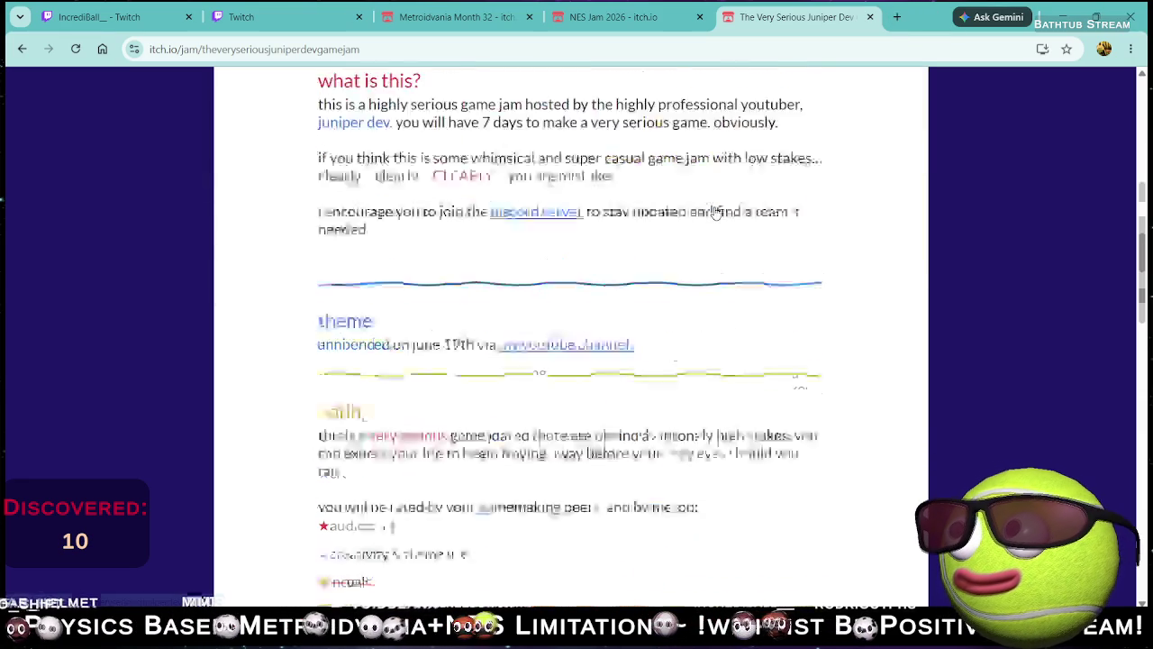
scroll(709, 224, down, 4)
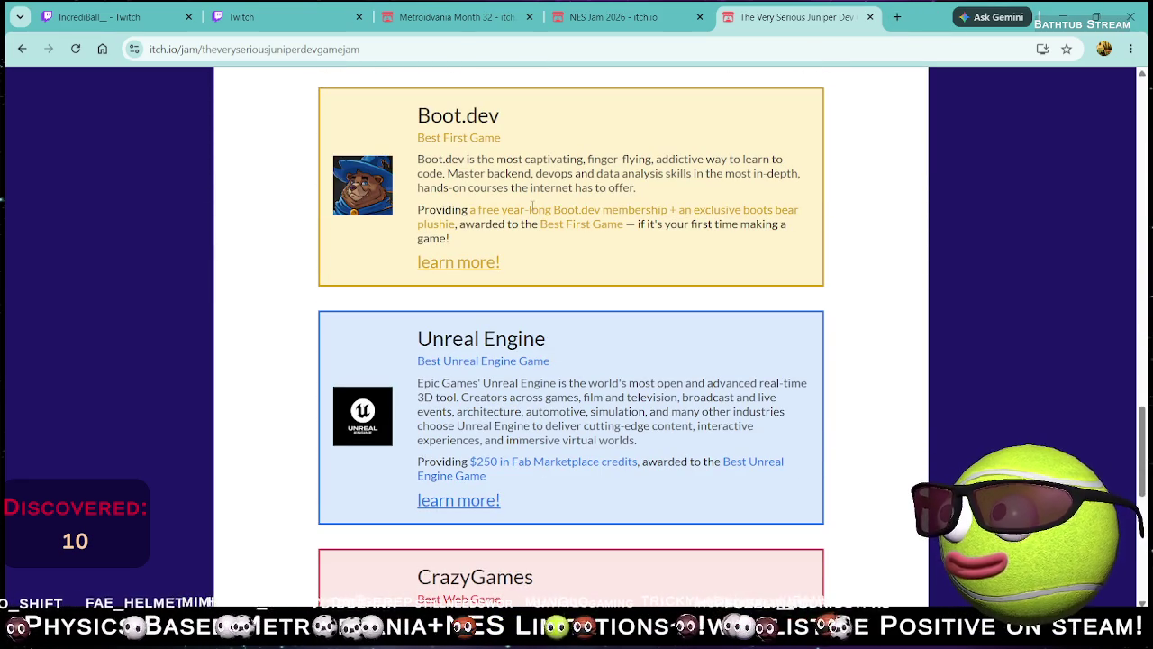
scroll(499, 189, up, 2)
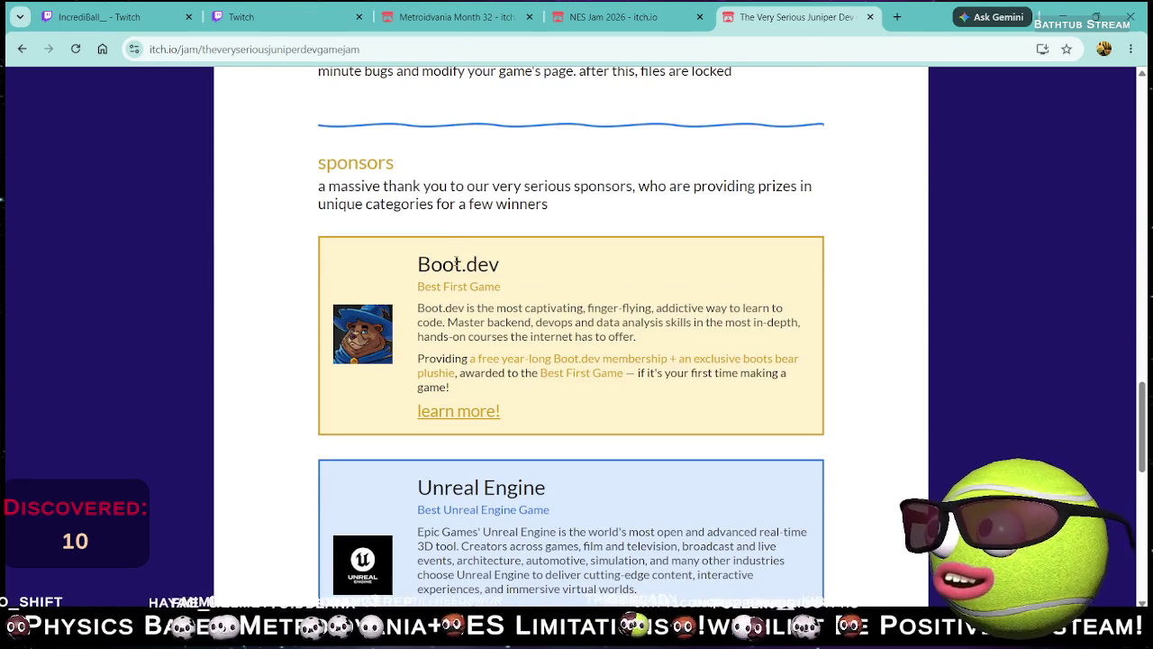
Step: Select and copy the Boot.dev sponsor name from the sponsors section
drag(424, 285, 510, 292)
click(489, 322)
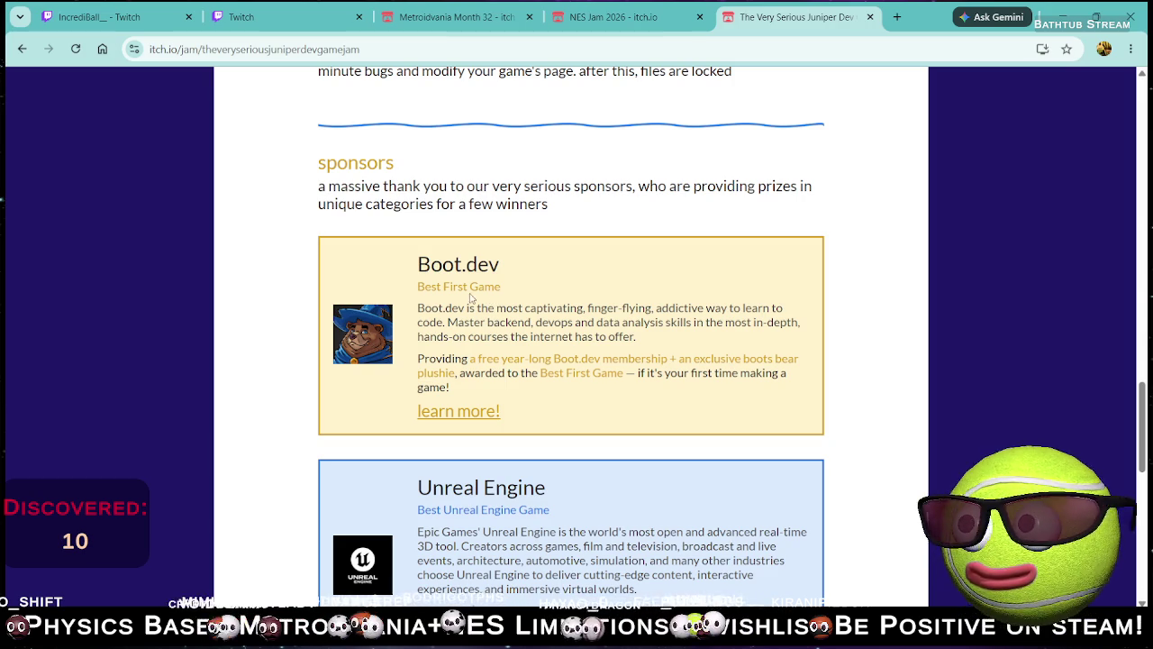
drag(415, 263, 503, 264)
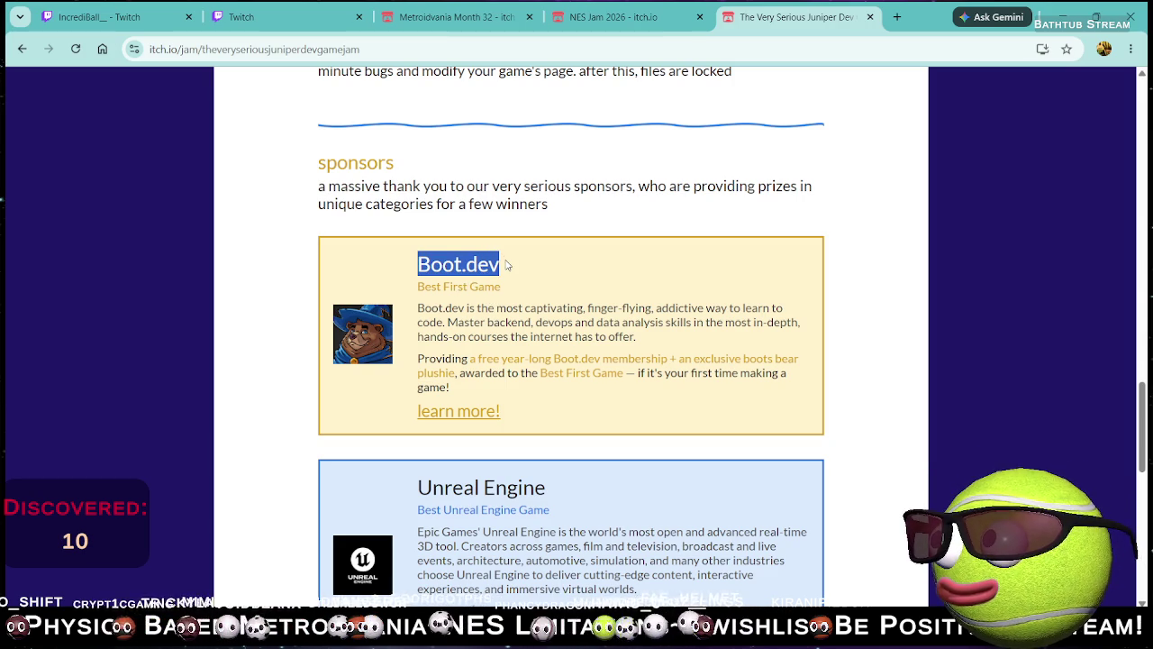
key(ctrl+c)
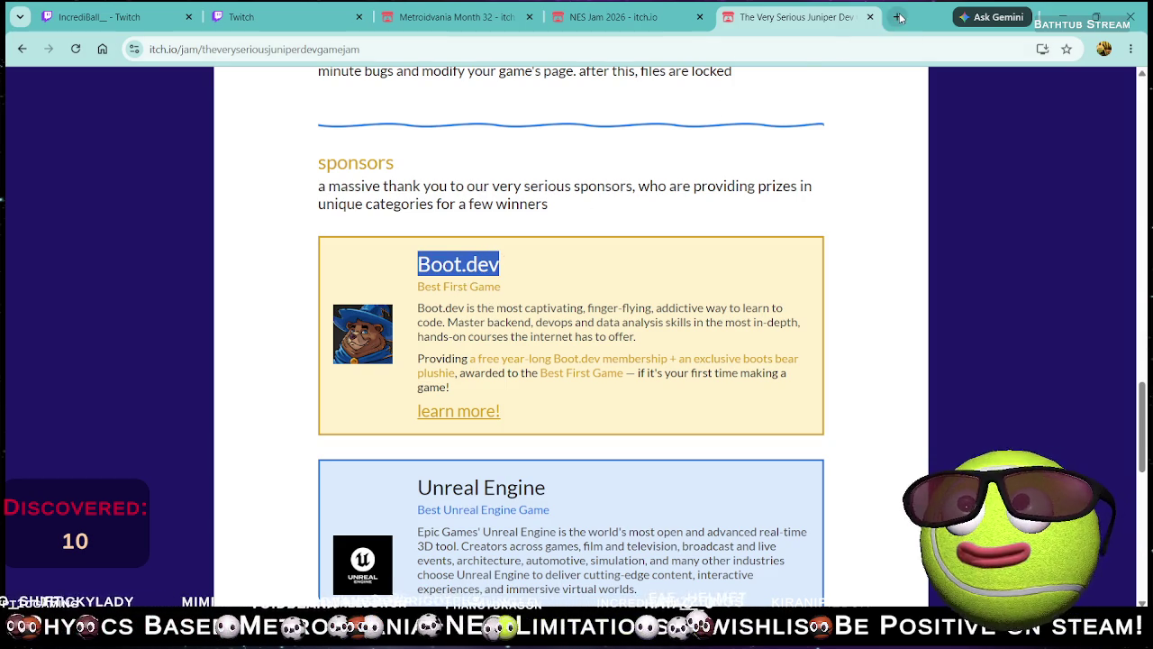
Step: Open boot.dev in a new tab by pasting the copied sponsor name as the address
click(897, 17)
key(ctrl+v)
key(Return)
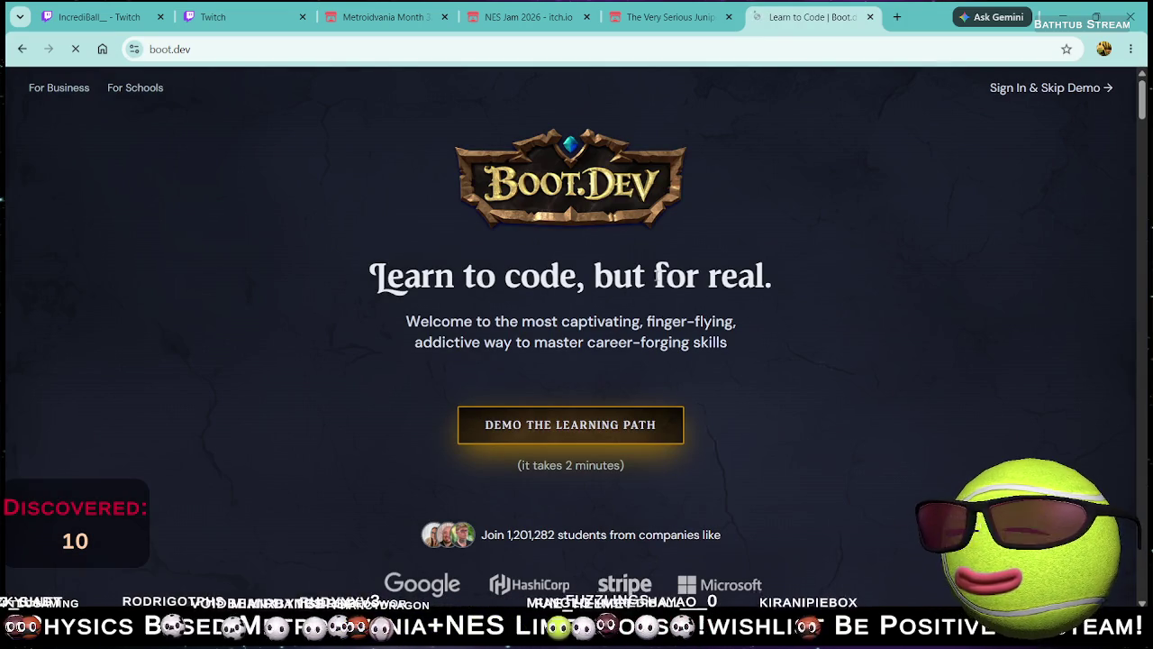
Step: Scroll down the Boot.dev Learn to Code homepage through its sections to the developer salary chart
scroll(527, 329, down, 2)
scroll(502, 320, down, 2)
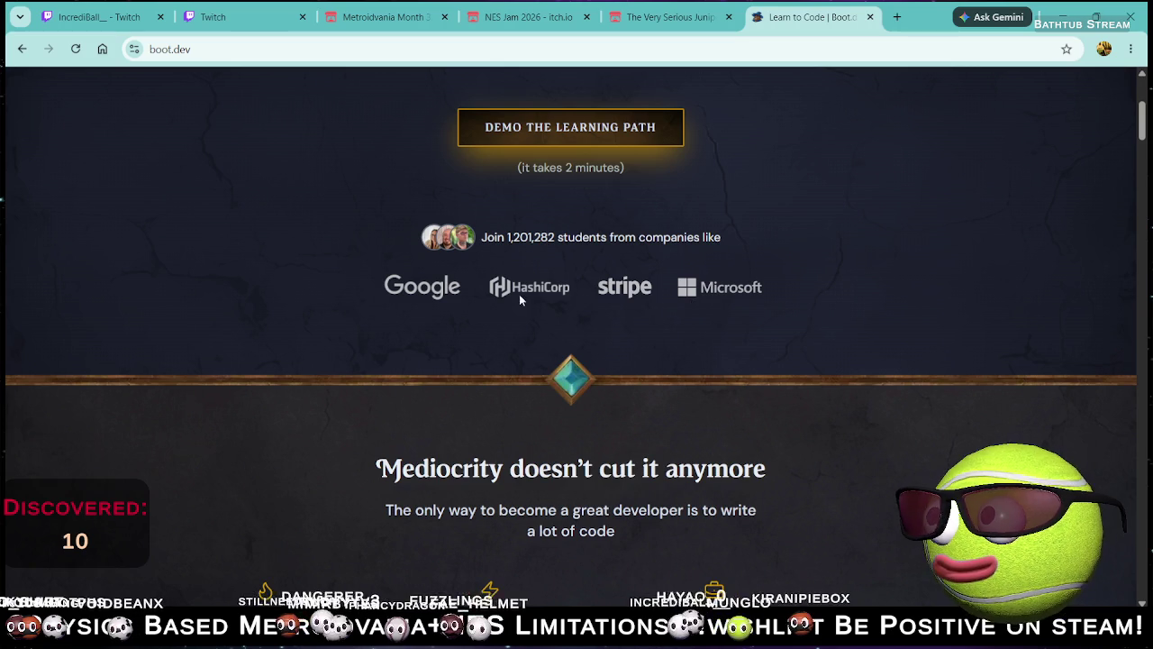
scroll(586, 300, down, 3)
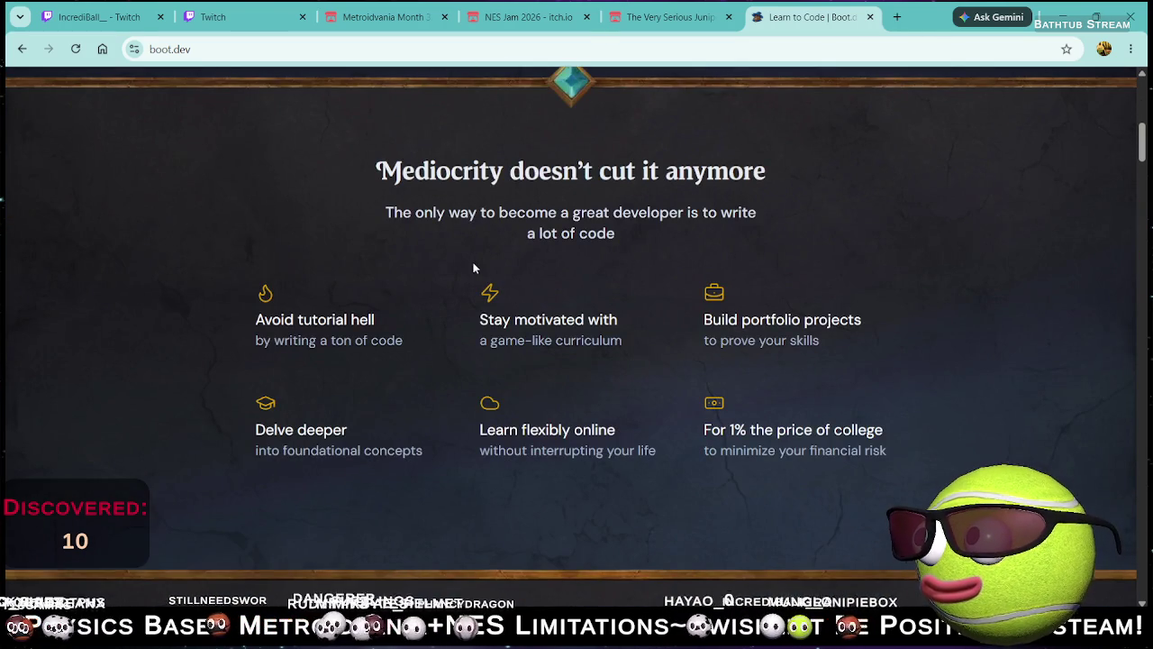
scroll(850, 281, up, 4)
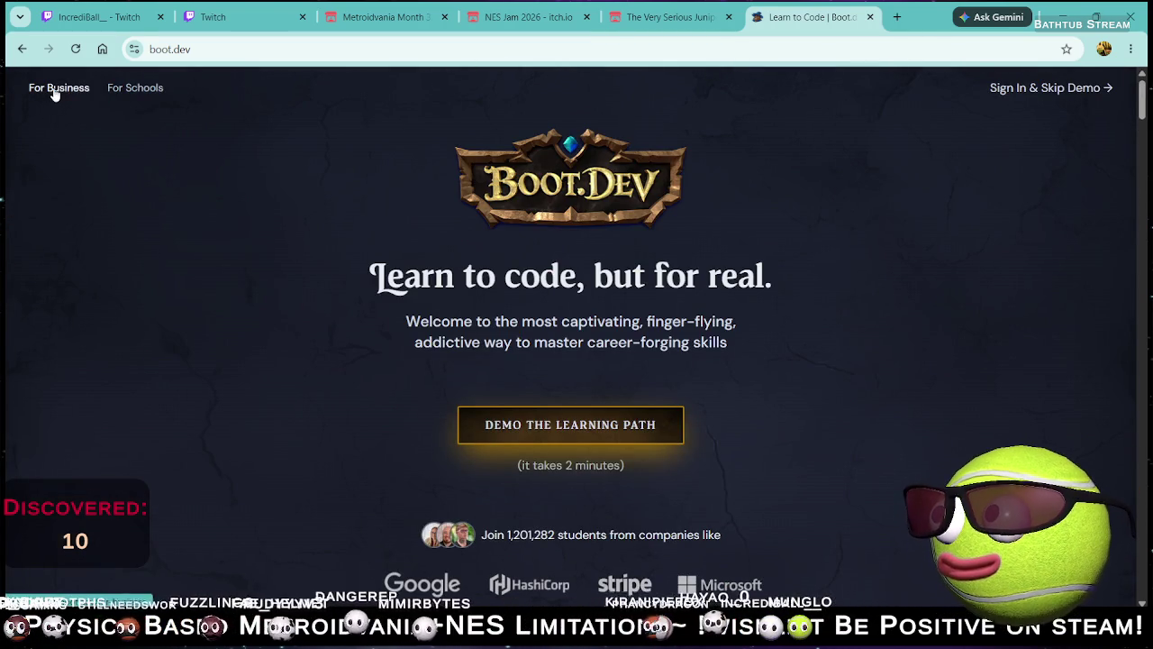
scroll(424, 278, down, 5)
scroll(423, 278, down, 5)
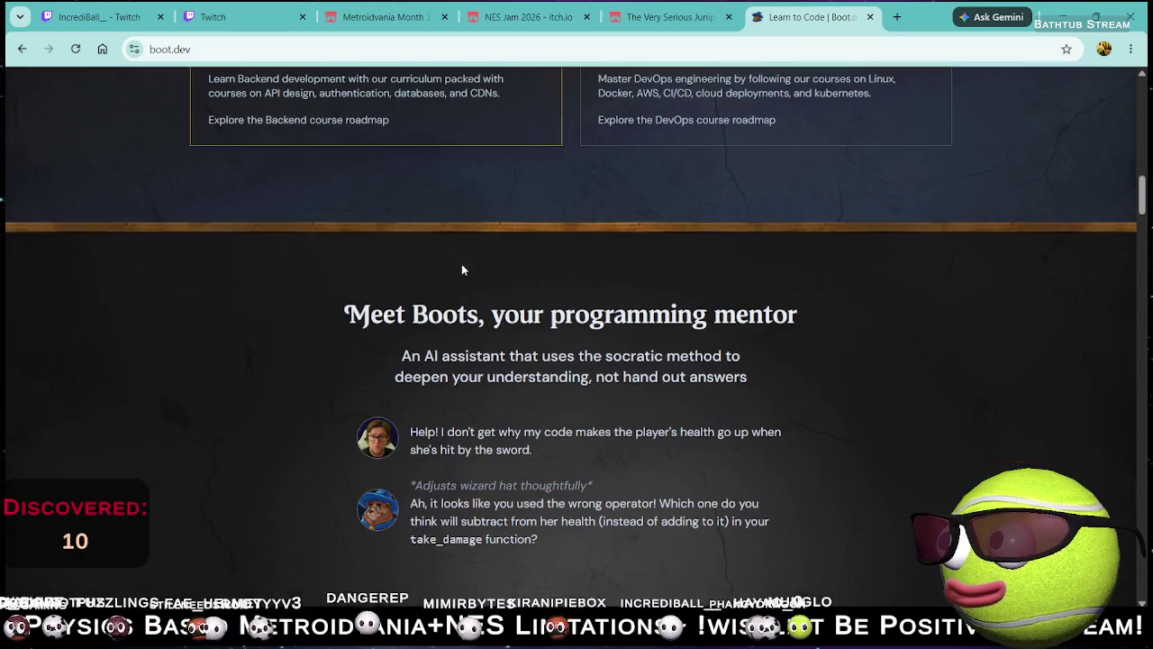
scroll(393, 370, down, 2)
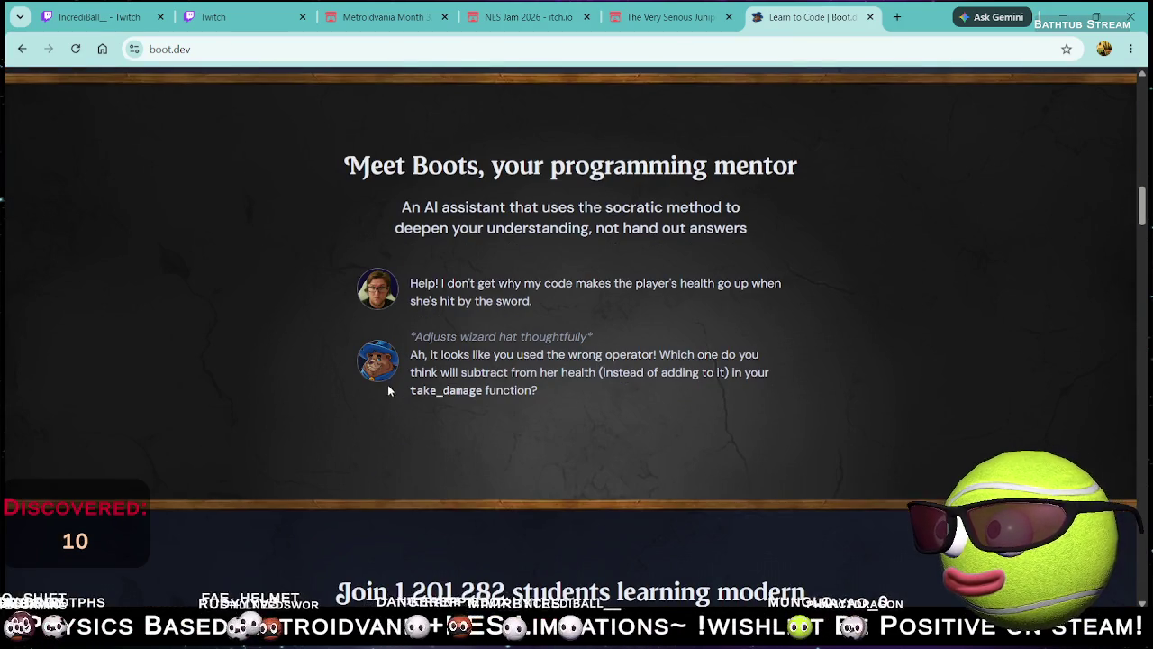
scroll(396, 303, up, 1)
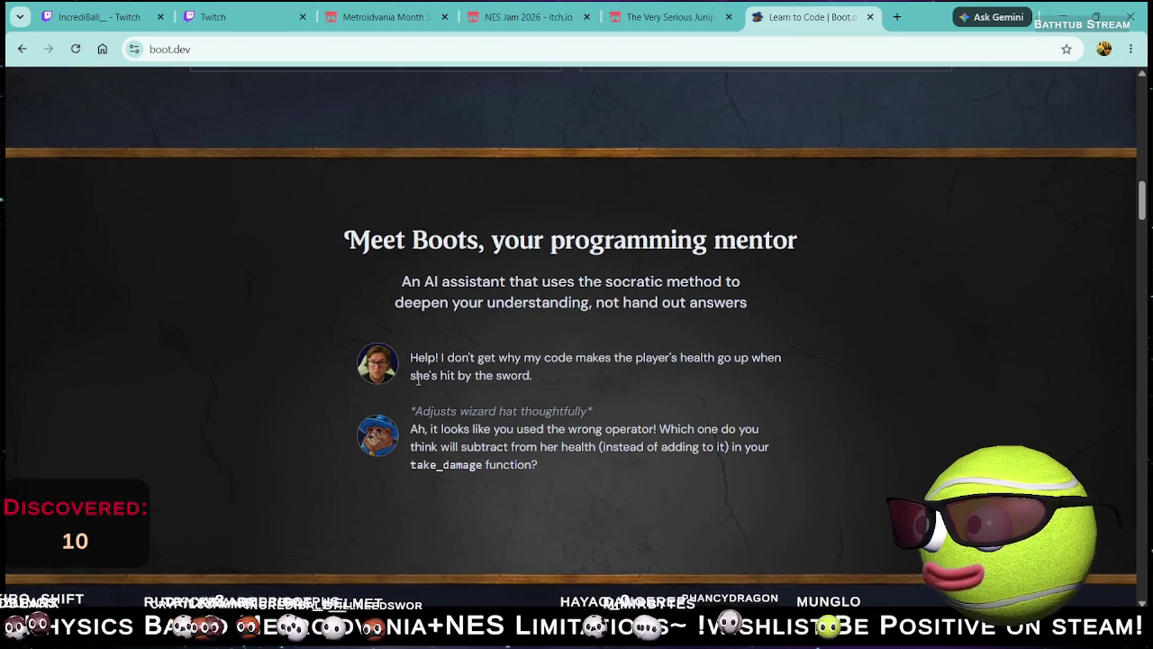
scroll(433, 365, down, 7)
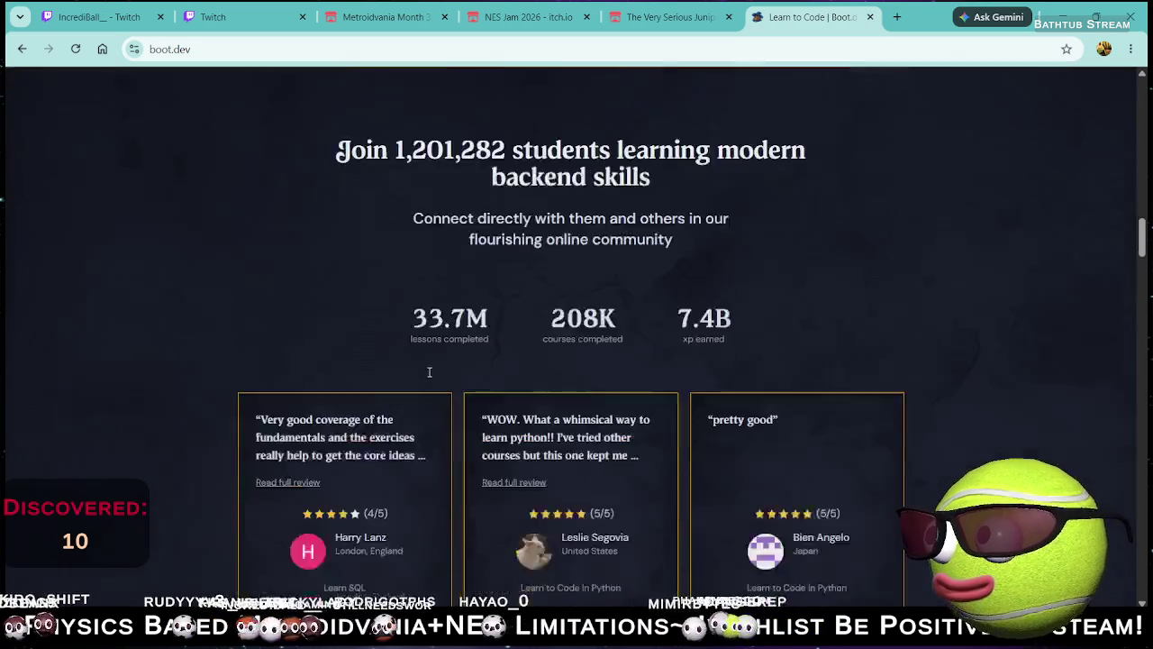
scroll(404, 396, down, 2)
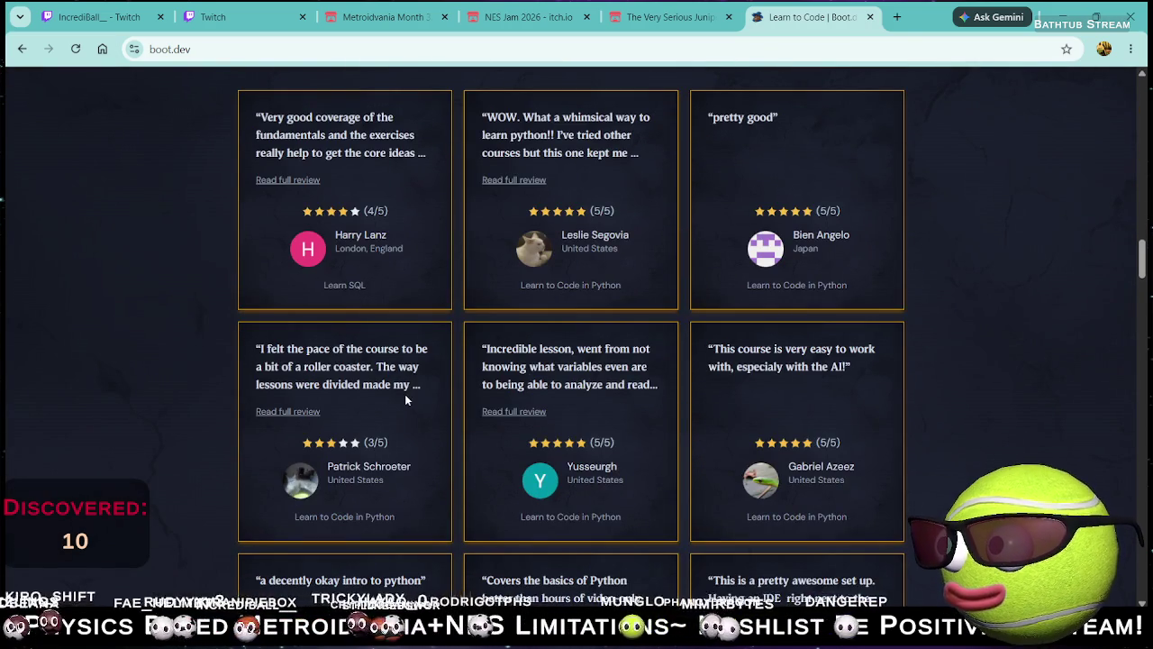
scroll(446, 355, down, 2)
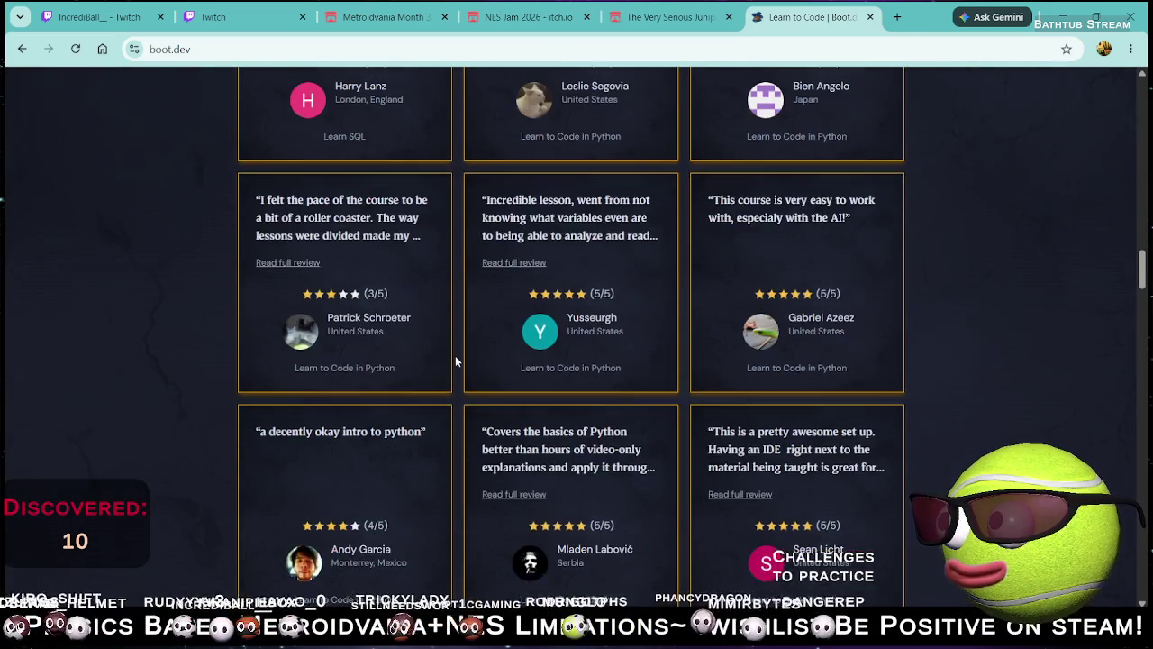
scroll(455, 358, down, 1)
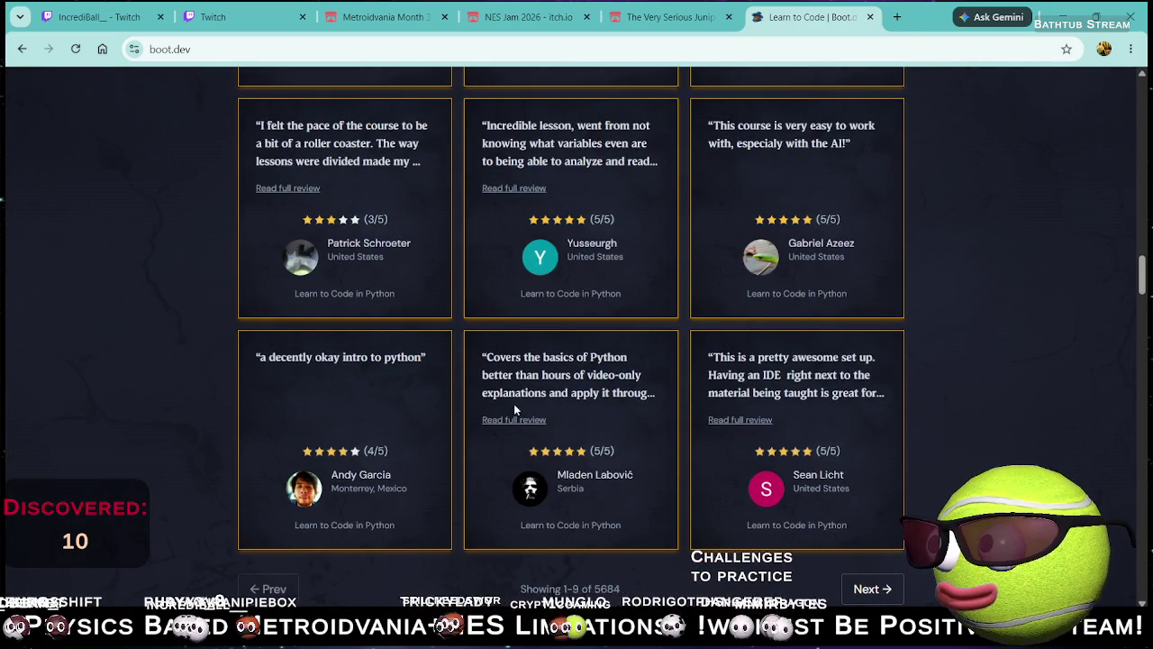
scroll(685, 402, down, 4)
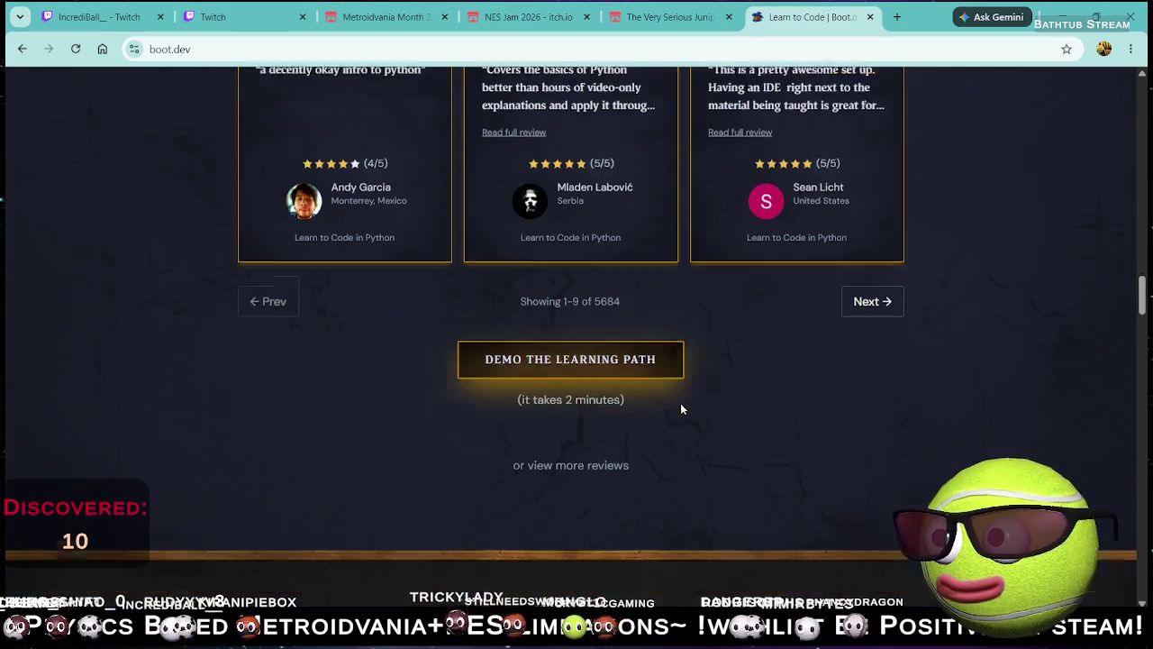
scroll(584, 397, down, 2)
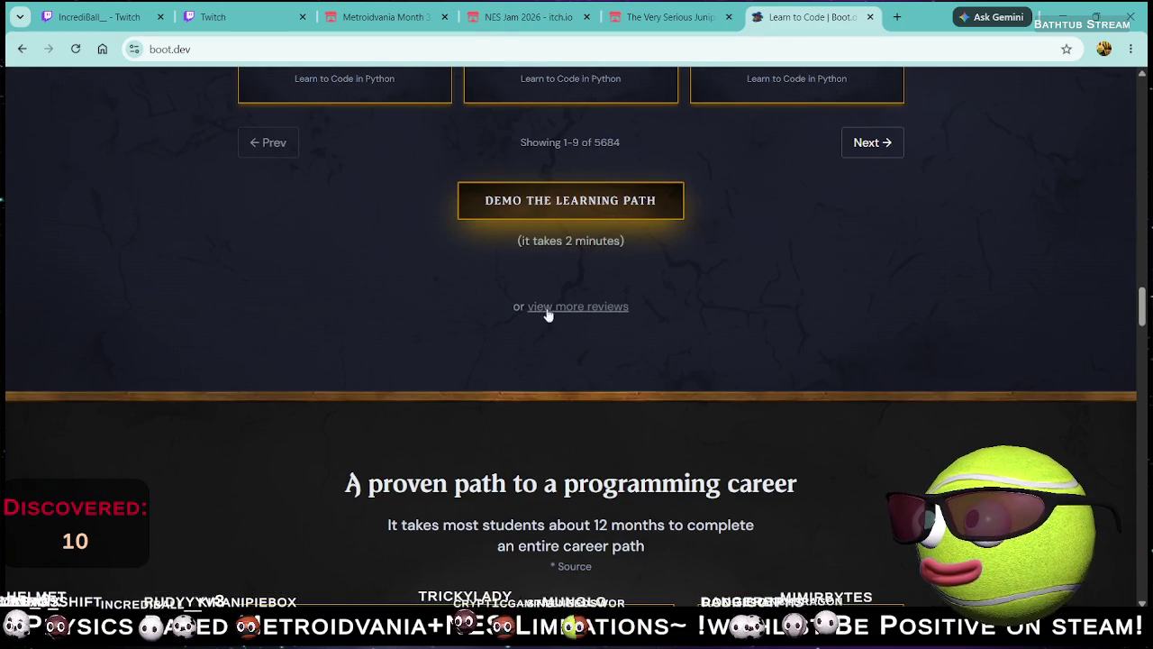
scroll(554, 324, down, 3)
scroll(549, 369, down, 2)
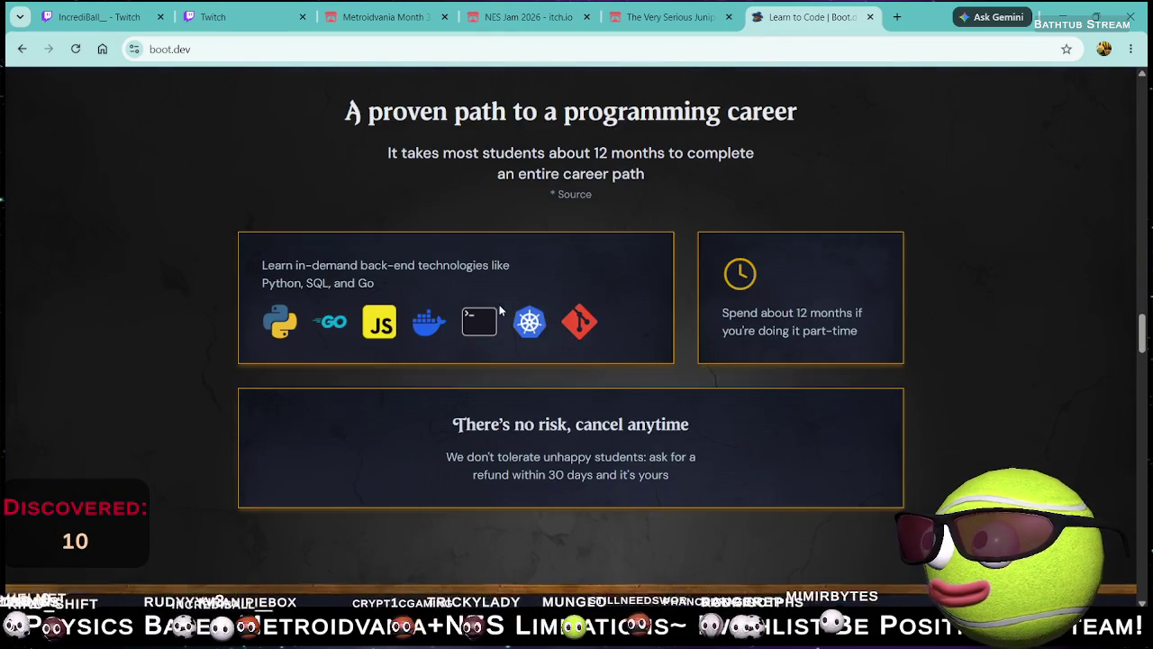
scroll(518, 350, down, 2)
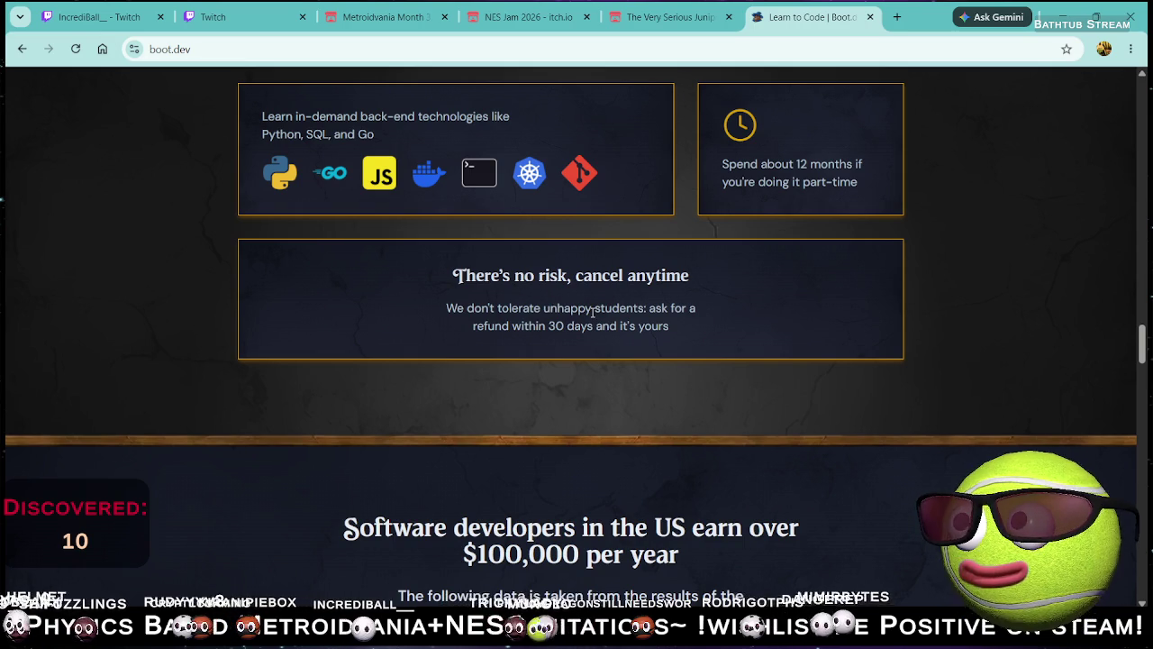
scroll(460, 328, down, 5)
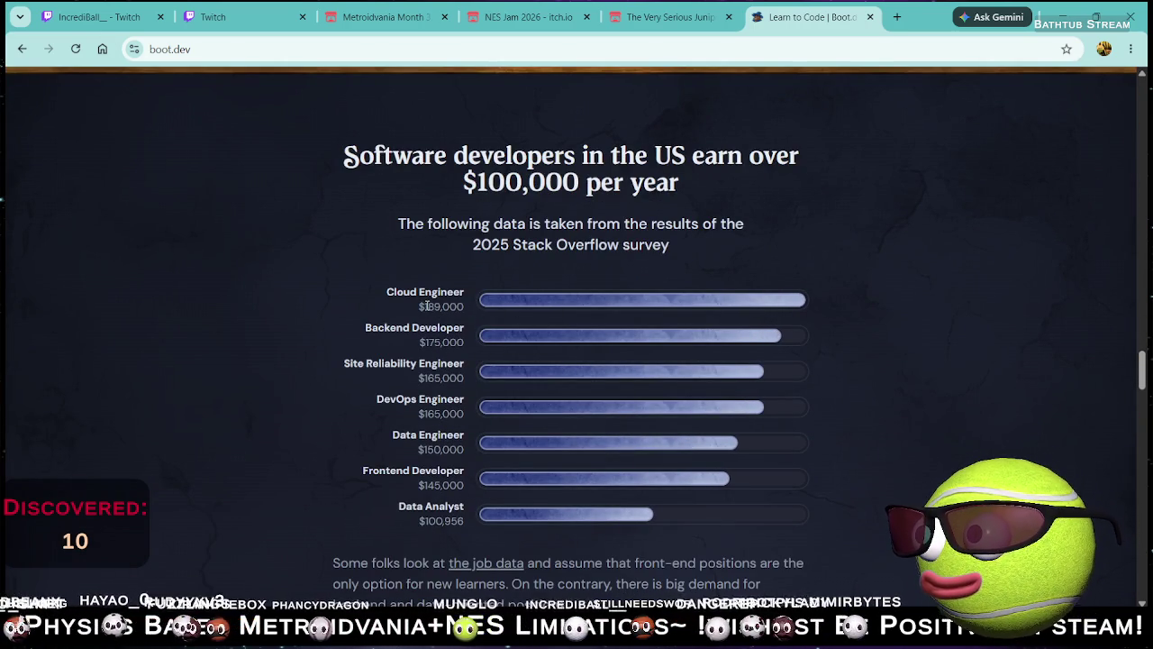
scroll(427, 306, down, 3)
scroll(430, 354, up, 2)
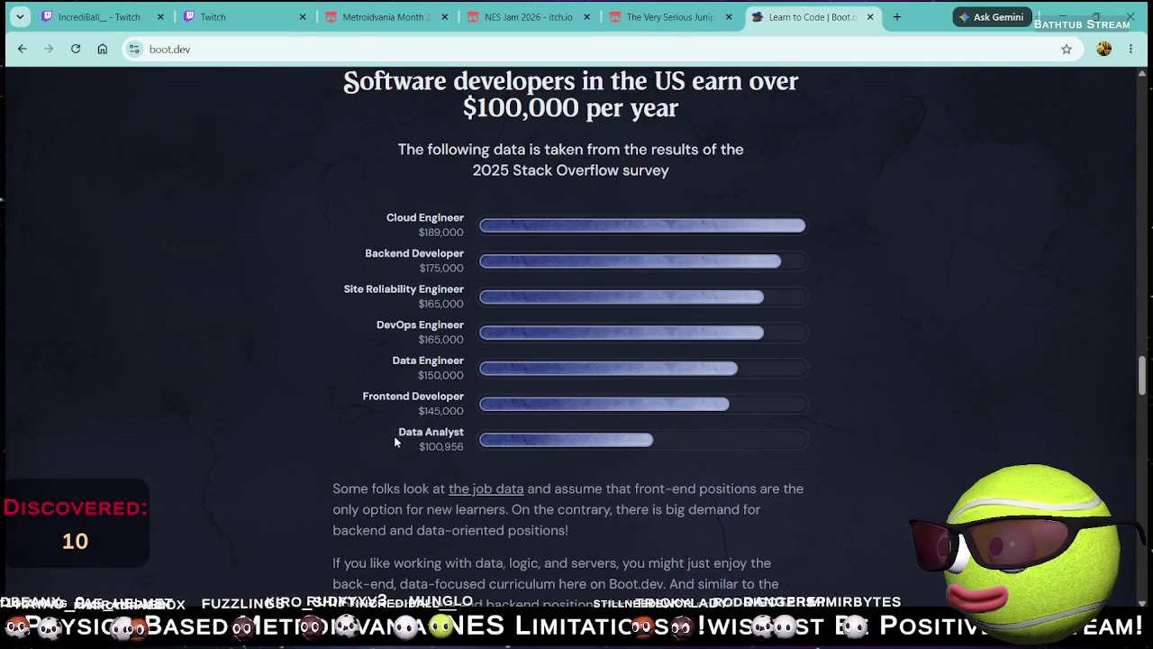
Step: Highlight the Data Analyst salary label, then scroll on down to the footer links
drag(394, 431, 461, 434)
click(461, 434)
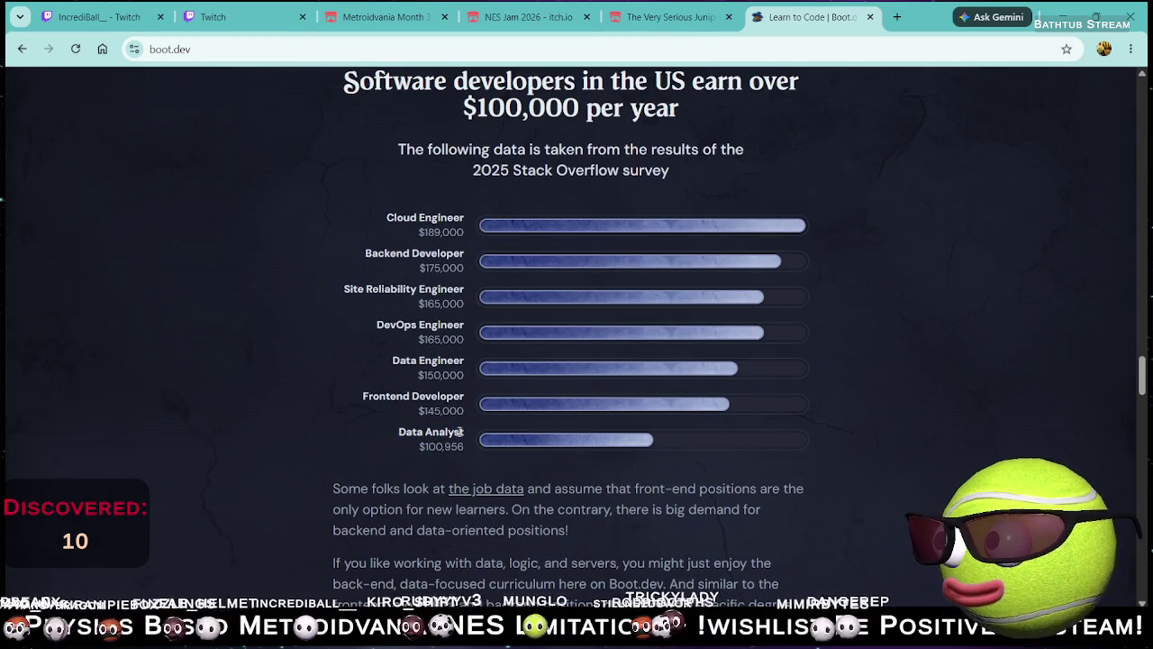
scroll(444, 447, down, 10)
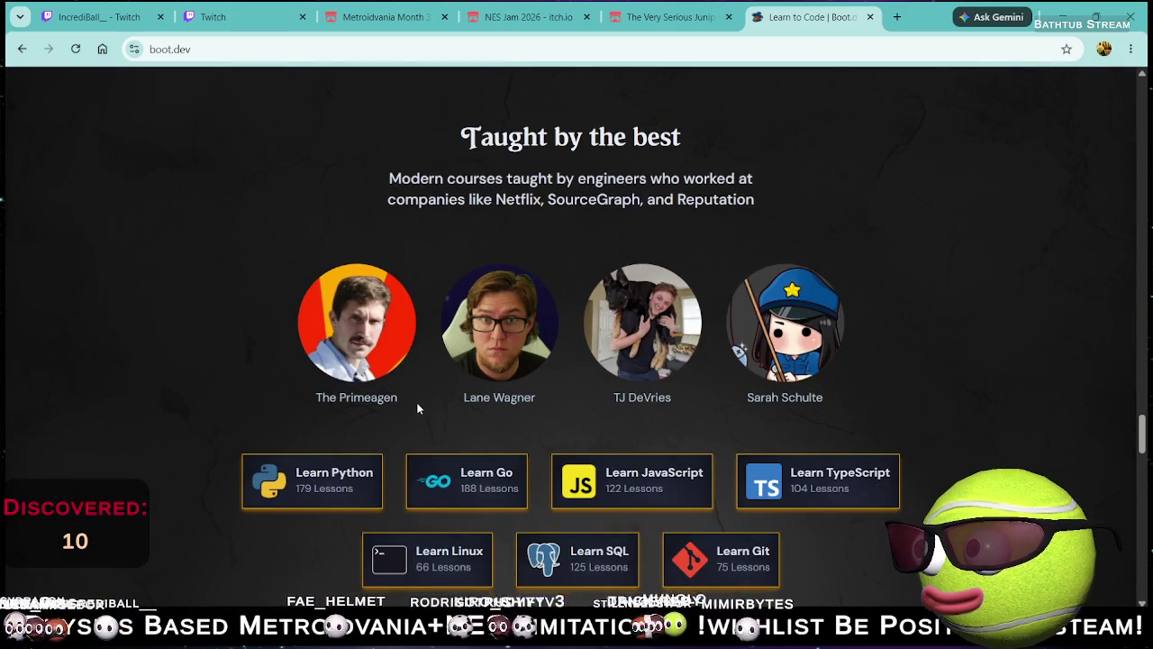
scroll(487, 396, down, 1)
scroll(428, 359, down, 2)
scroll(406, 347, up, 2)
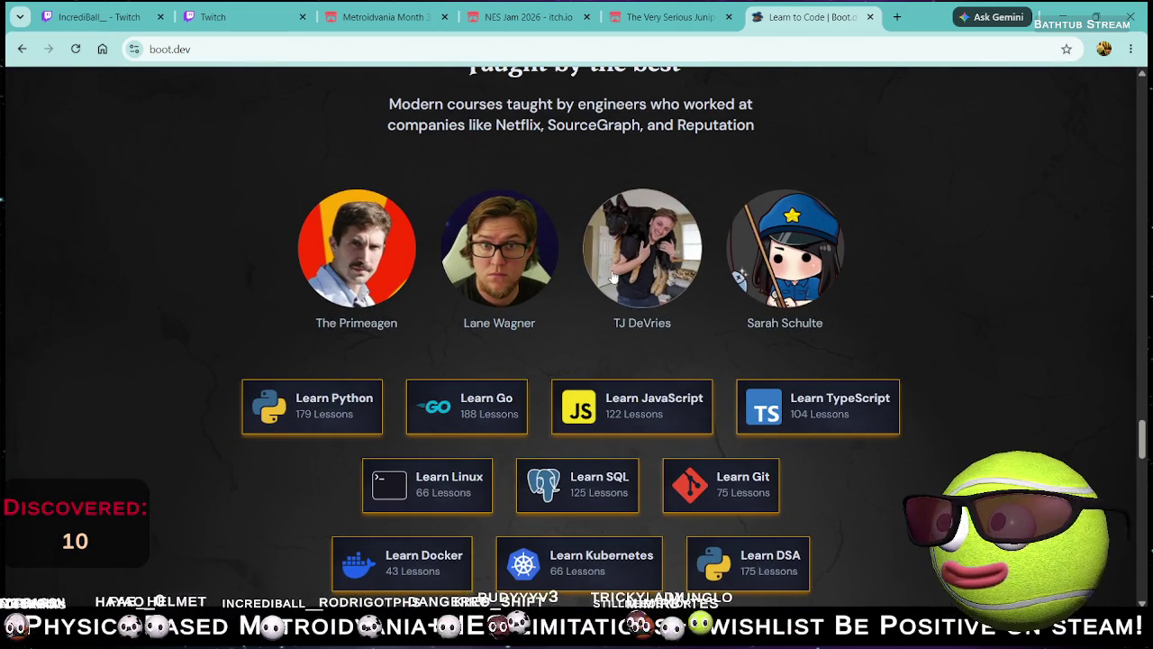
scroll(705, 276, down, 15)
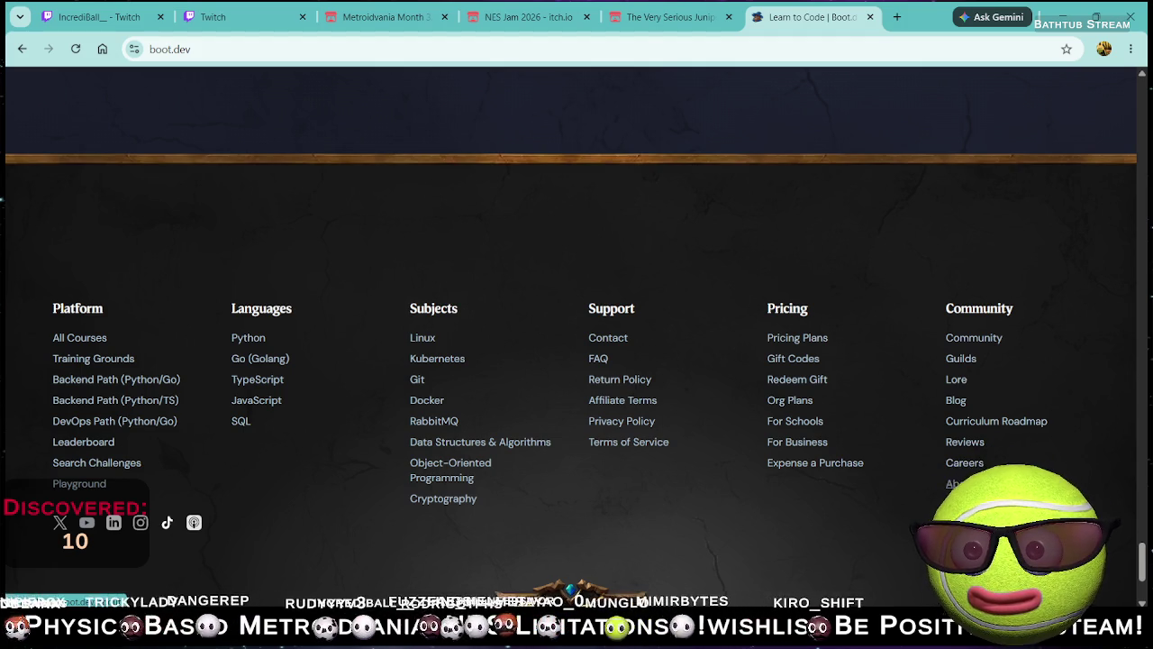
Step: Read the eight learning beliefs on Boot.dev's About page, such as 'Avoid AI when learning'
click(955, 483)
scroll(498, 383, down, 15)
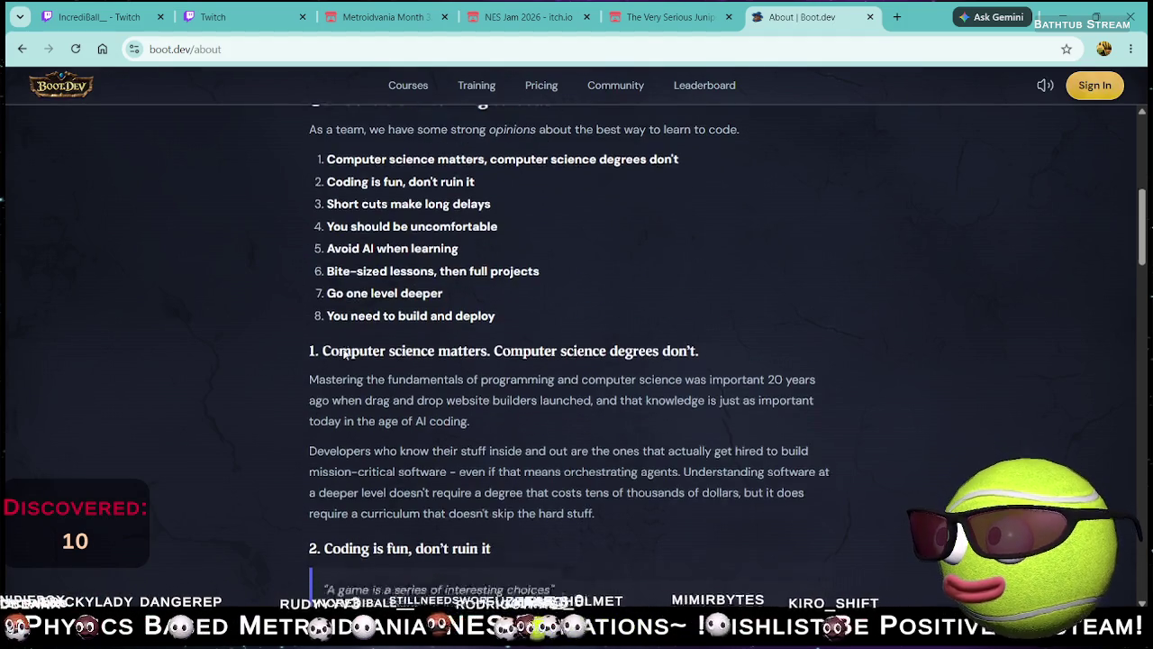
scroll(448, 347, down, 15)
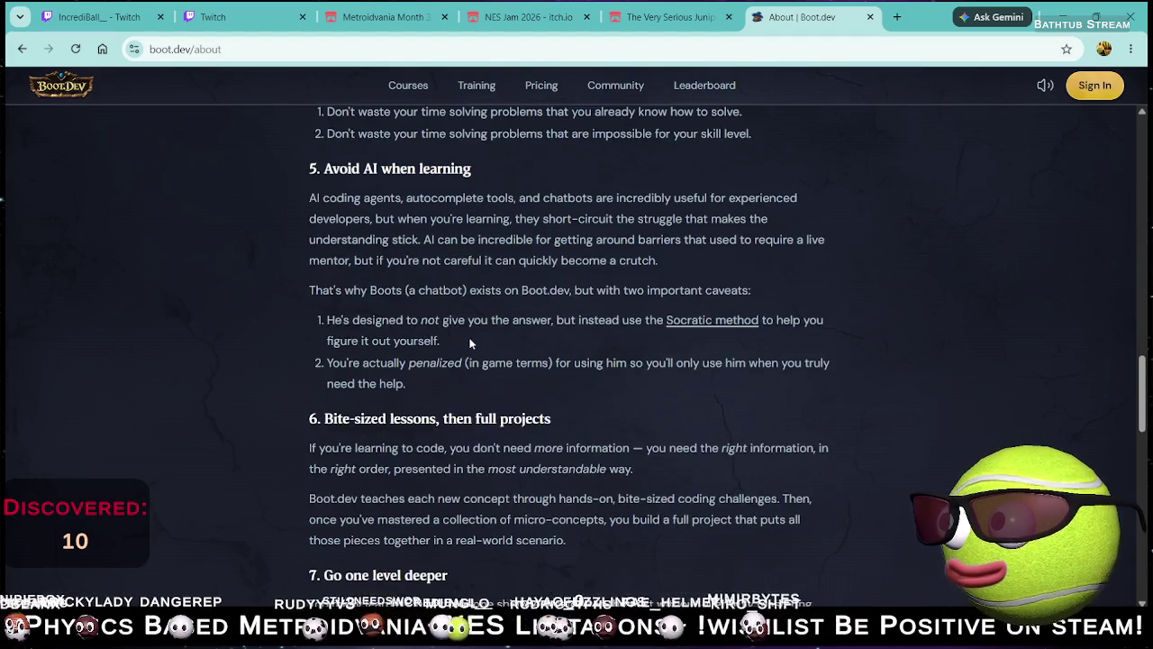
scroll(470, 341, up, 12)
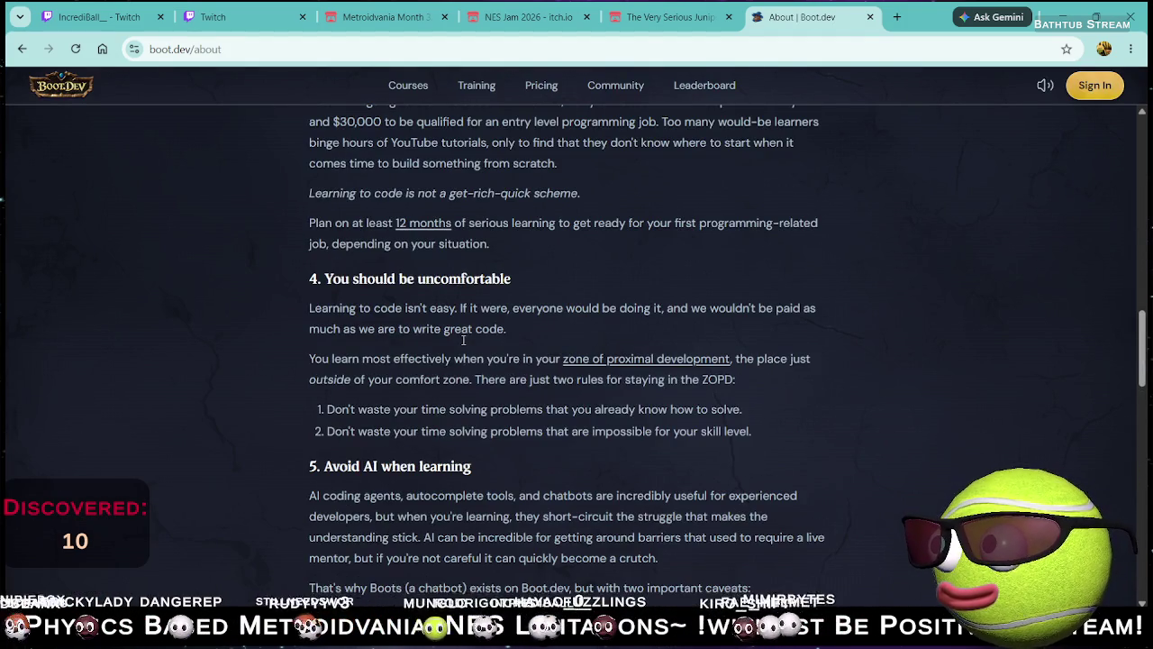
drag(325, 347, 490, 365)
click(484, 386)
scroll(485, 387, down, 10)
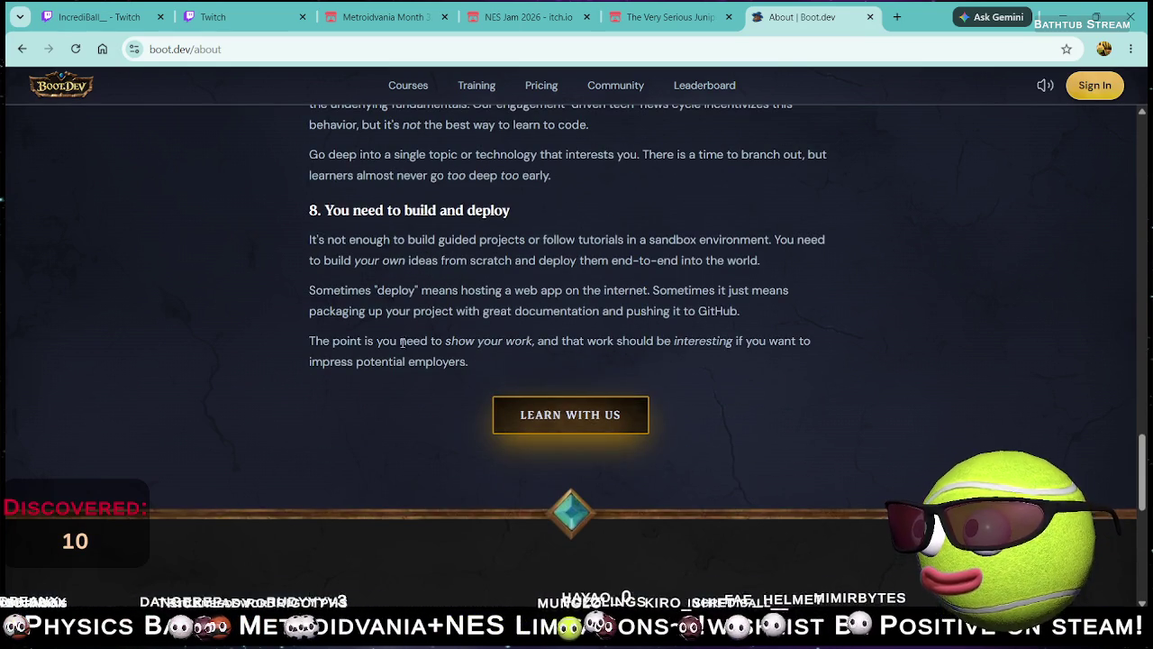
scroll(406, 285, down, 5)
scroll(630, 329, up, 1)
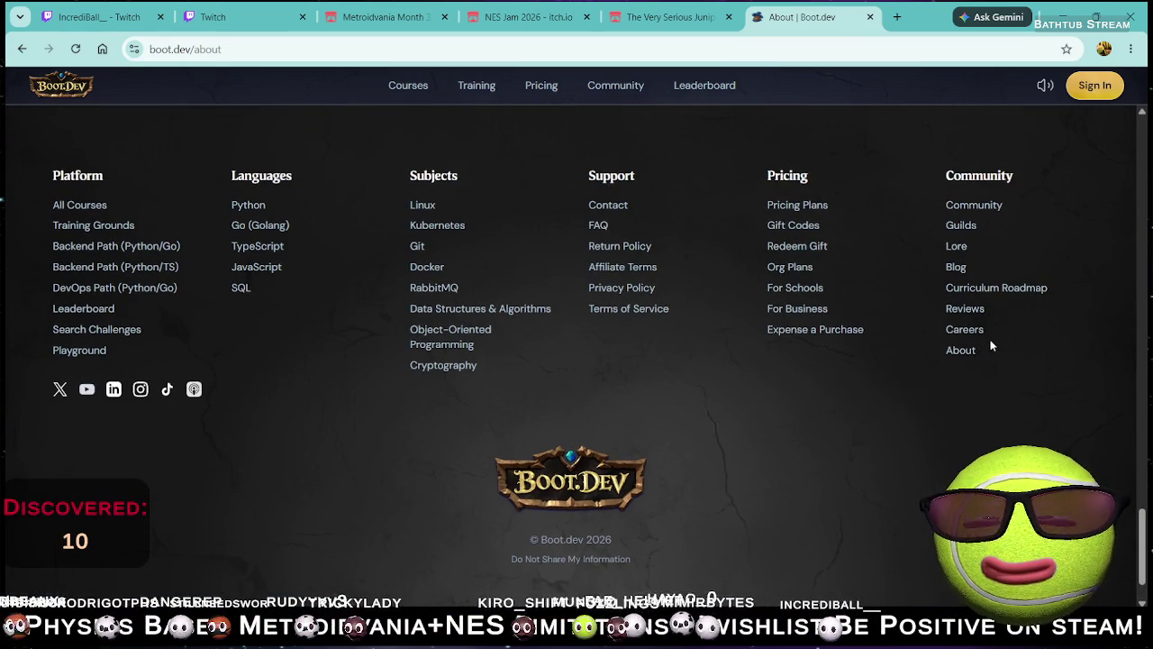
Step: Open Boot.dev's Lore page and scroll through its story chapter list
click(964, 247)
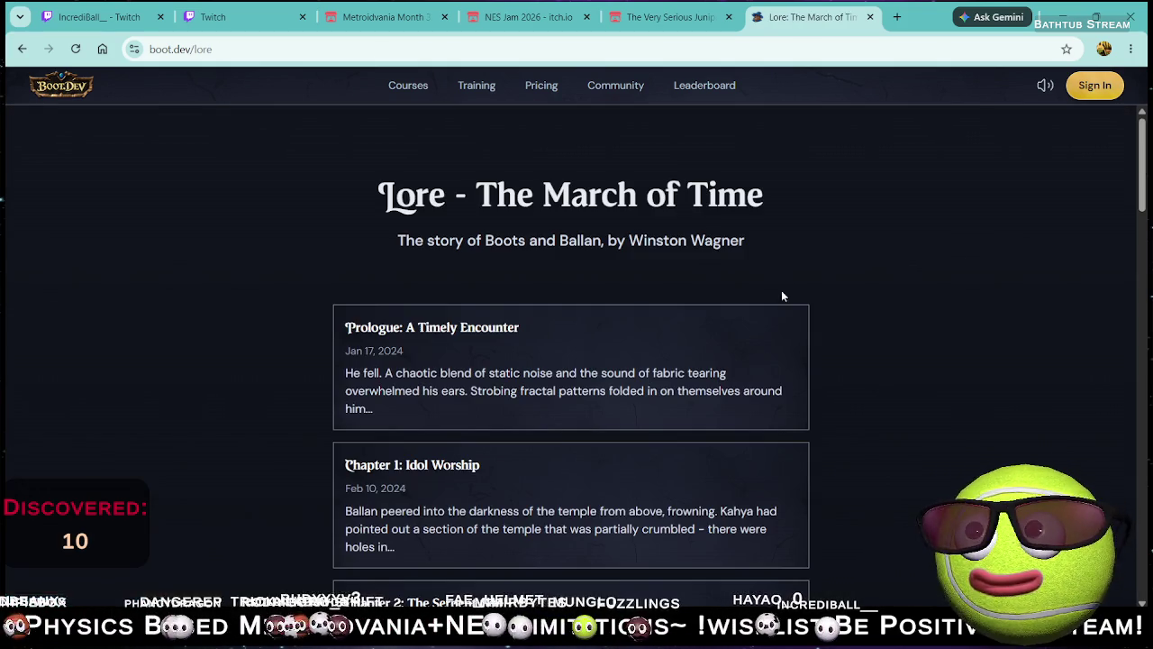
scroll(625, 322, down, 5)
scroll(624, 317, down, 3)
scroll(623, 316, down, 2)
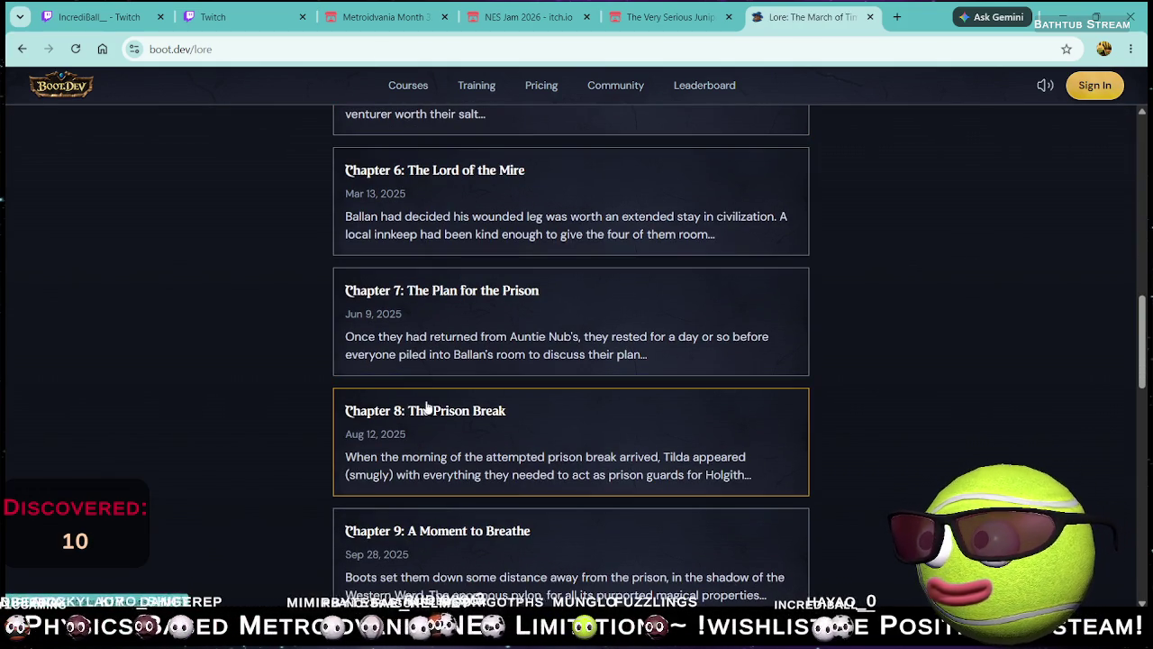
scroll(446, 382, down, 2)
scroll(451, 383, down, 4)
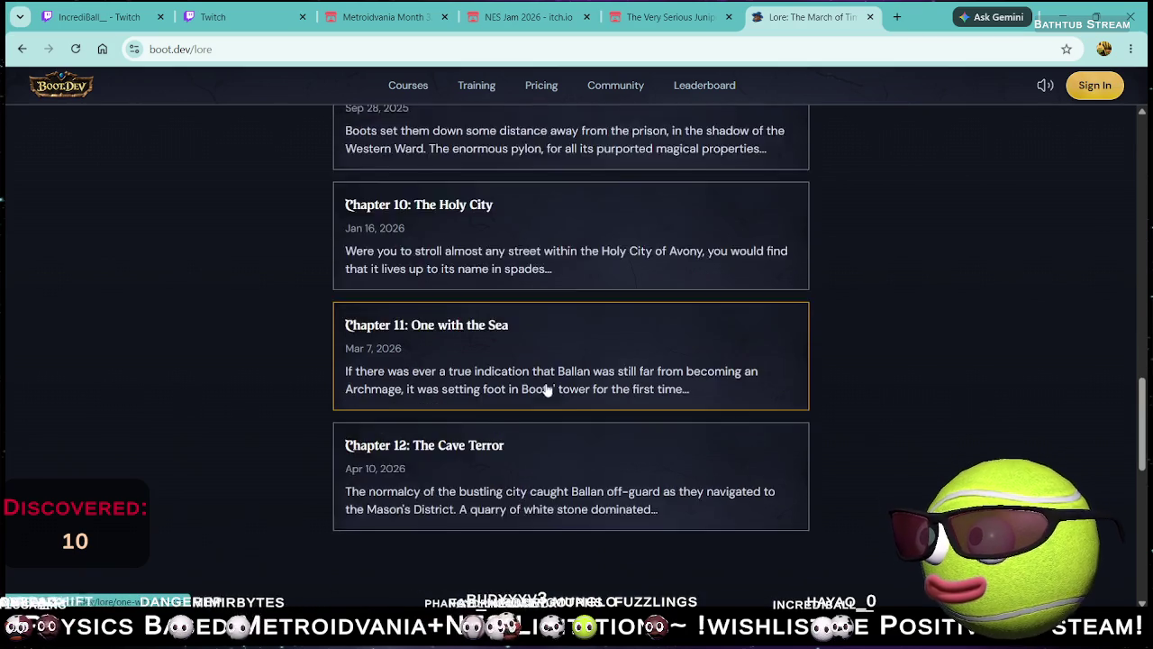
scroll(521, 392, down, 5)
Step: Read Chapter 6: The Lord of the Mire, then return to the Lore chapter list
key(alt+Right)
scroll(941, 349, down, 10)
scroll(941, 349, up, 10)
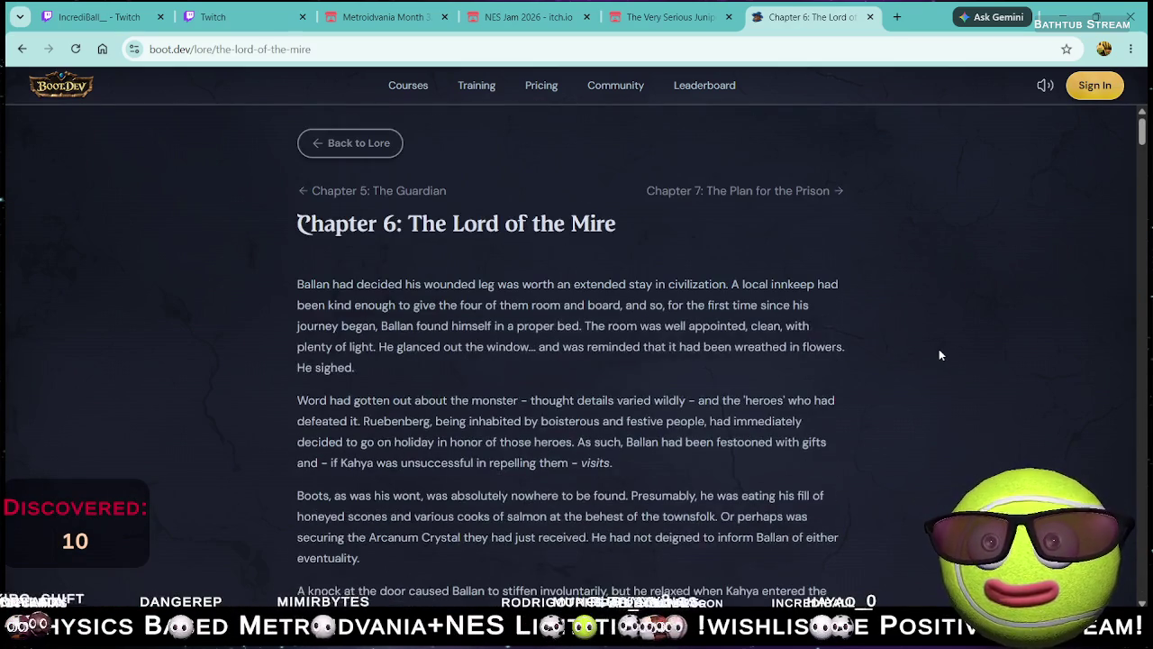
scroll(811, 344, down, 12)
scroll(698, 338, down, 20)
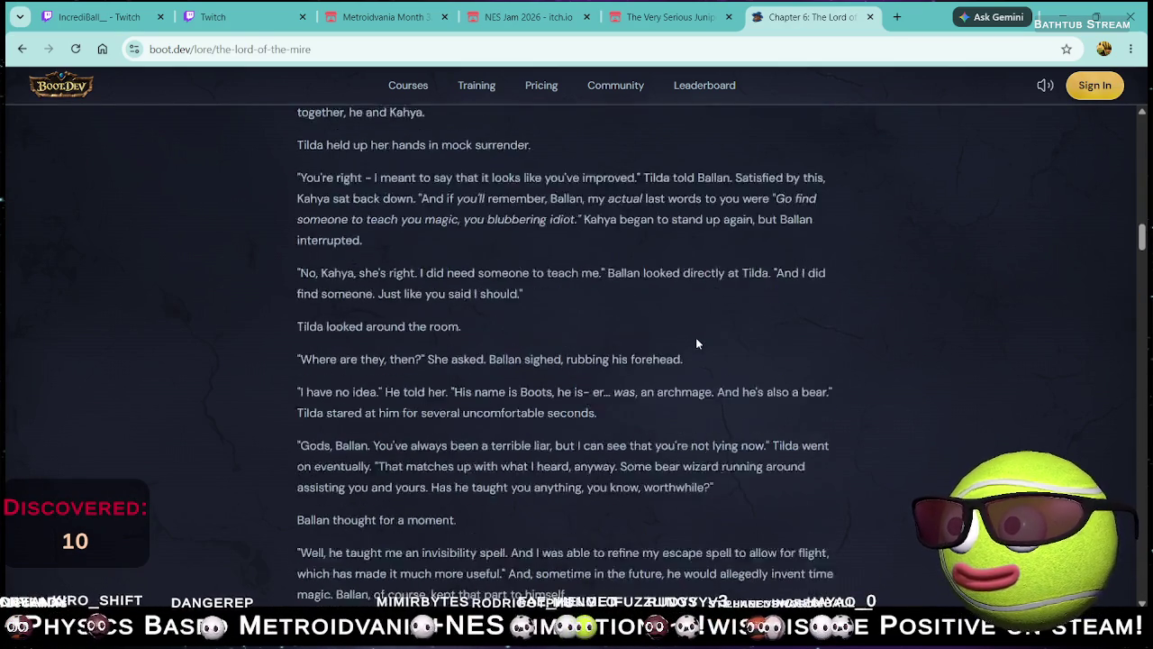
scroll(705, 341, down, 20)
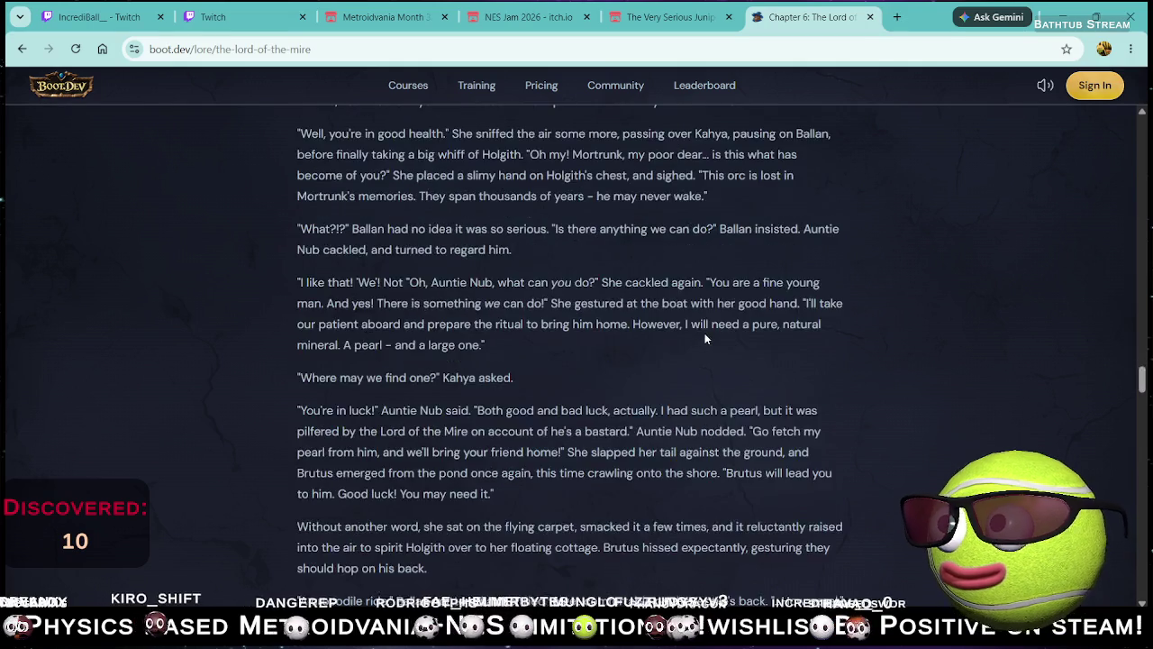
scroll(721, 338, down, 20)
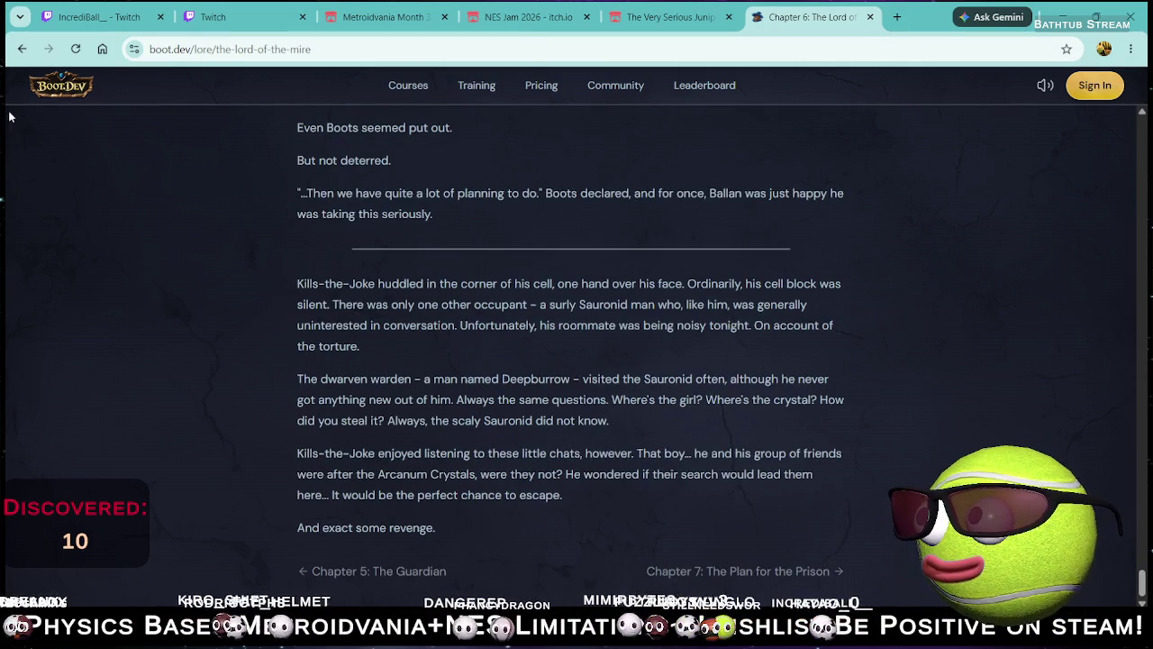
click(20, 51)
scroll(744, 343, down, 20)
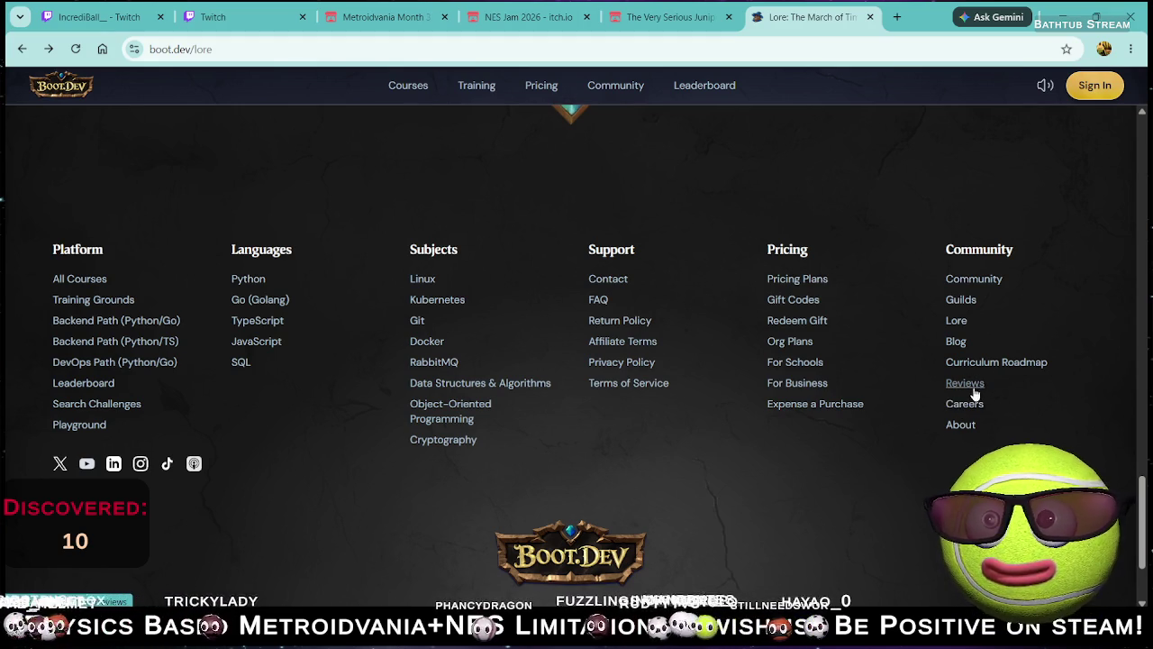
Step: Browse Boot.dev's Guilds page and then its Community page
click(958, 299)
scroll(857, 322, down, 3)
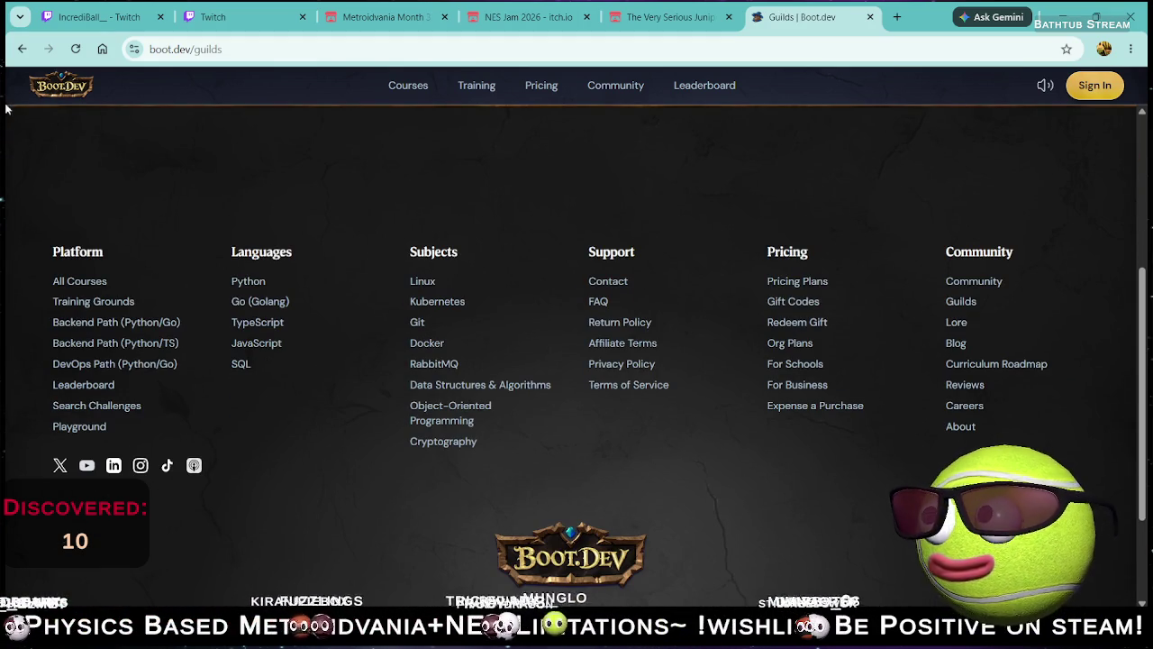
click(973, 282)
scroll(765, 285, down, 10)
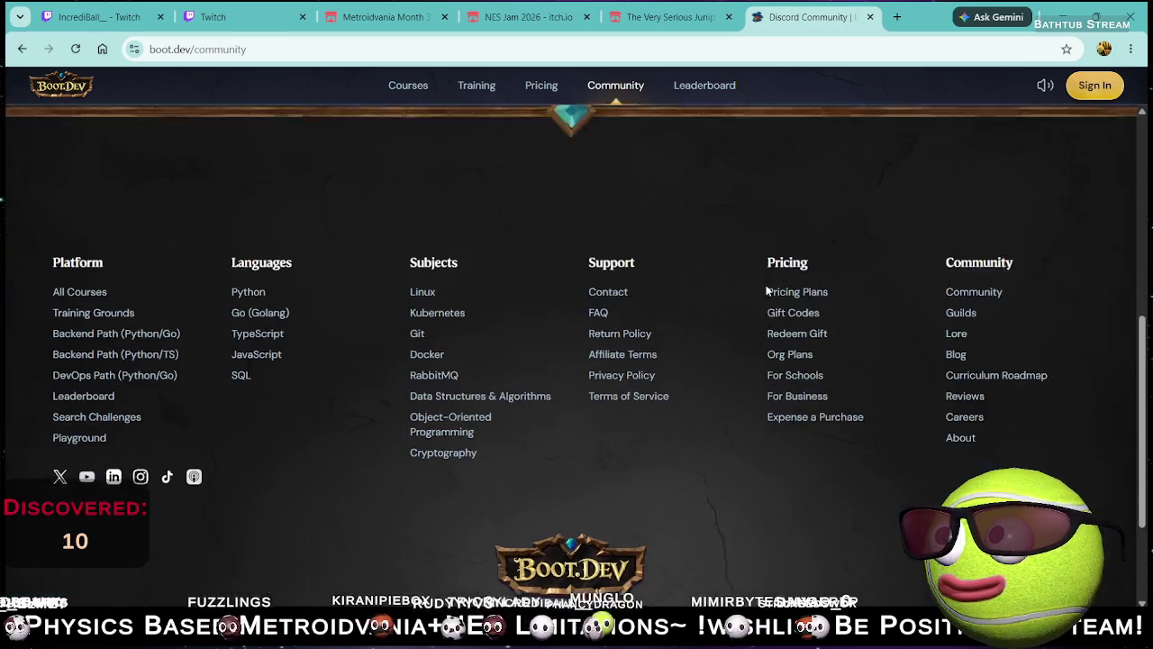
Step: On the Work at Boot.dev careers page, highlight the freelance wording under Creating Courses
click(978, 365)
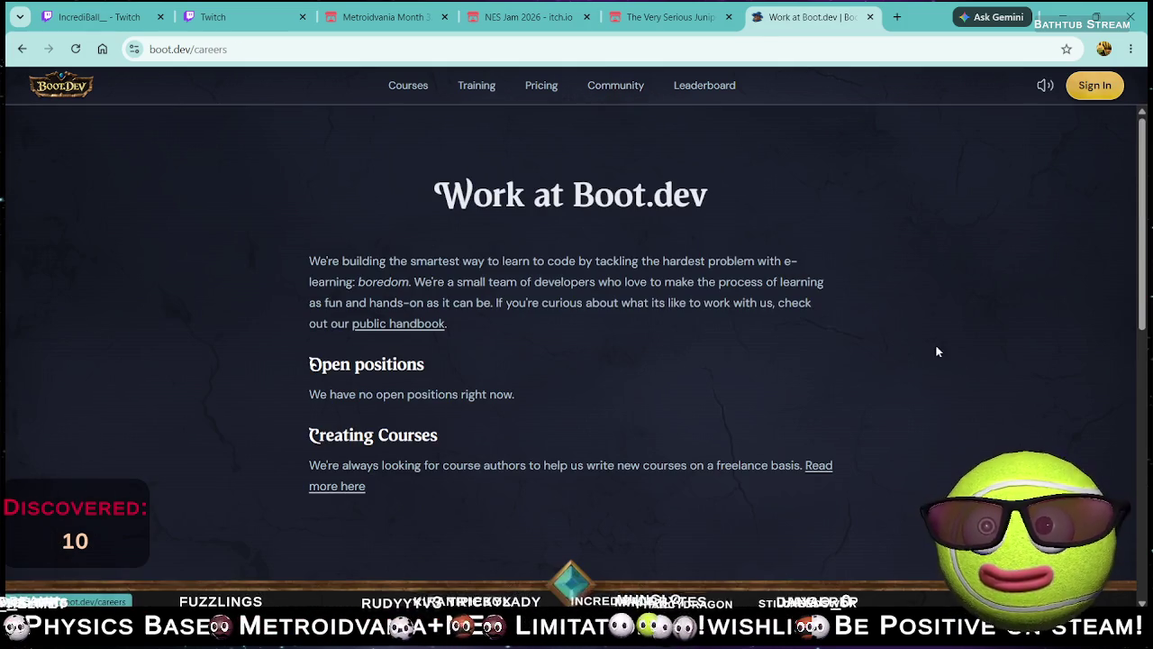
scroll(443, 302, down, 2)
scroll(376, 264, up, 1)
drag(336, 319, 592, 330)
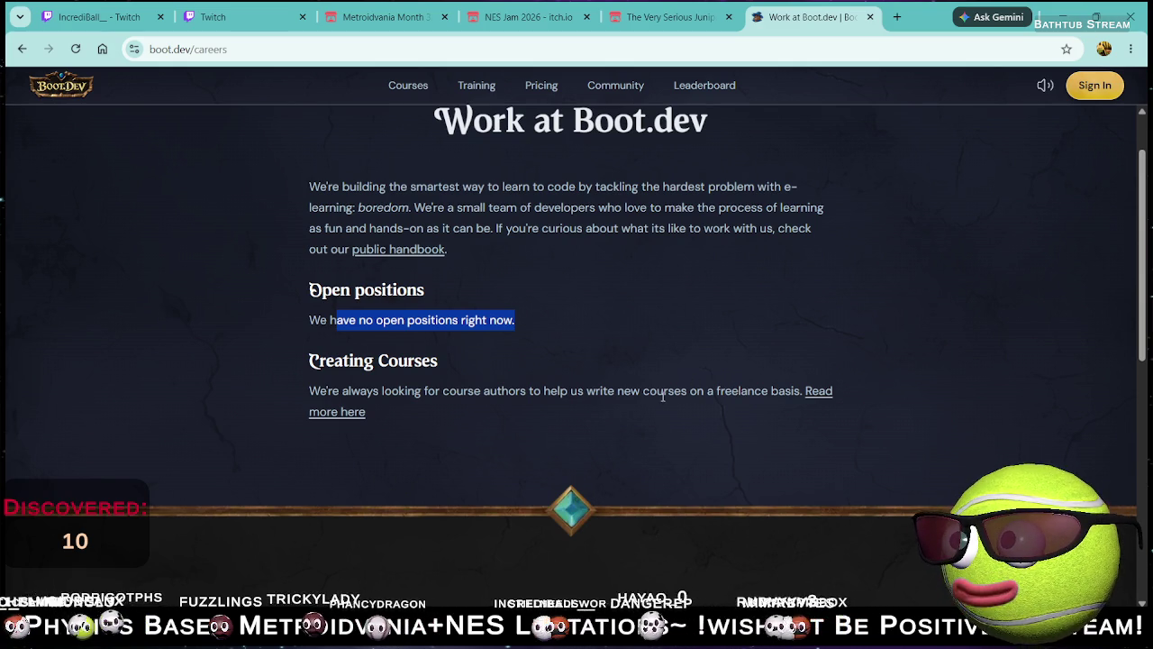
drag(712, 391, 789, 390)
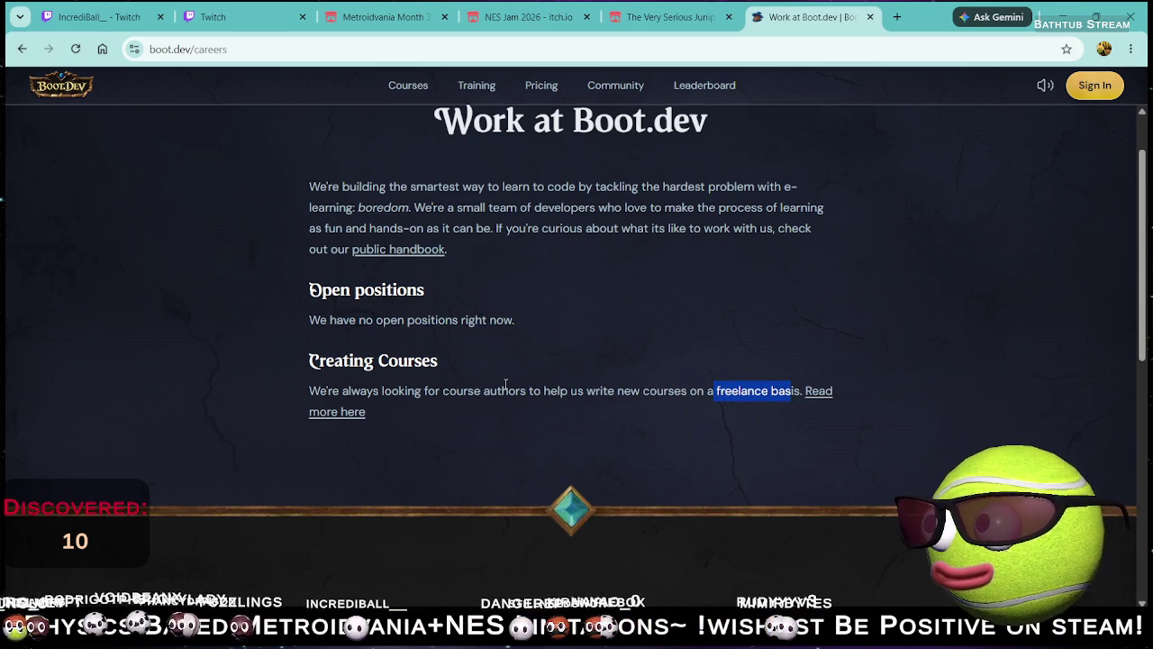
click(684, 396)
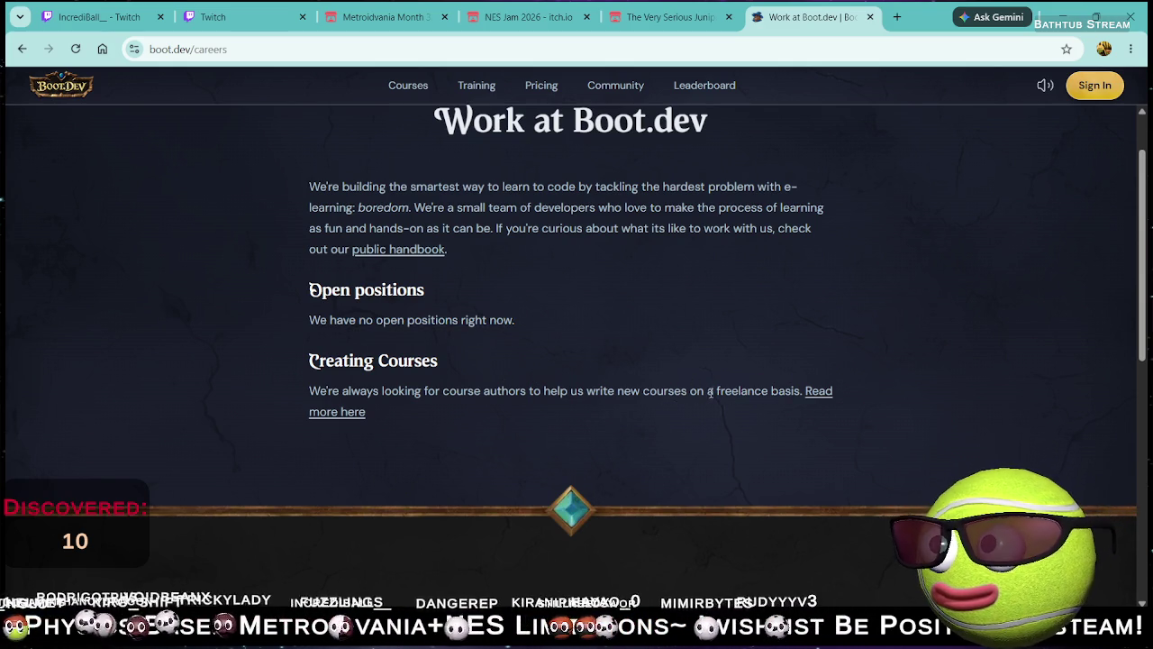
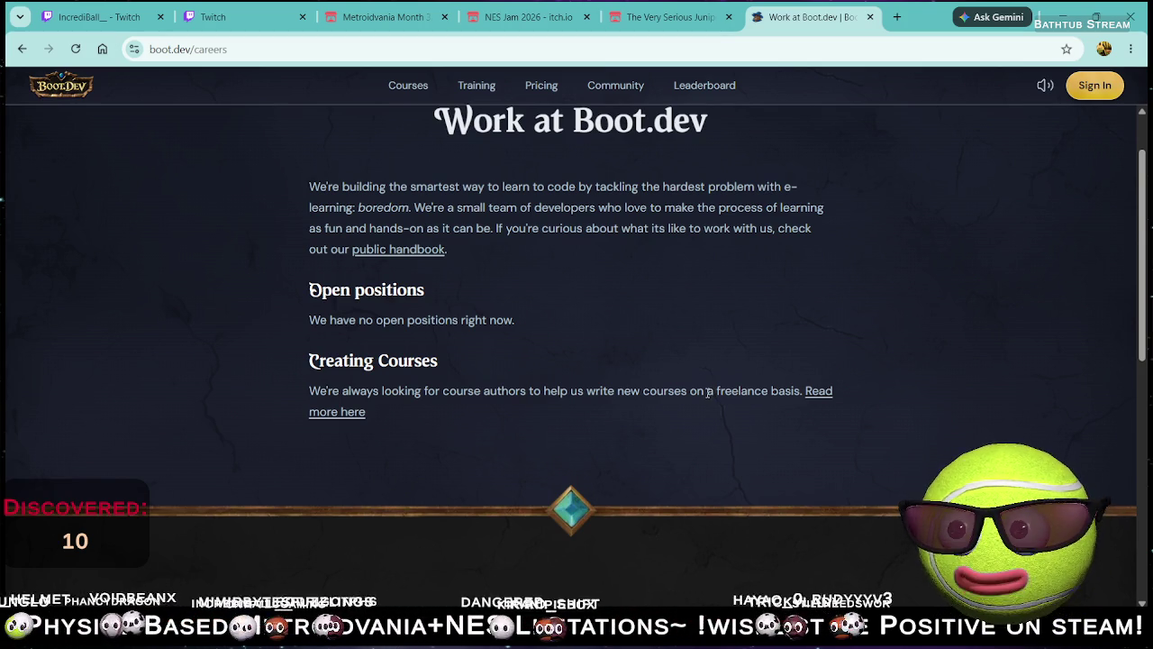
Step: Leave the careers page for the Boot.dev home page and open For Schools
scroll(601, 430, down, 4)
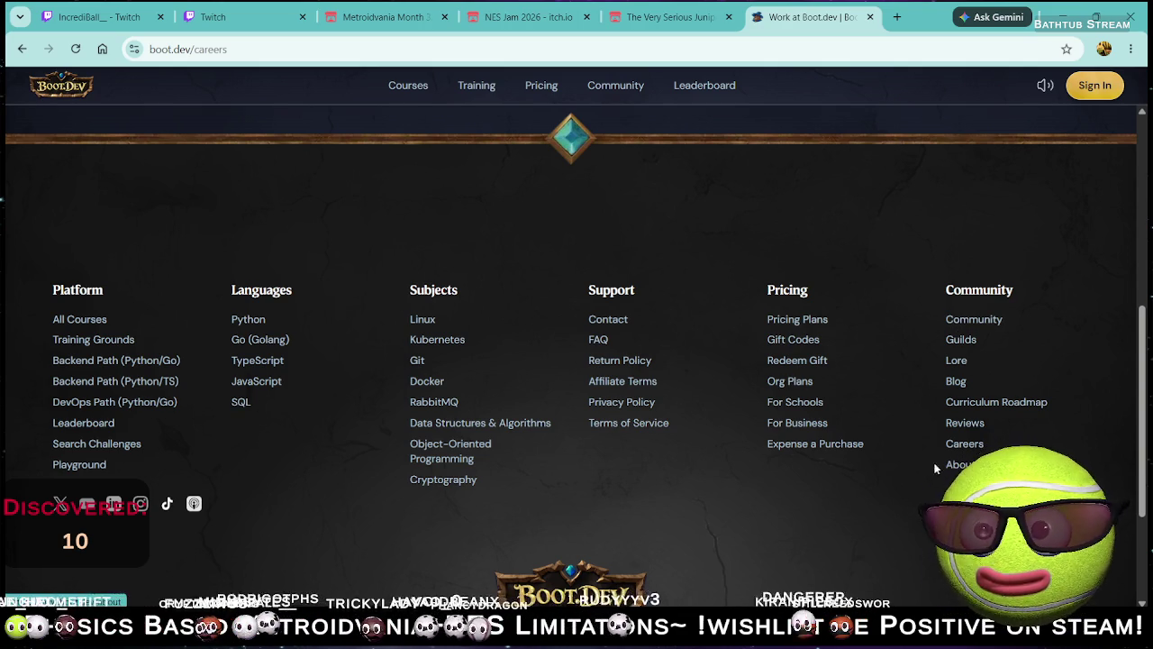
scroll(734, 459, down, 2)
click(578, 429)
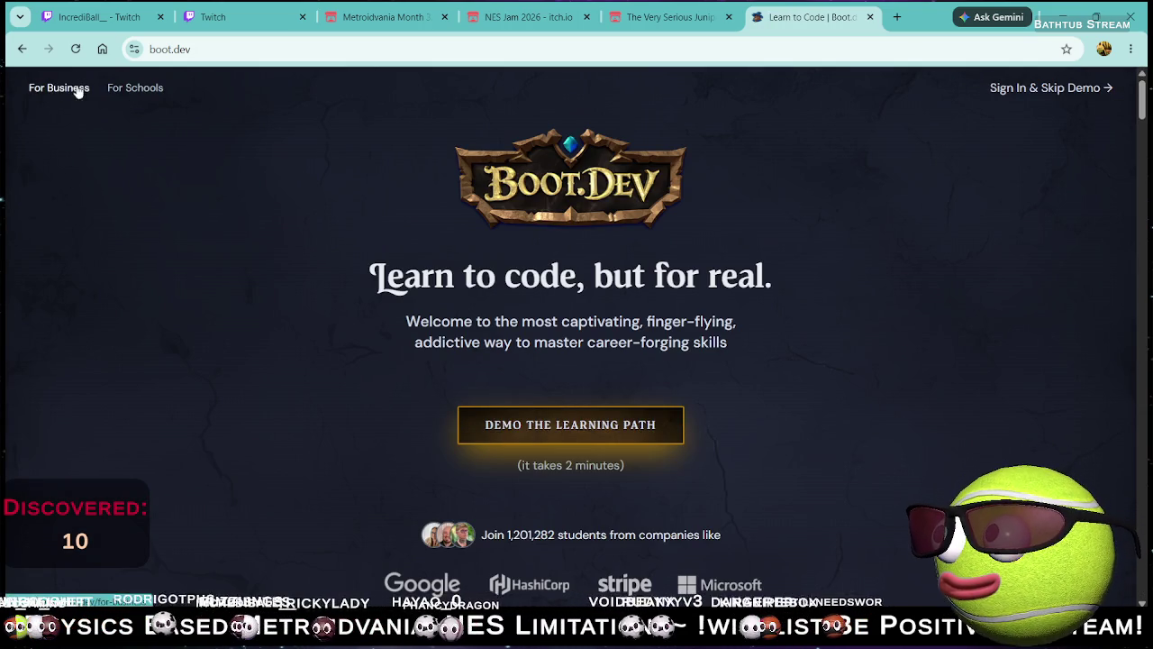
click(133, 87)
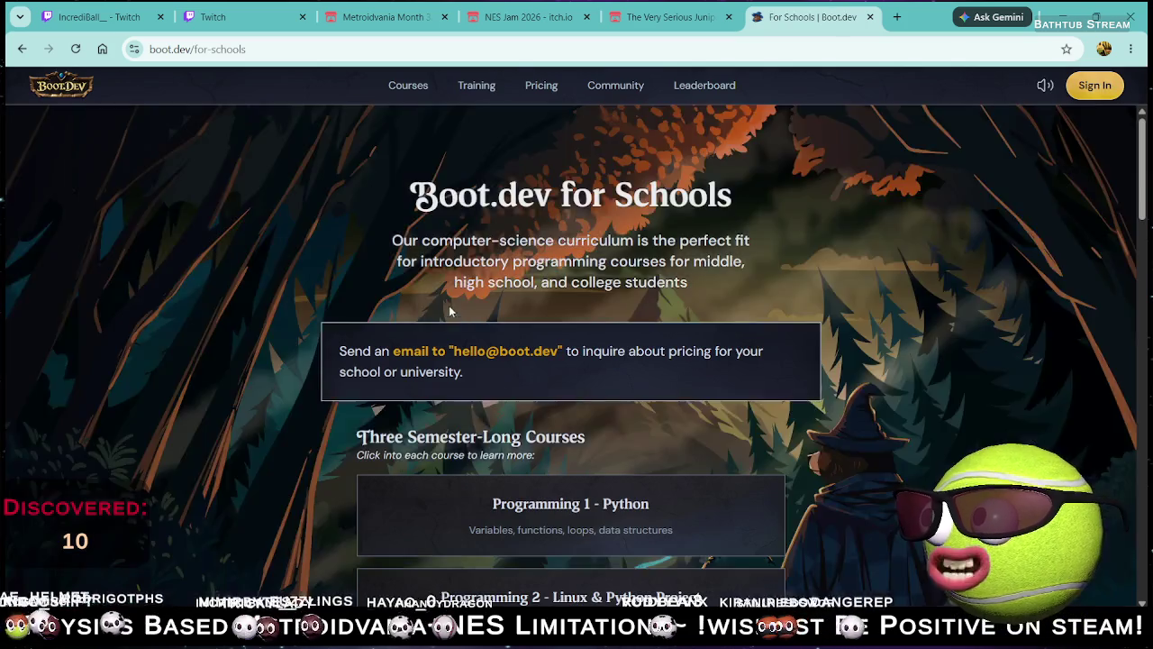
Step: Scroll through the For Schools semester courses, then open the online Python playground
scroll(455, 307, down, 4)
scroll(445, 288, down, 1)
scroll(476, 286, up, 3)
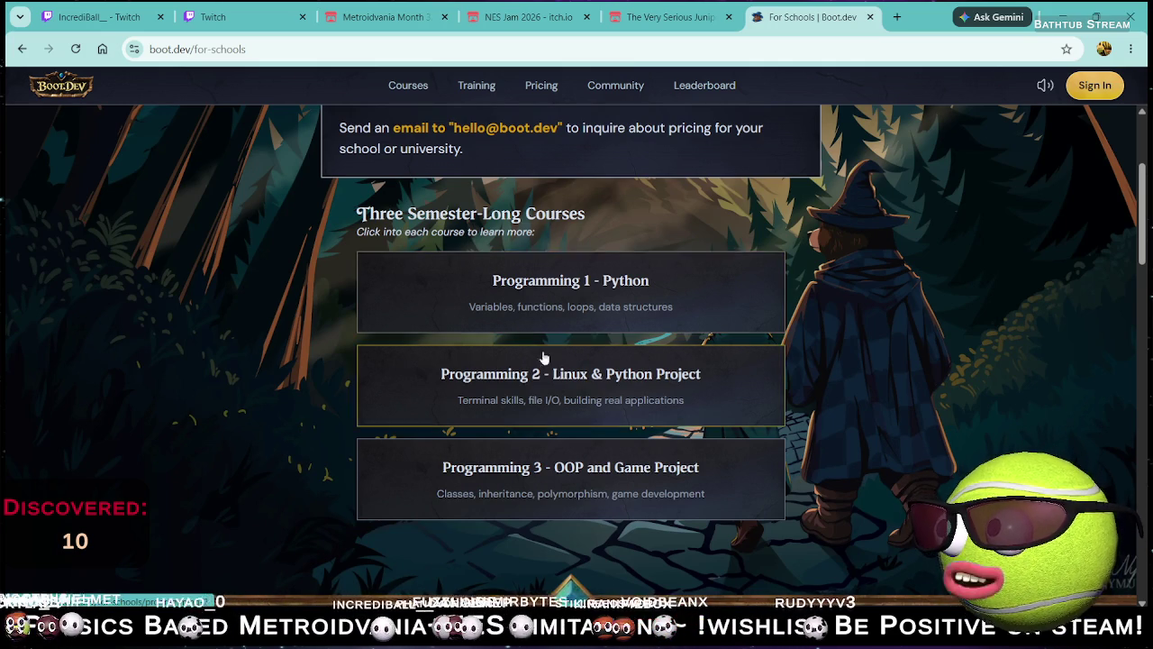
scroll(744, 342, up, 3)
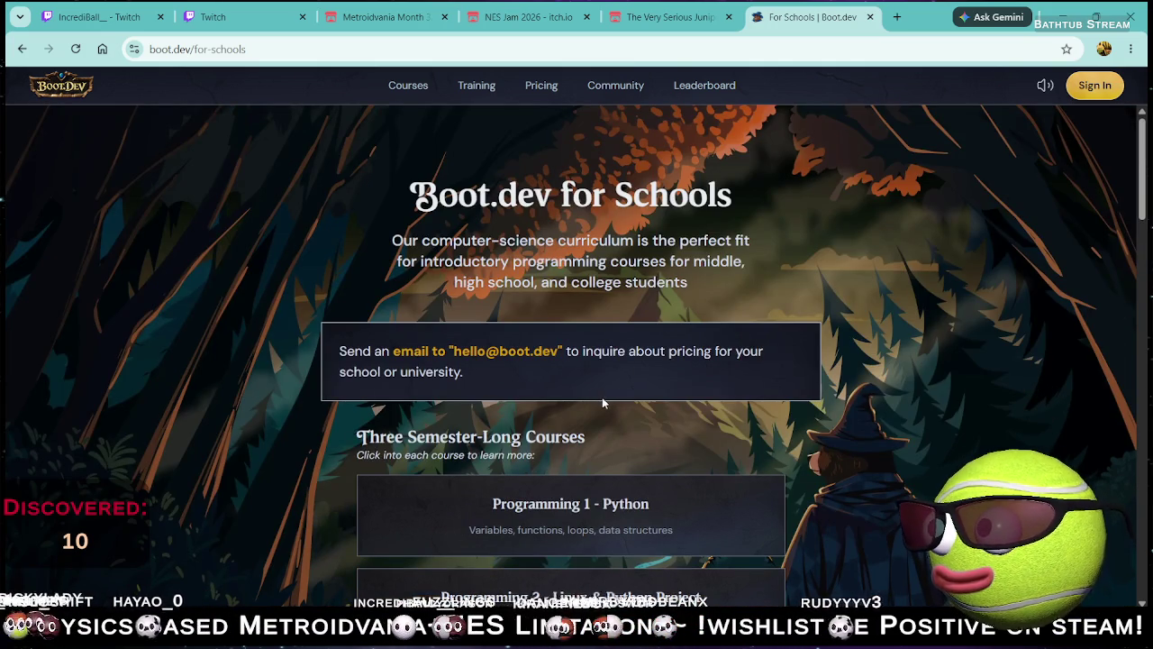
scroll(603, 401, down, 10)
scroll(613, 387, down, 8)
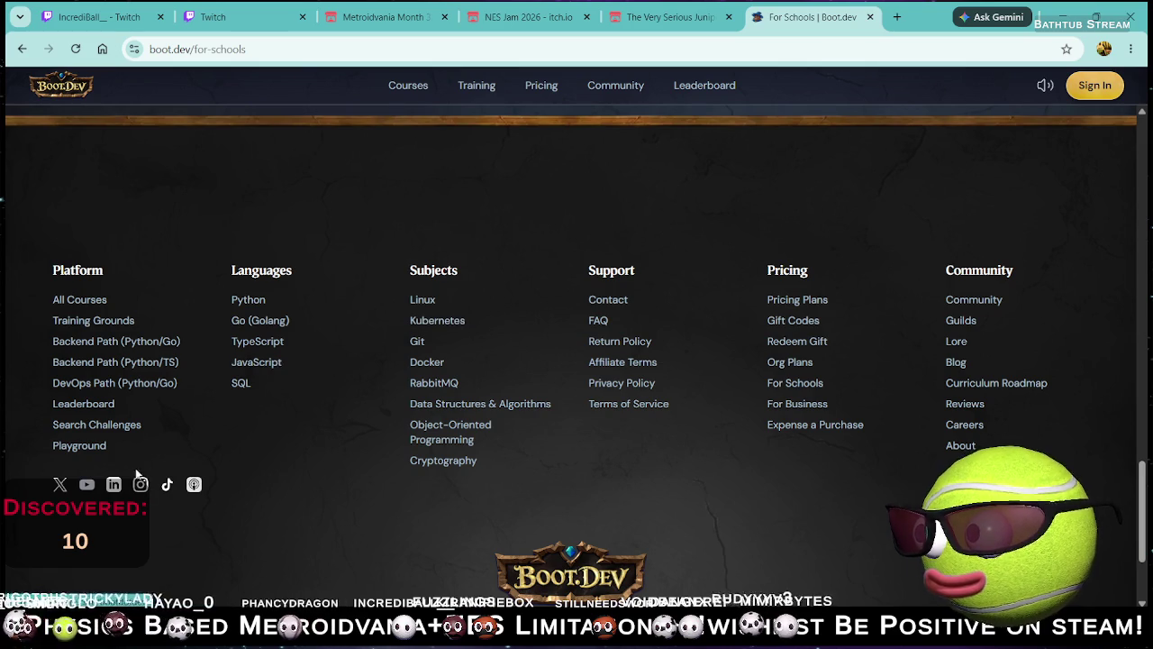
click(73, 446)
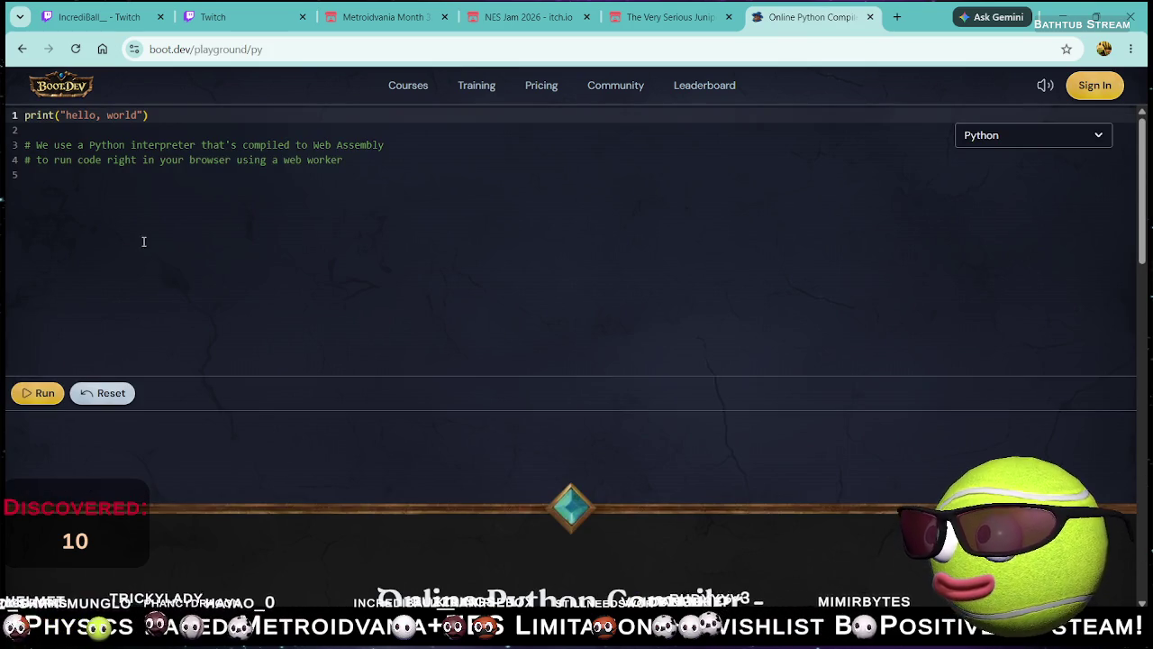
Step: Run the print("hello, world") script, keep Python as the language, and open Leaderboard
click(40, 402)
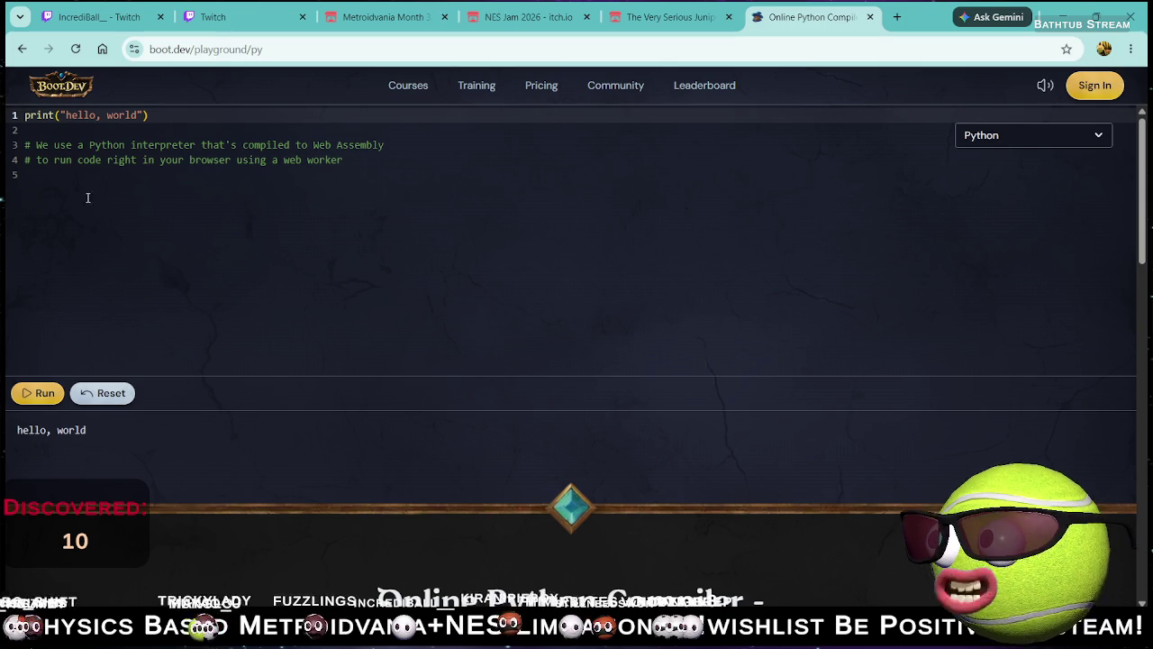
click(1083, 136)
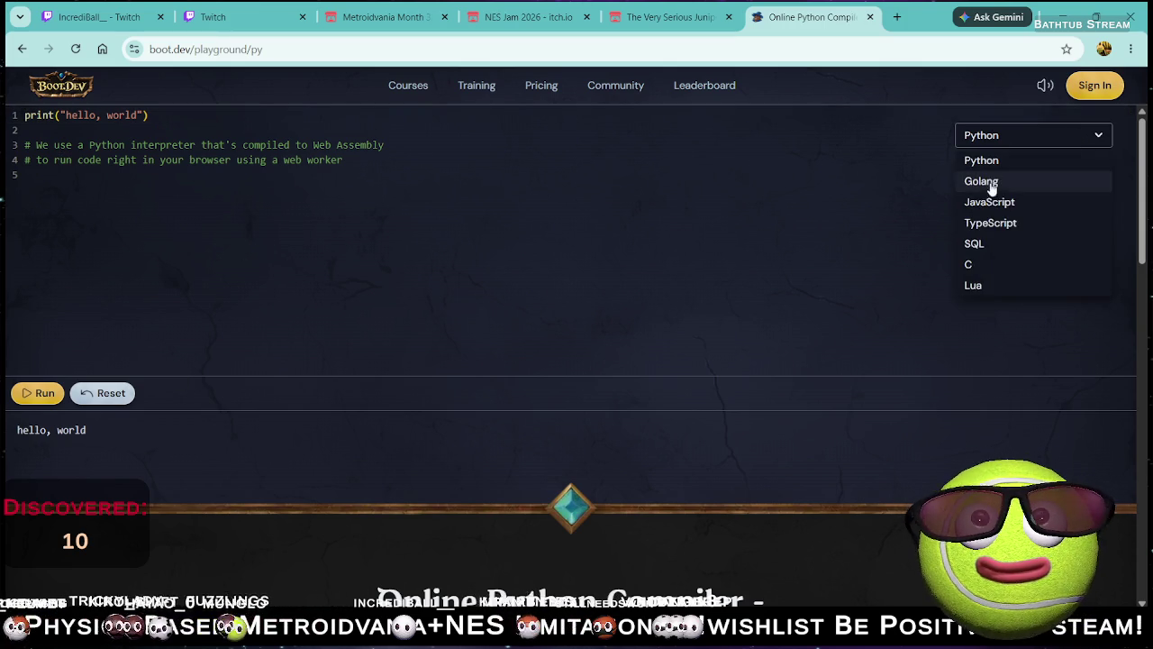
scroll(999, 256, down, 2)
scroll(998, 248, up, 2)
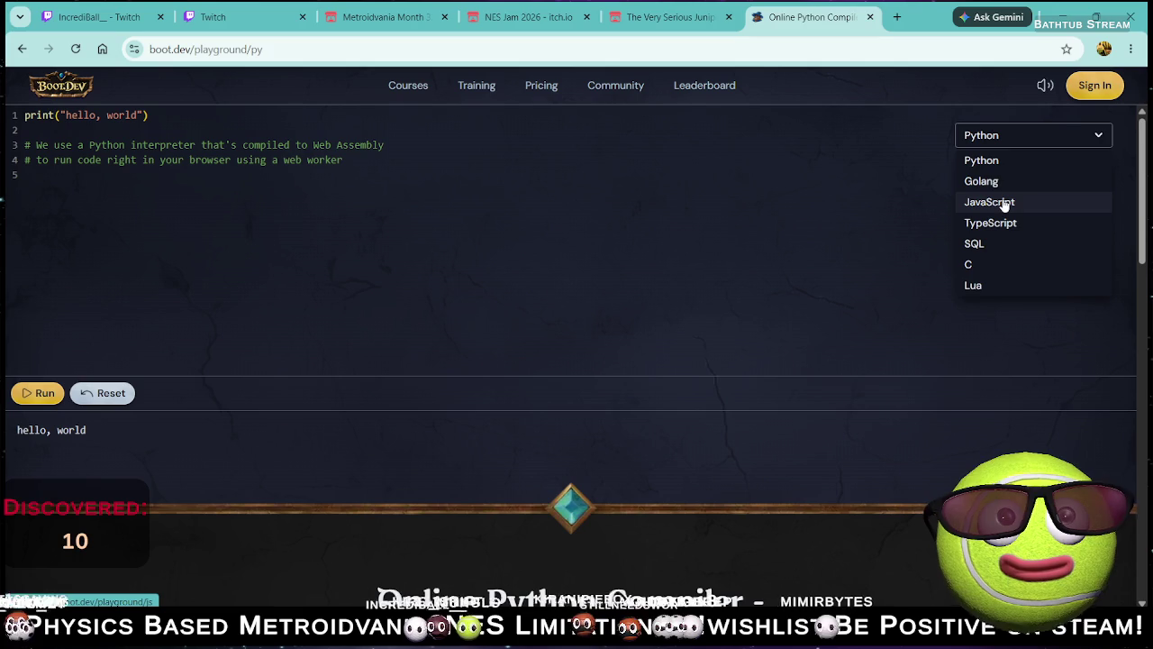
click(653, 185)
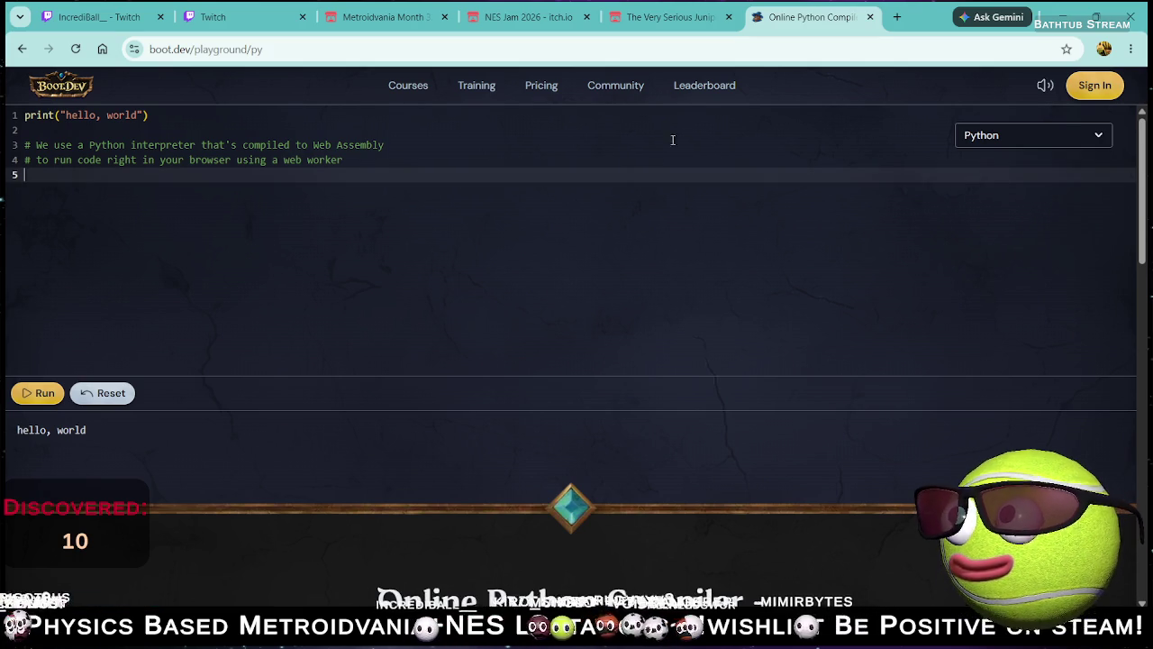
click(712, 84)
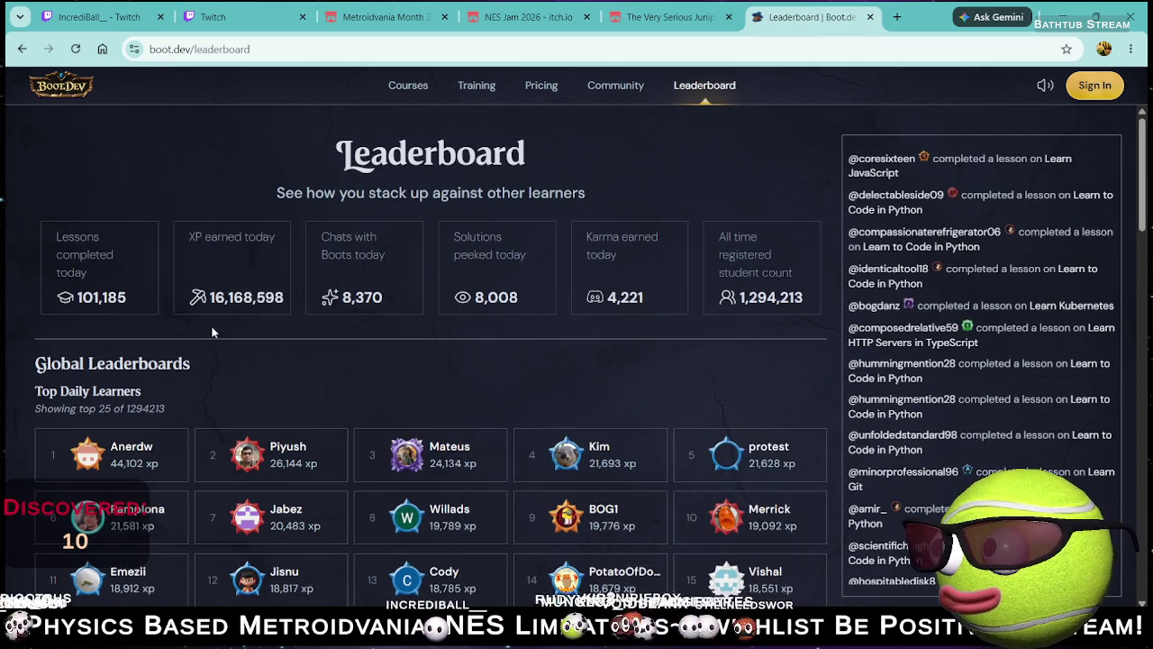
Step: Scroll down through the leaderboard rankings
scroll(251, 342, down, 2)
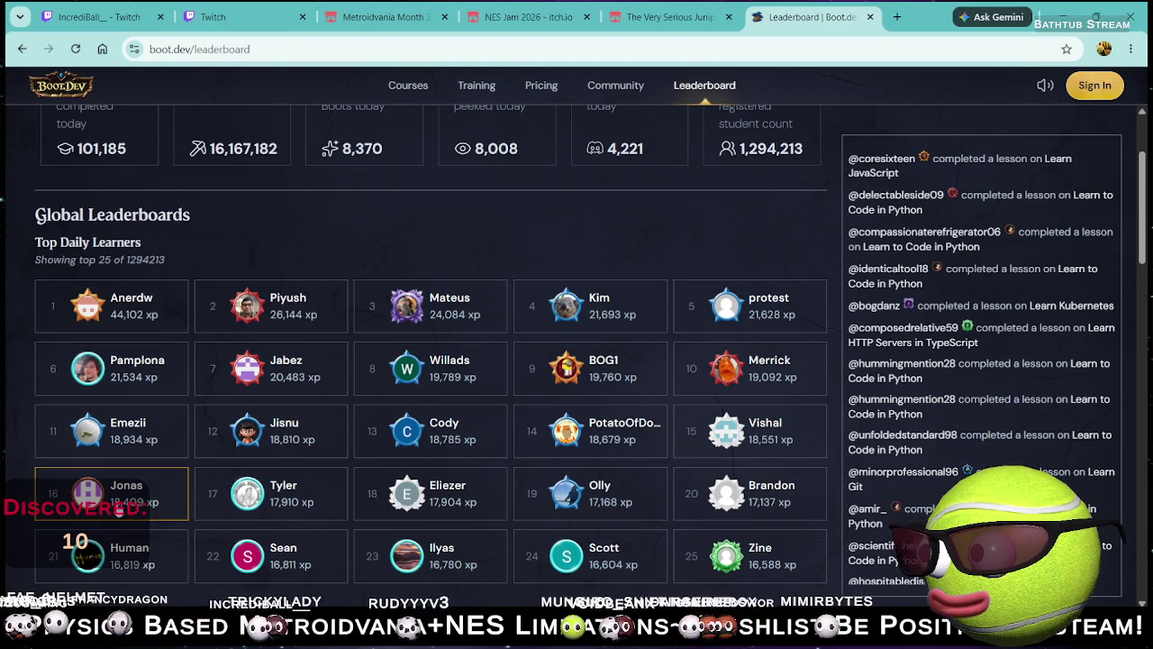
scroll(270, 402, down, 4)
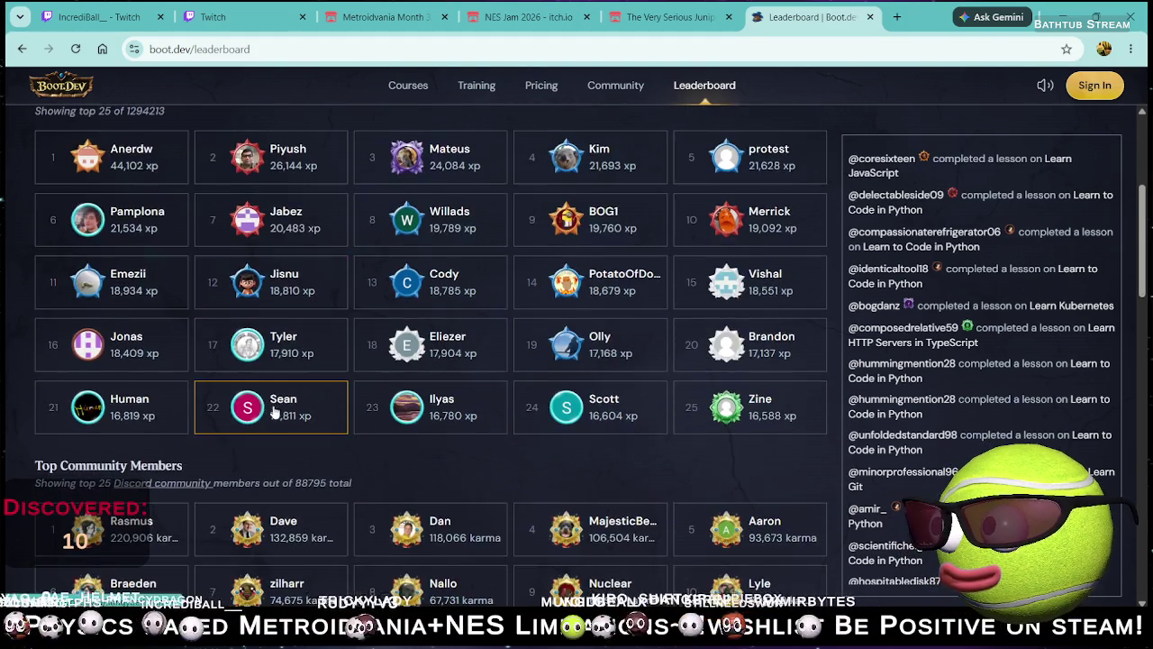
scroll(277, 436, down, 2)
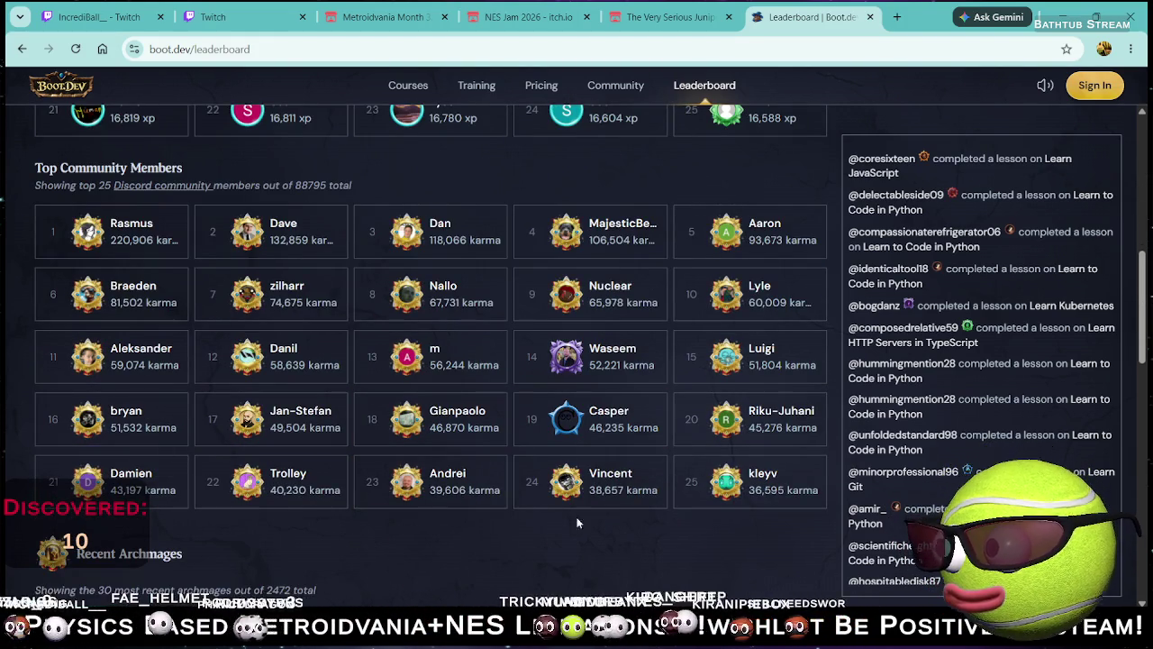
scroll(424, 491, down, 1)
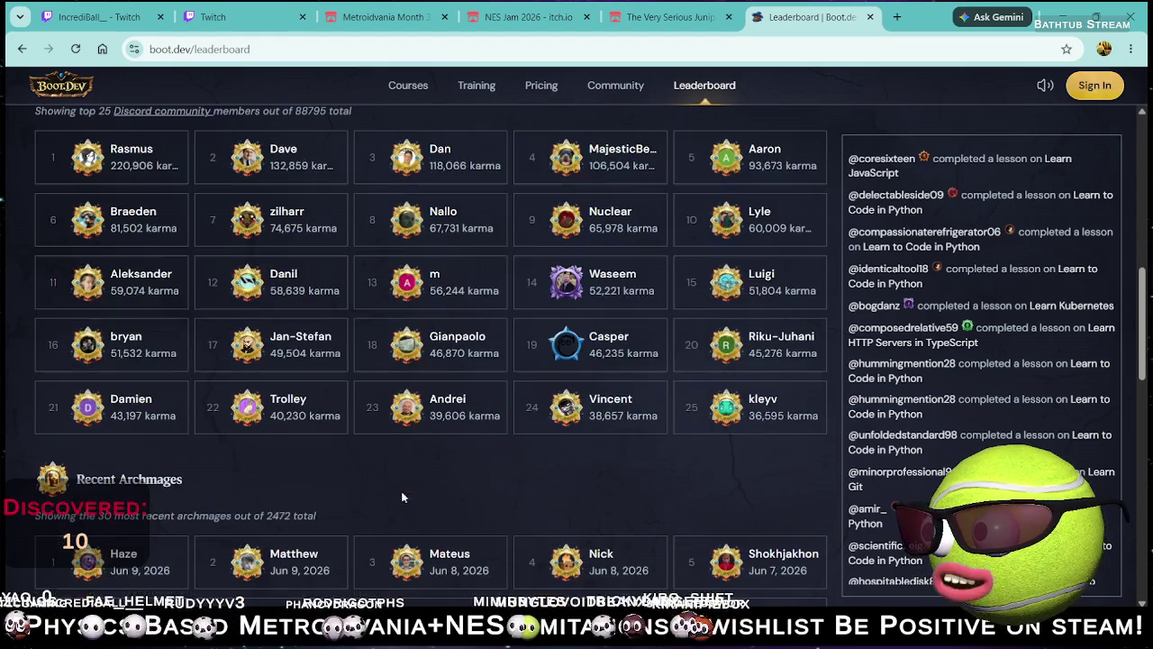
scroll(314, 478, down, 5)
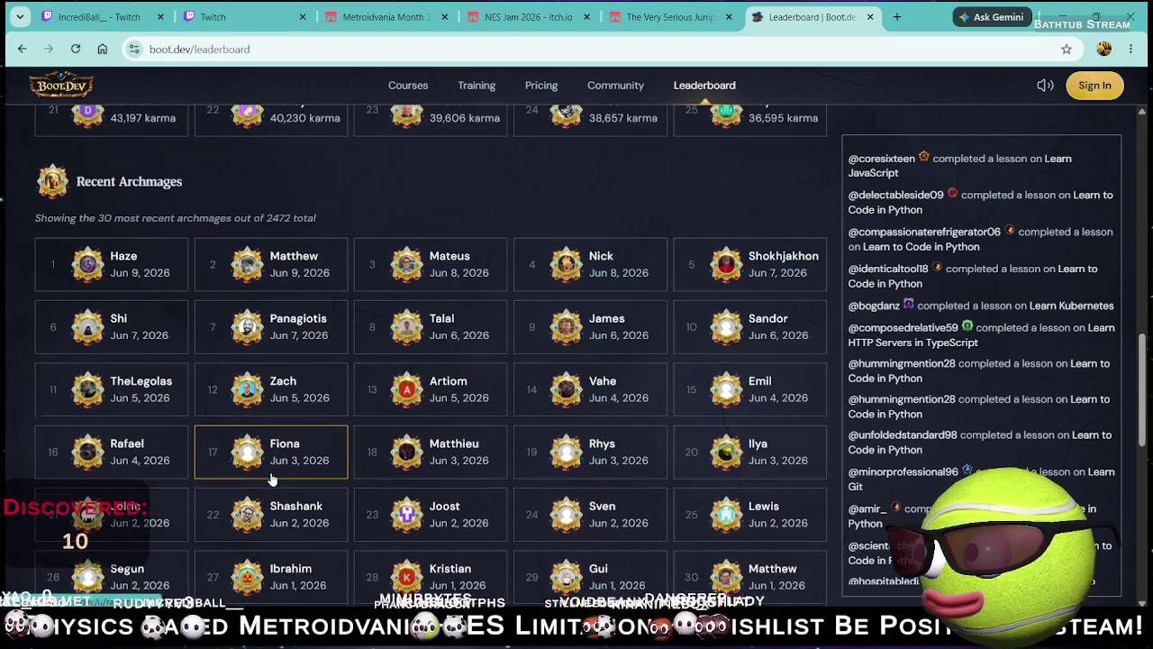
scroll(203, 377, down, 1)
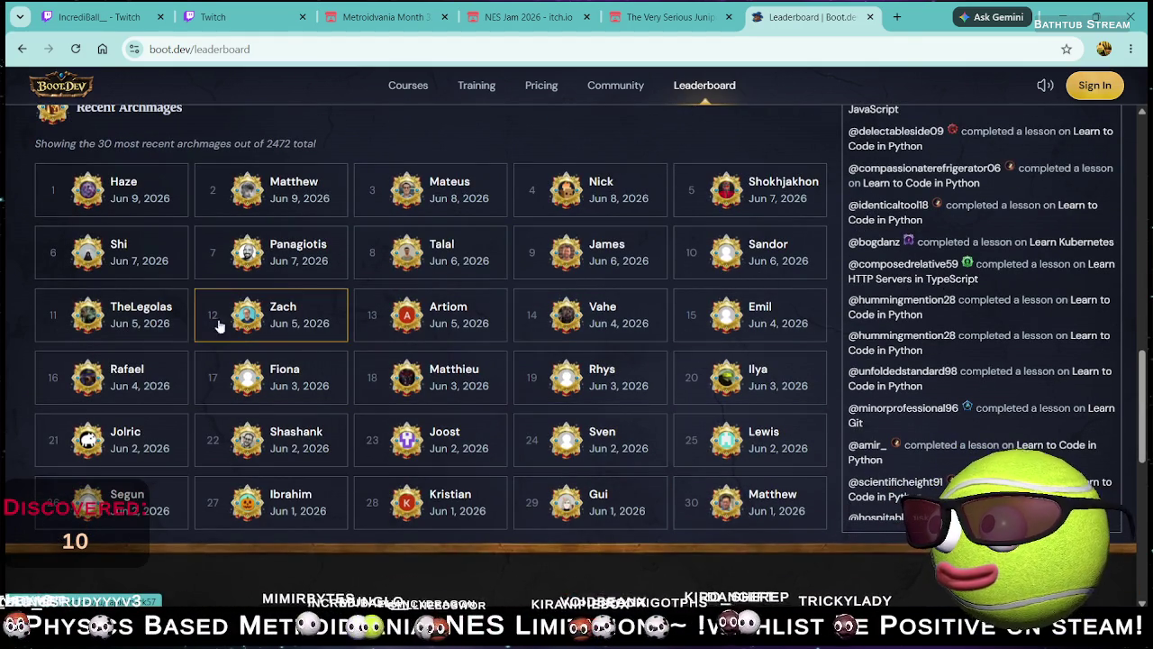
scroll(297, 446, down, 3)
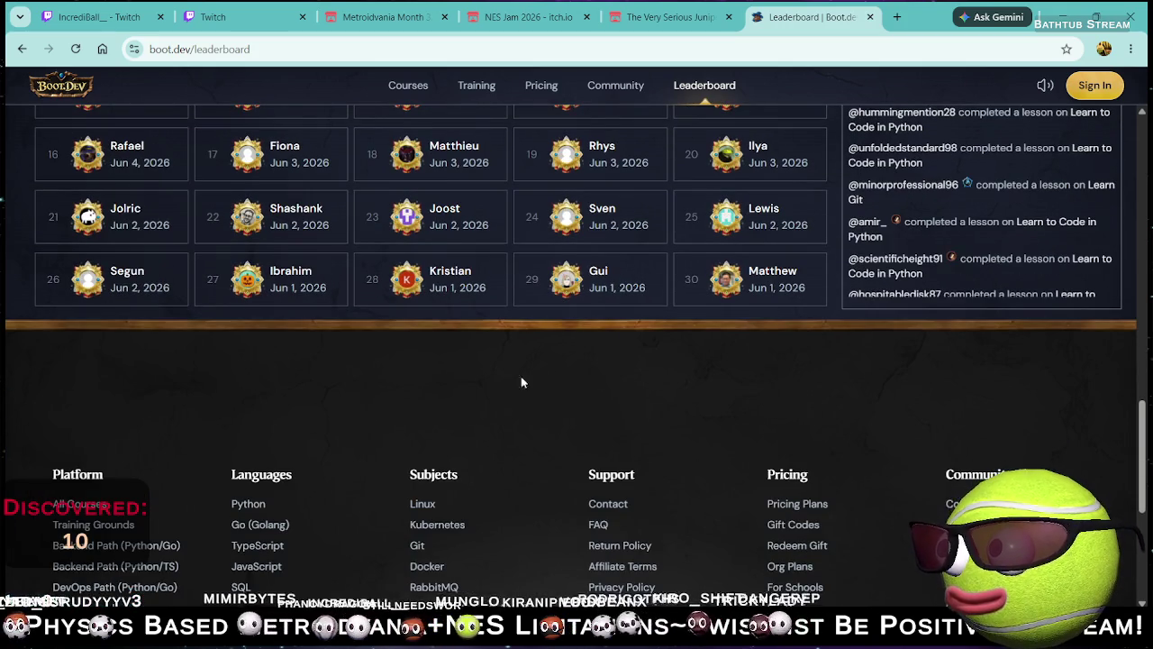
Step: Return to the leaderboard top, then visit the Discord Community page and Pricing
scroll(704, 363, up, 2)
scroll(704, 363, up, 4)
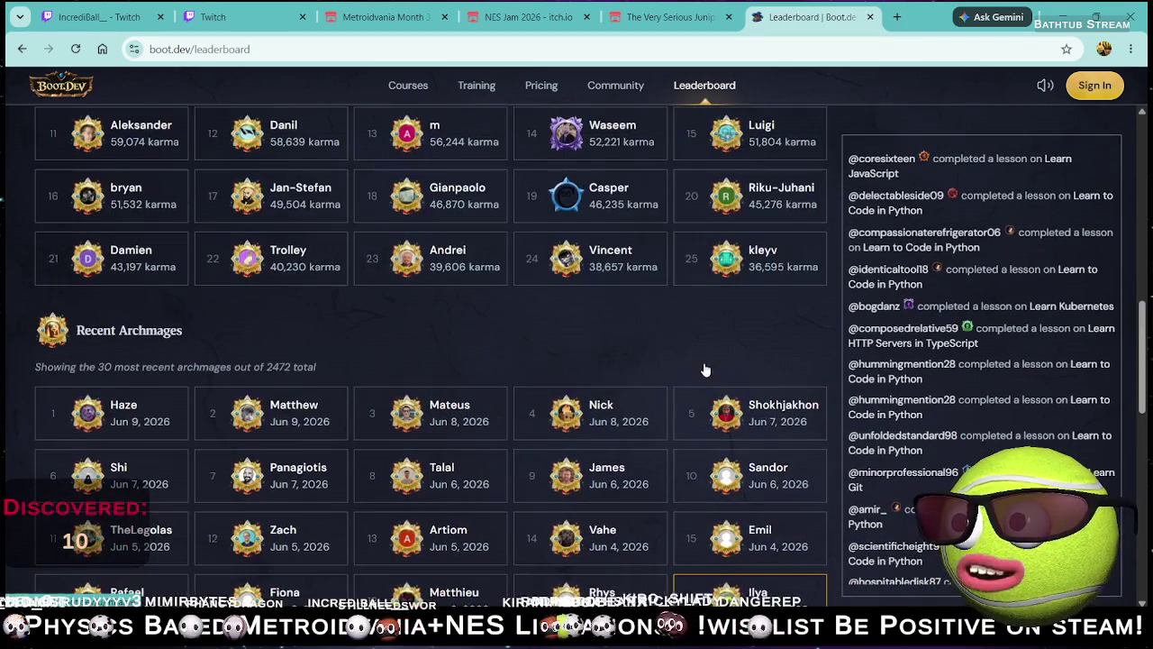
scroll(678, 356, up, 3)
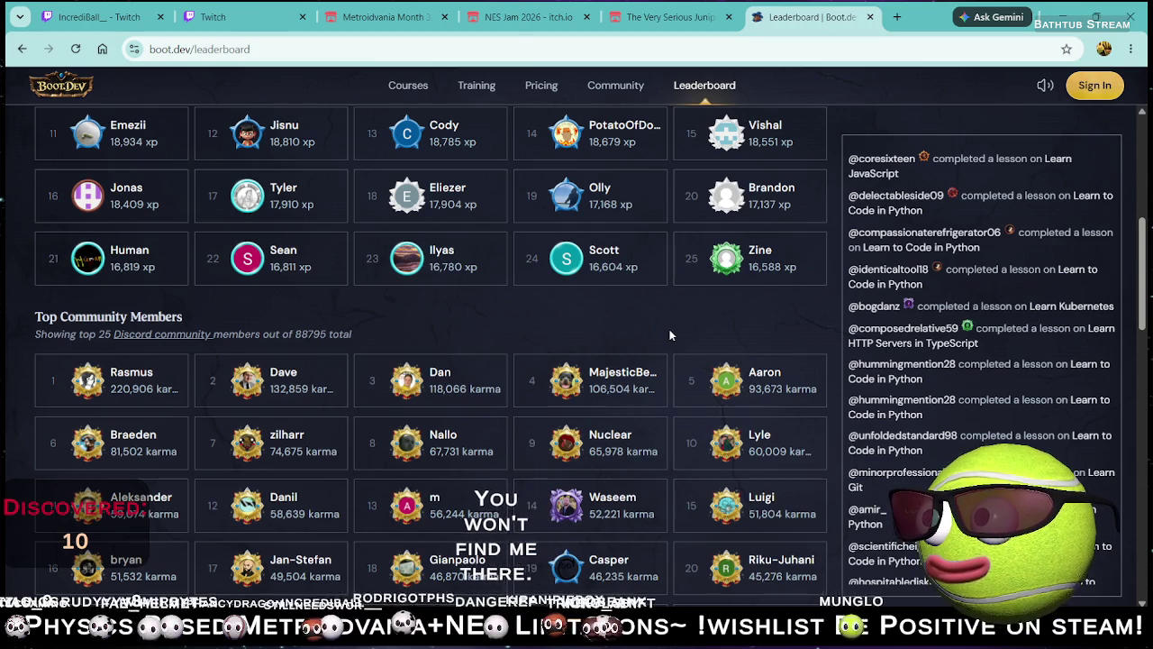
scroll(667, 334, up, 5)
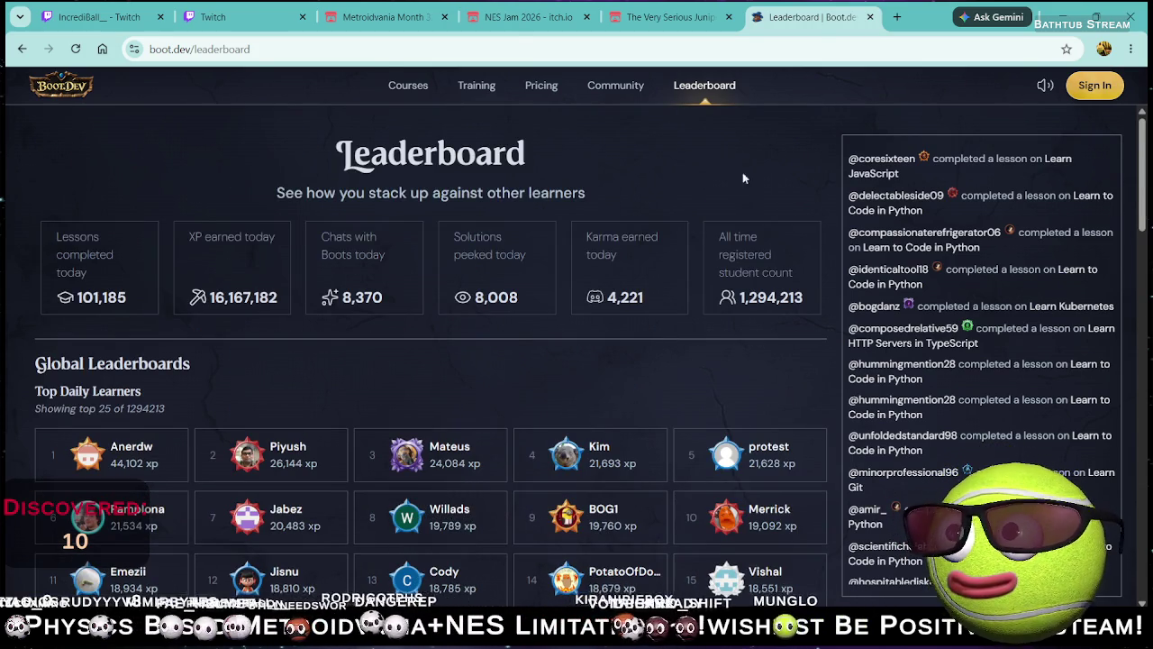
click(615, 87)
click(541, 87)
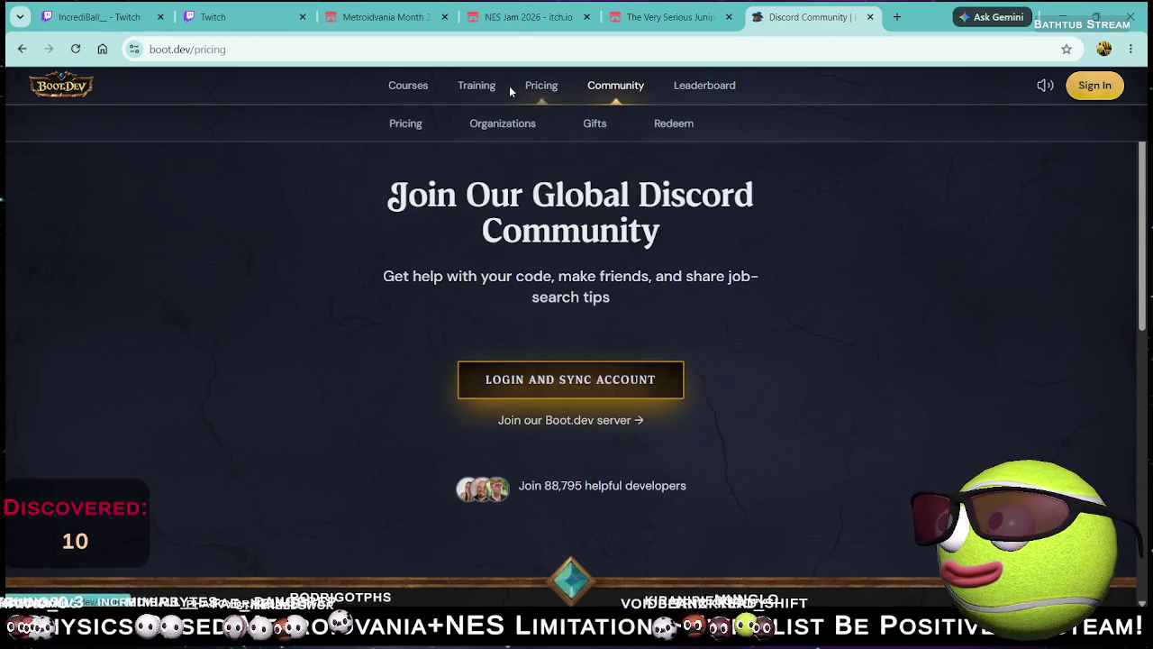
Step: Review membership pricing, highlighting the ₹1379 monthly and ₹9899 yearly prices, then open Courses
click(410, 126)
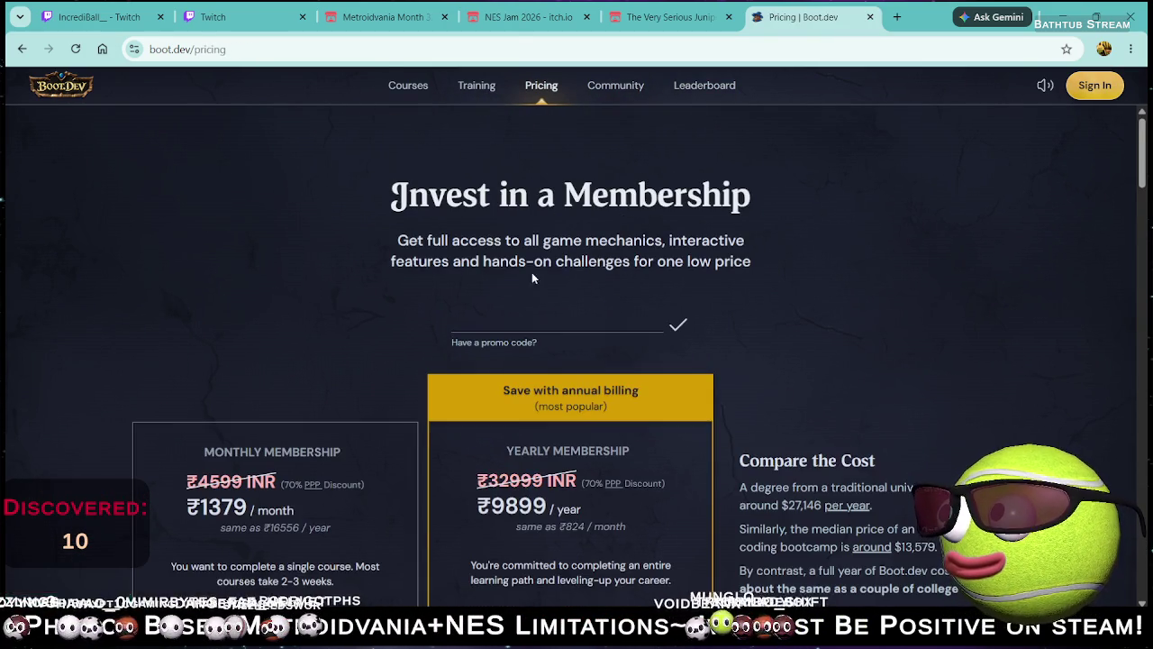
scroll(532, 275, down, 3)
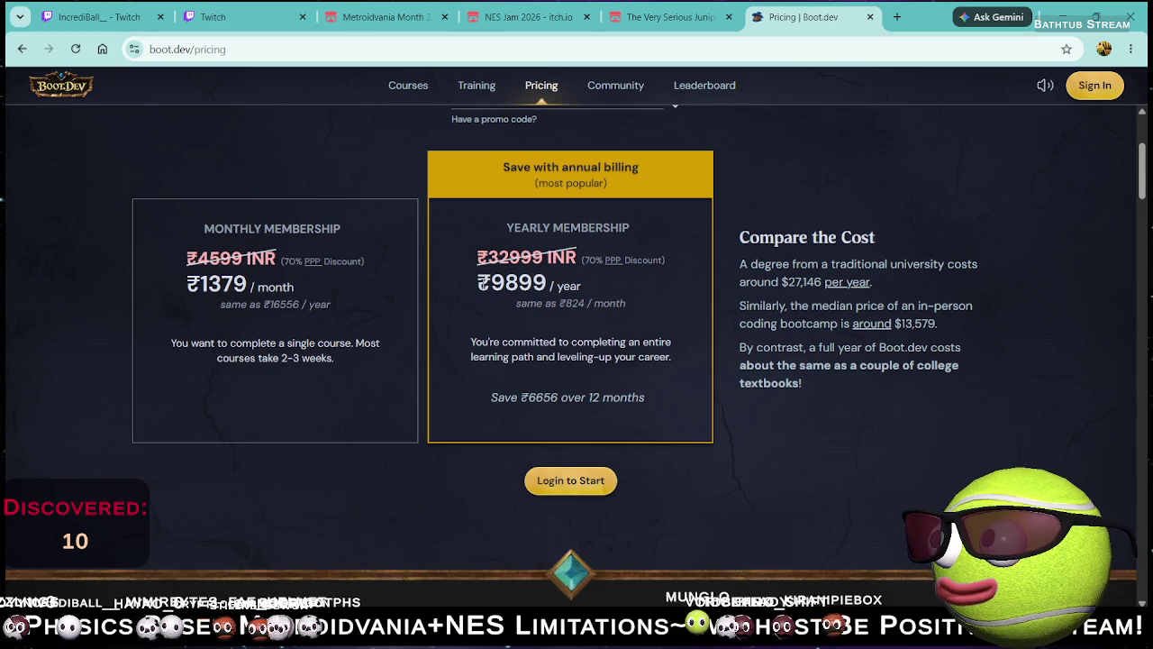
drag(198, 284, 282, 288)
click(270, 302)
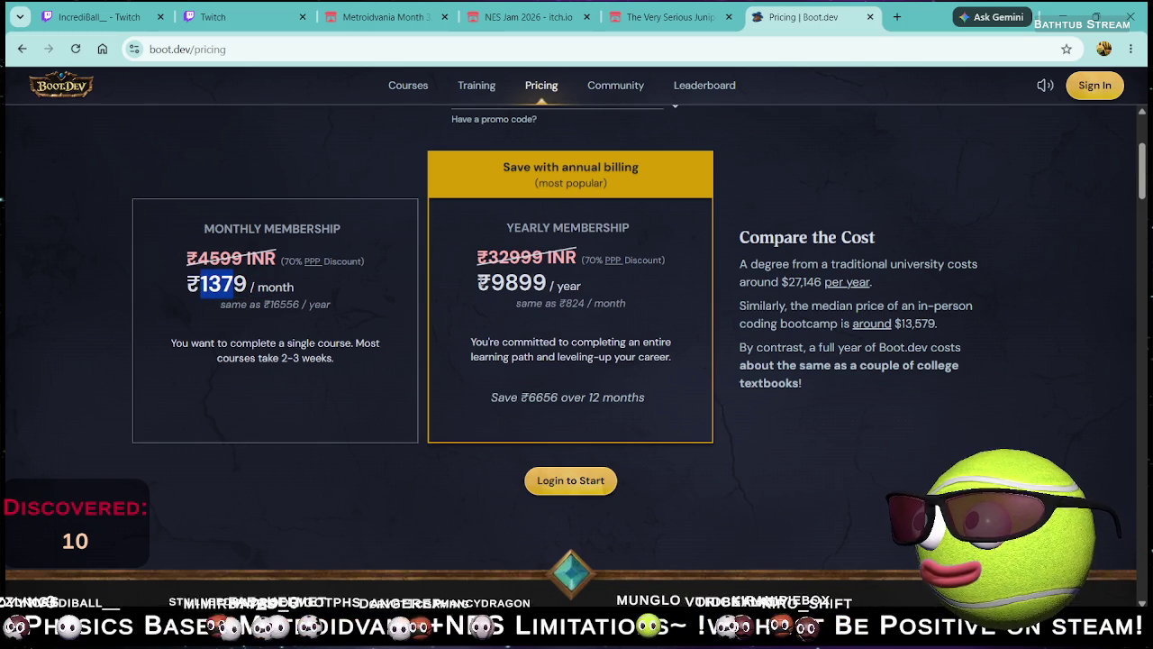
drag(478, 283, 548, 283)
click(559, 285)
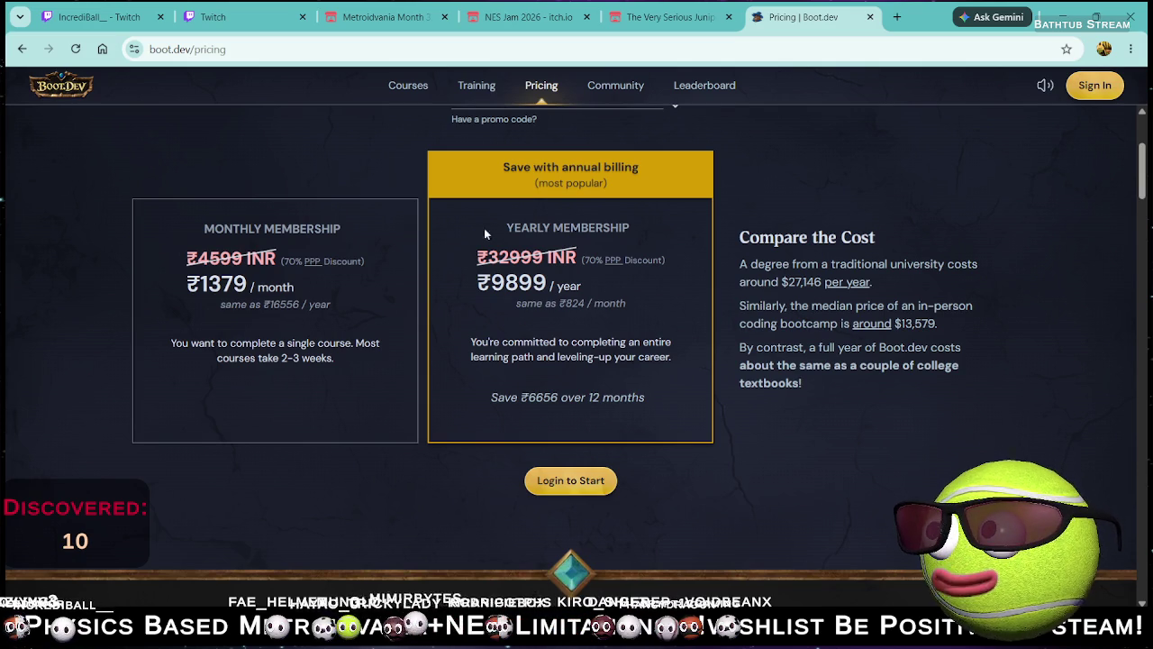
click(392, 90)
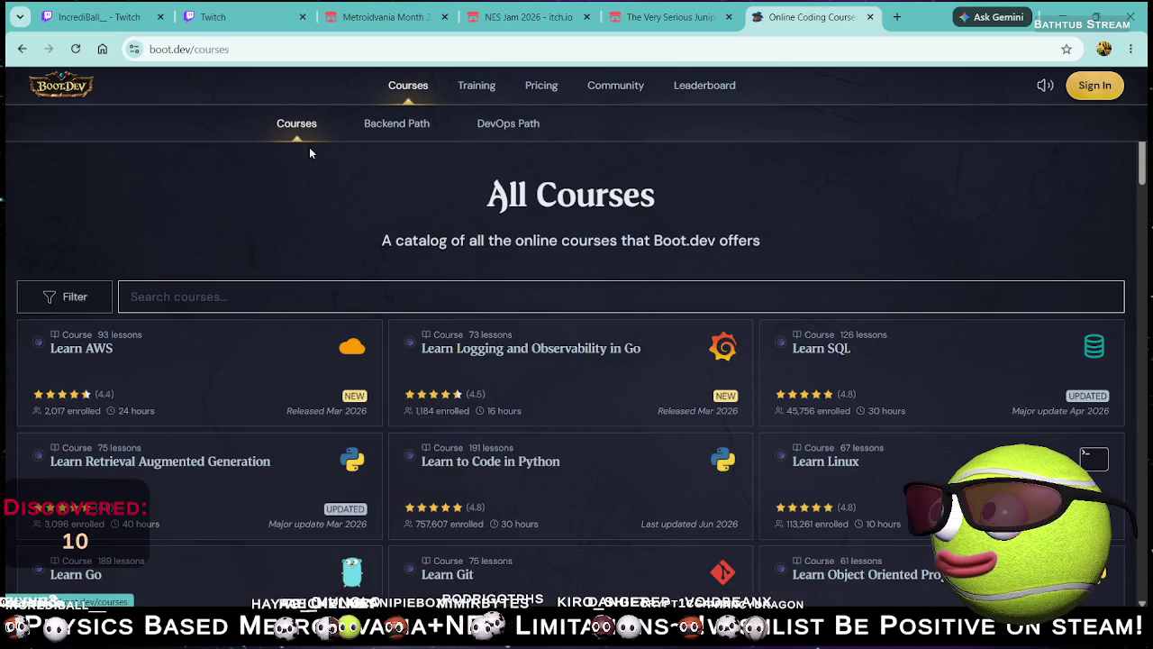
click(314, 295)
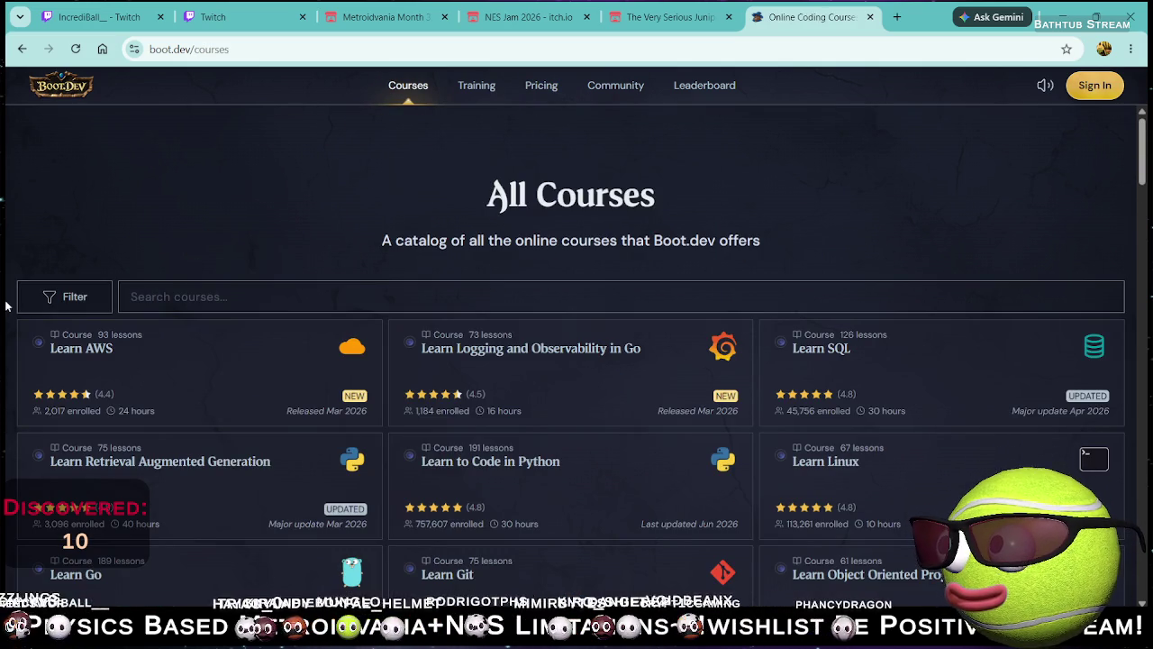
click(38, 304)
click(106, 400)
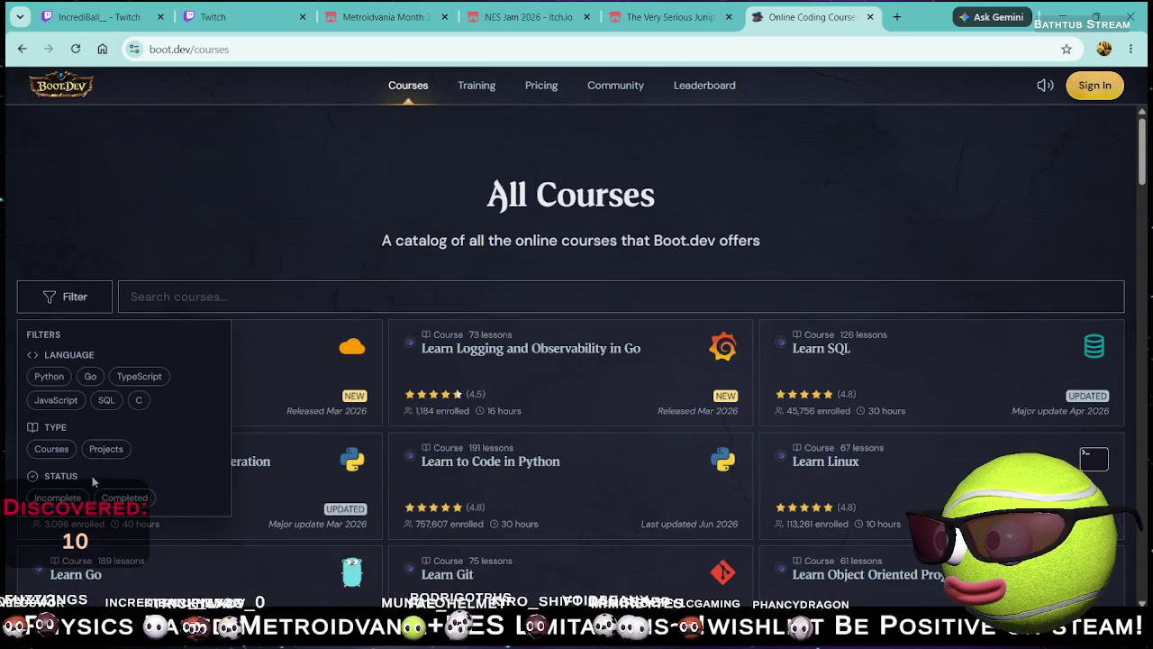
scroll(92, 477, down, 1)
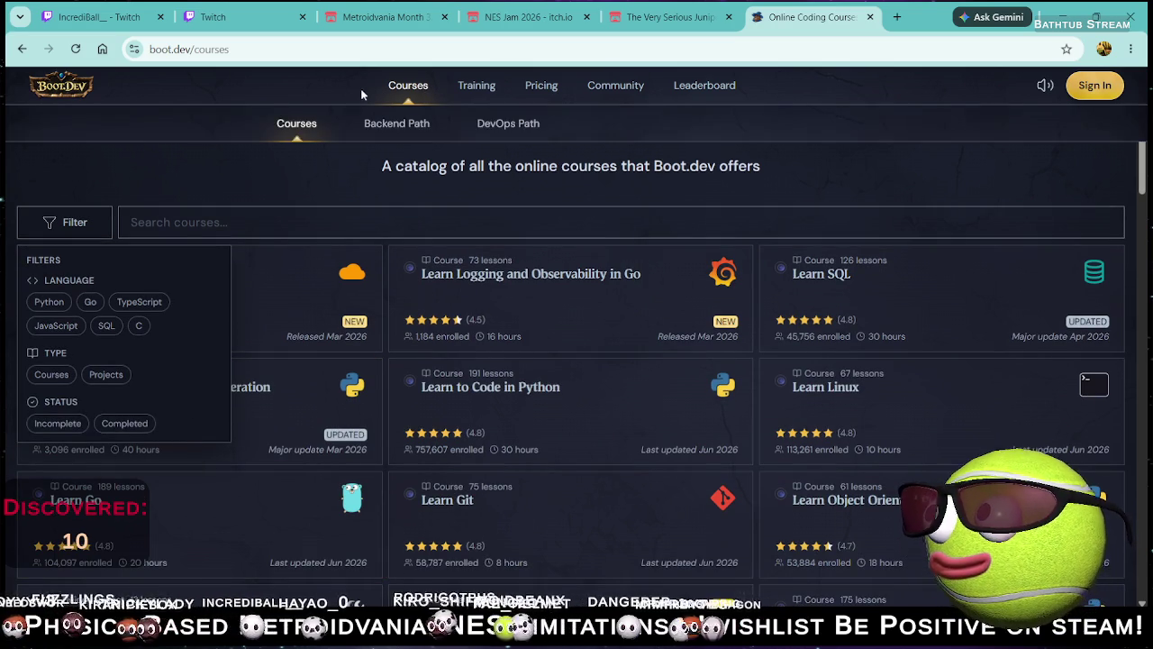
click(288, 189)
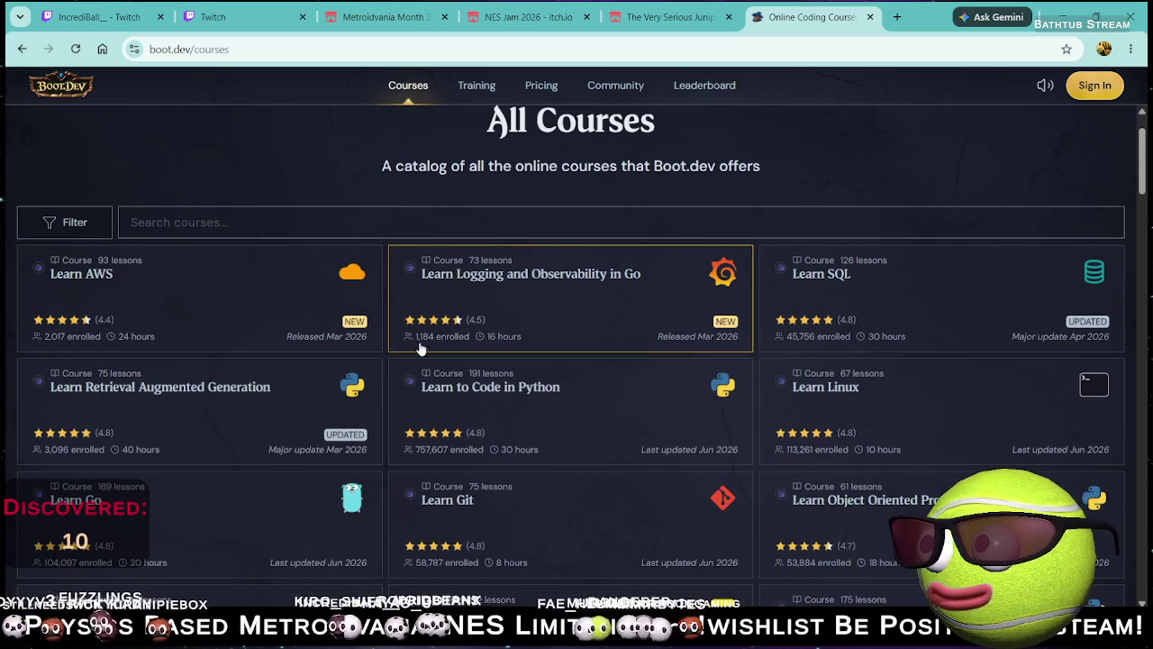
scroll(437, 343, down, 4)
scroll(384, 363, down, 1)
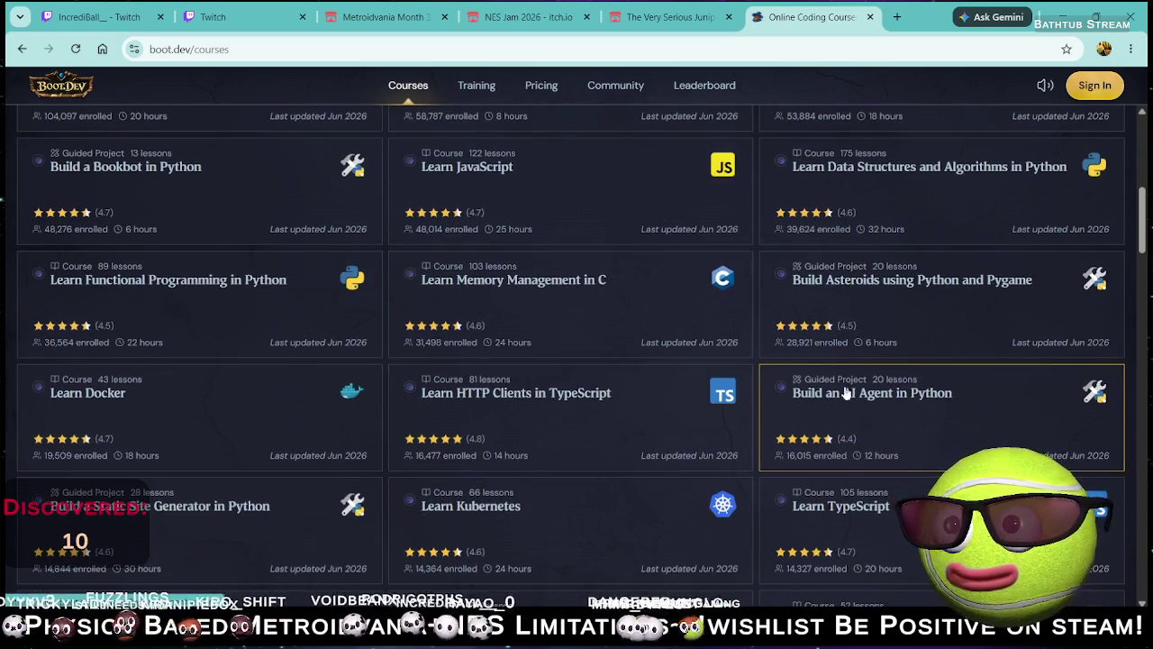
scroll(304, 425, down, 2)
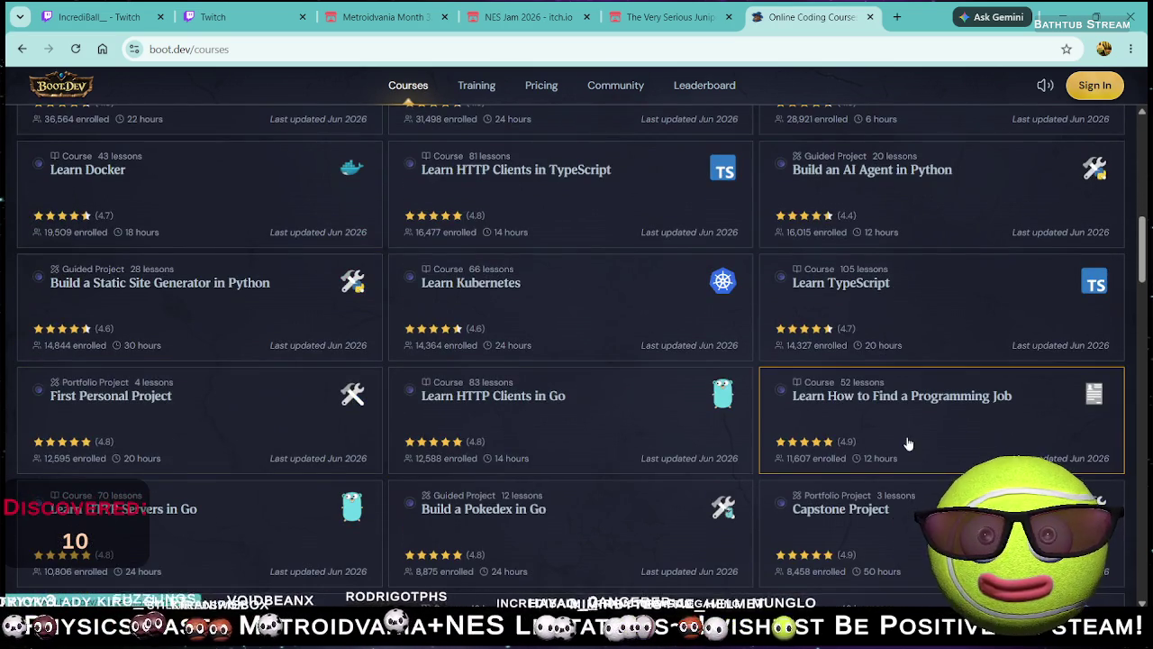
scroll(908, 443, down, 2)
scroll(180, 441, down, 1)
scroll(207, 446, down, 1)
scroll(798, 407, down, 4)
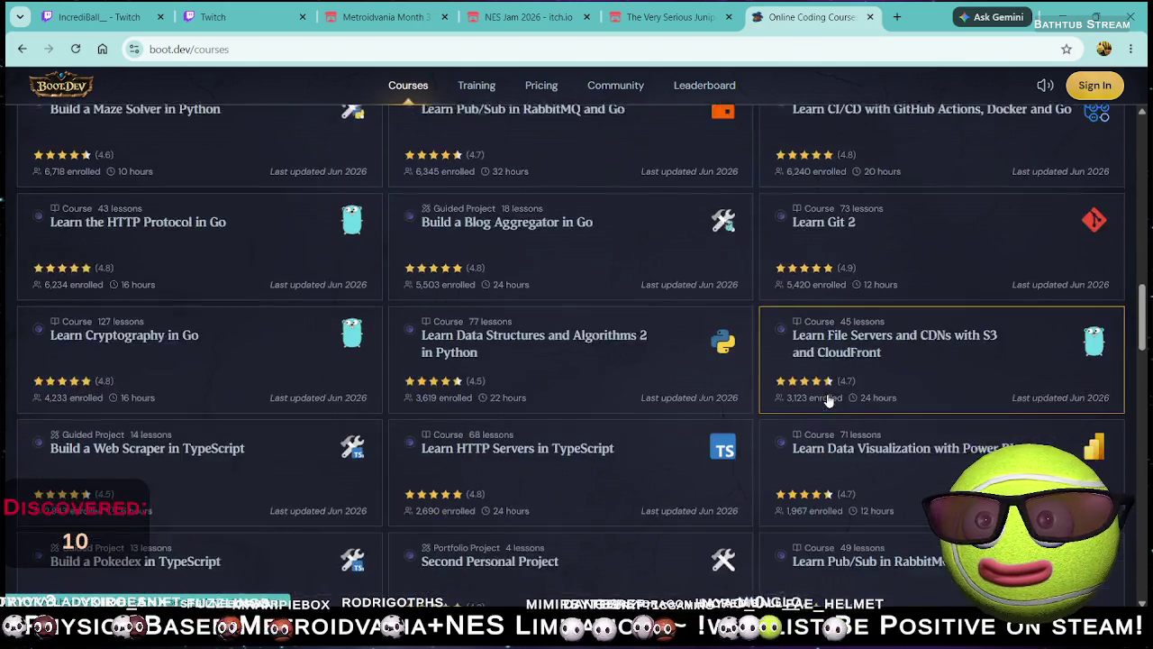
scroll(446, 368, down, 2)
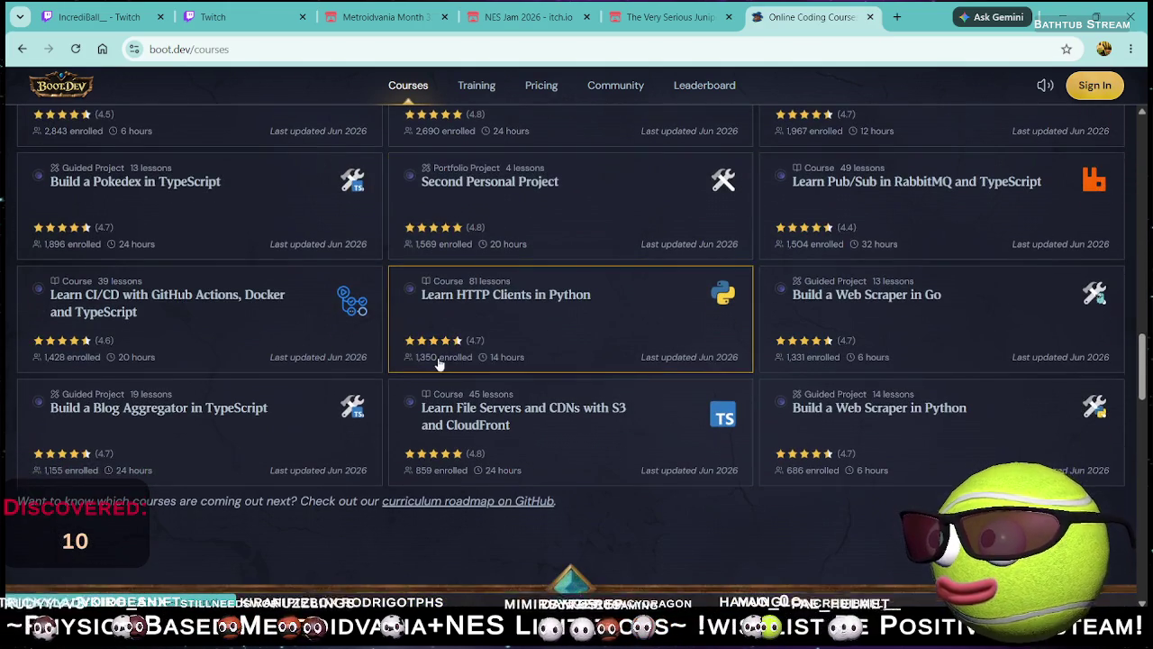
scroll(849, 381, down, 4)
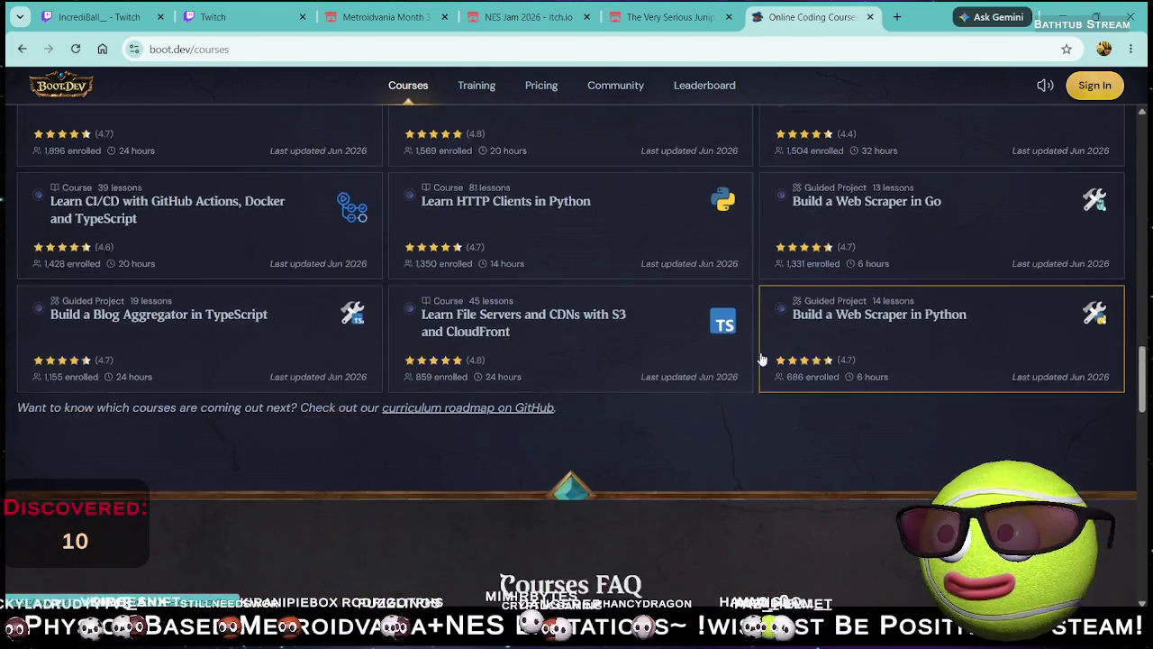
scroll(687, 356, up, 6)
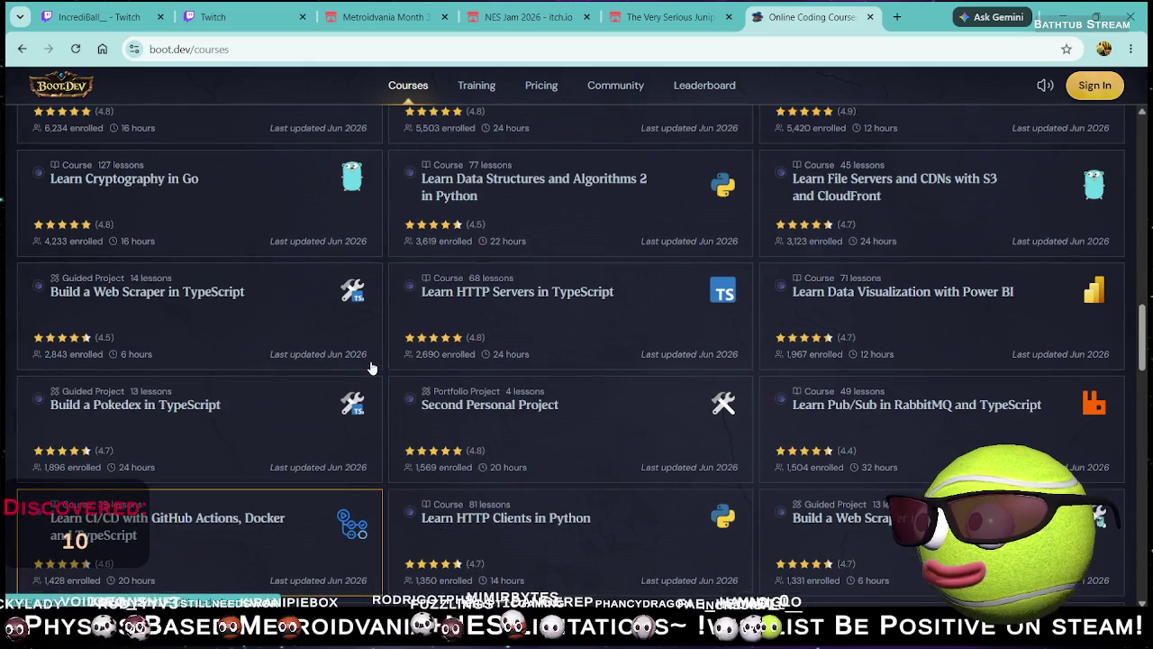
scroll(432, 356, up, 3)
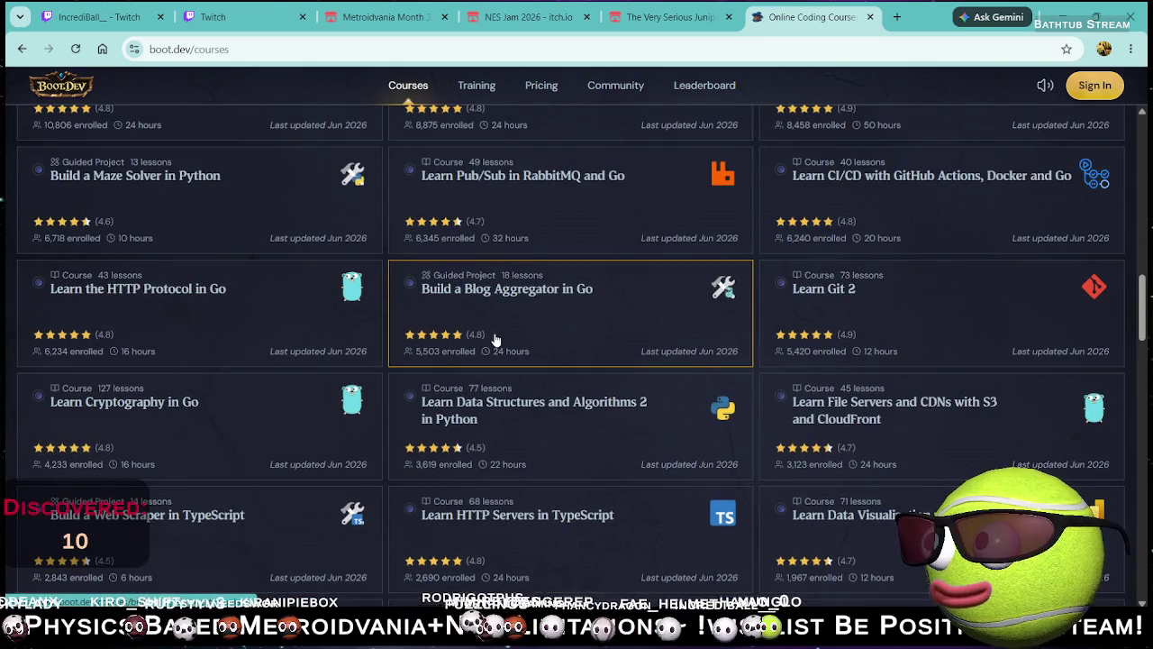
scroll(494, 339, up, 4)
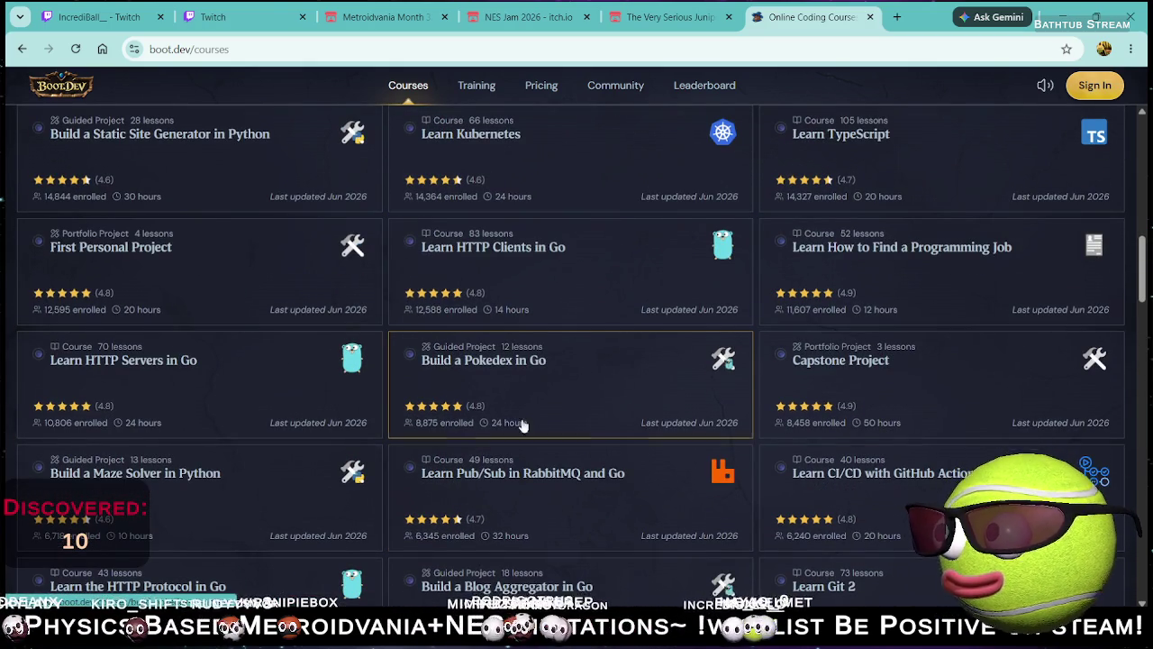
scroll(658, 359, up, 2)
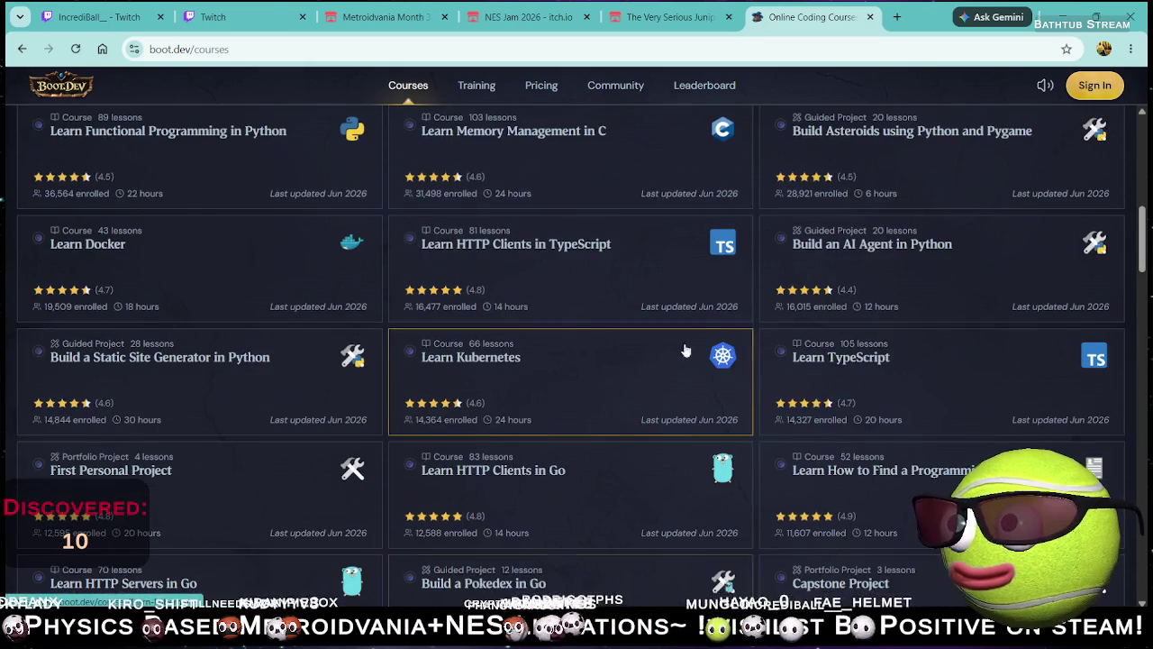
scroll(856, 270, up, 2)
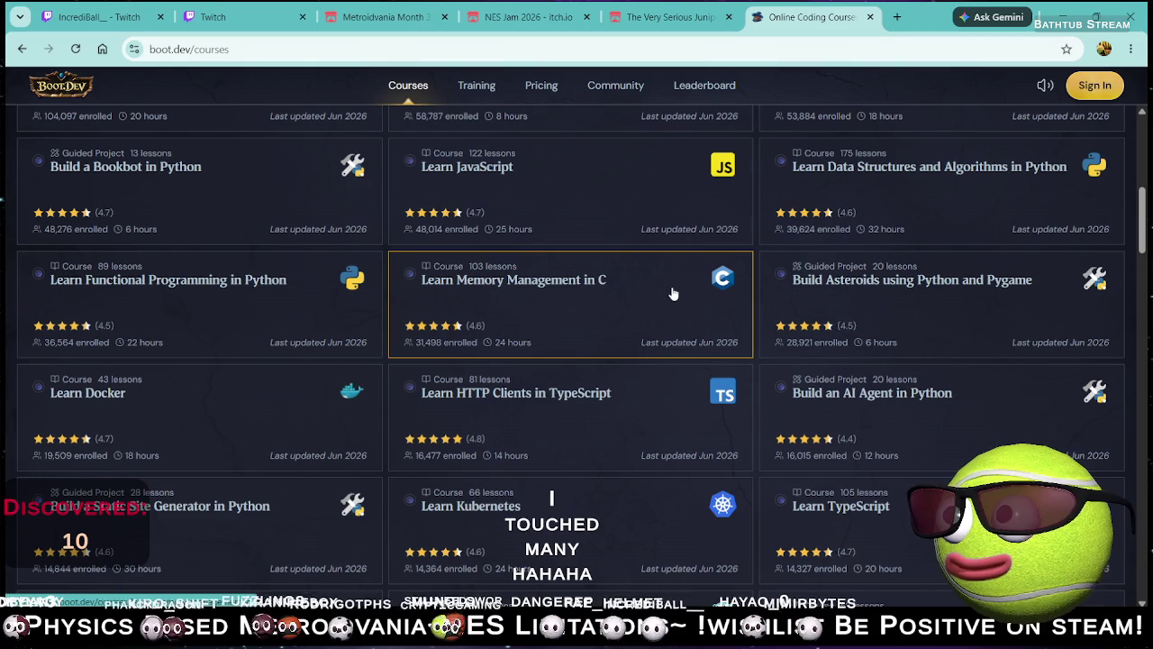
scroll(811, 315, up, 3)
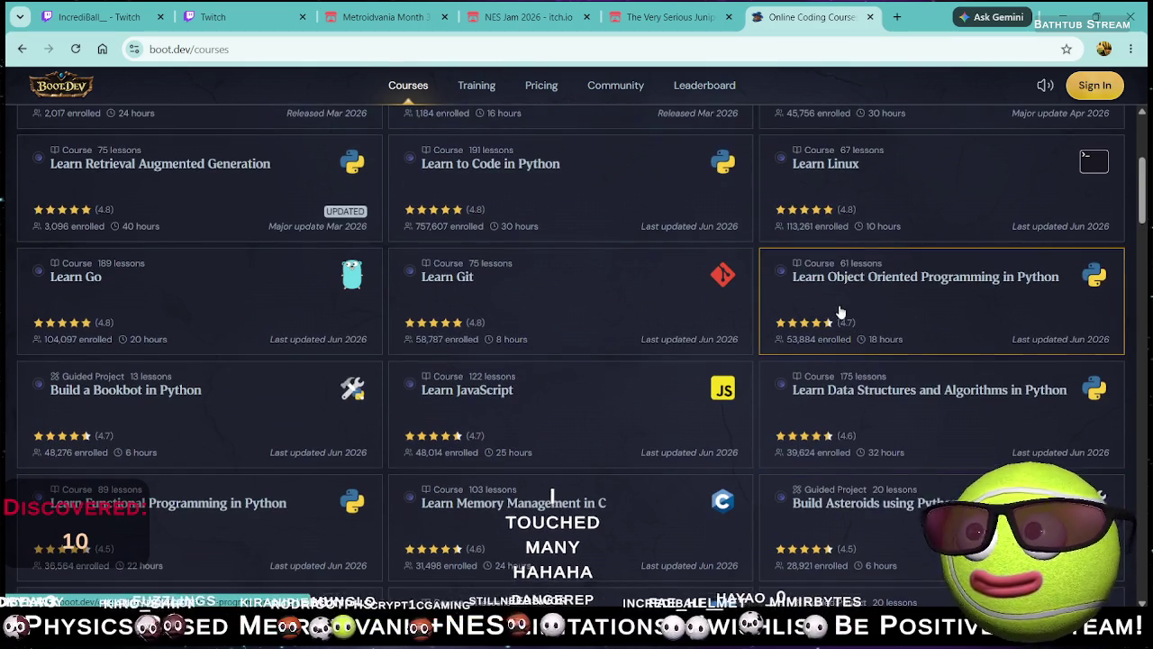
scroll(865, 293, up, 1)
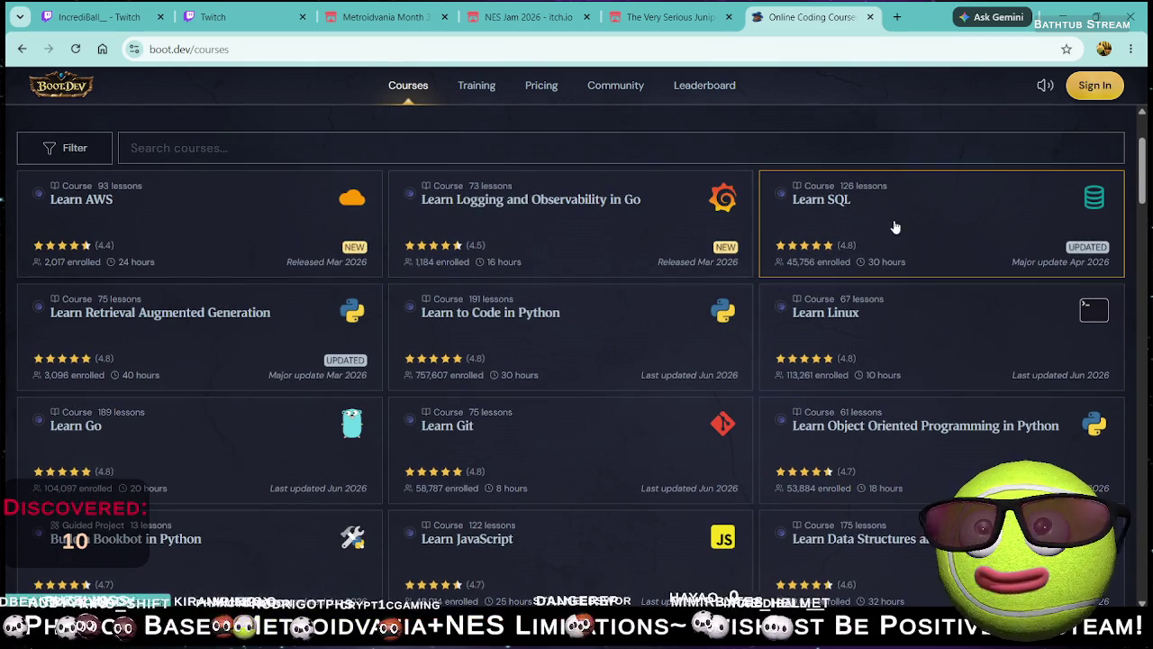
click(515, 334)
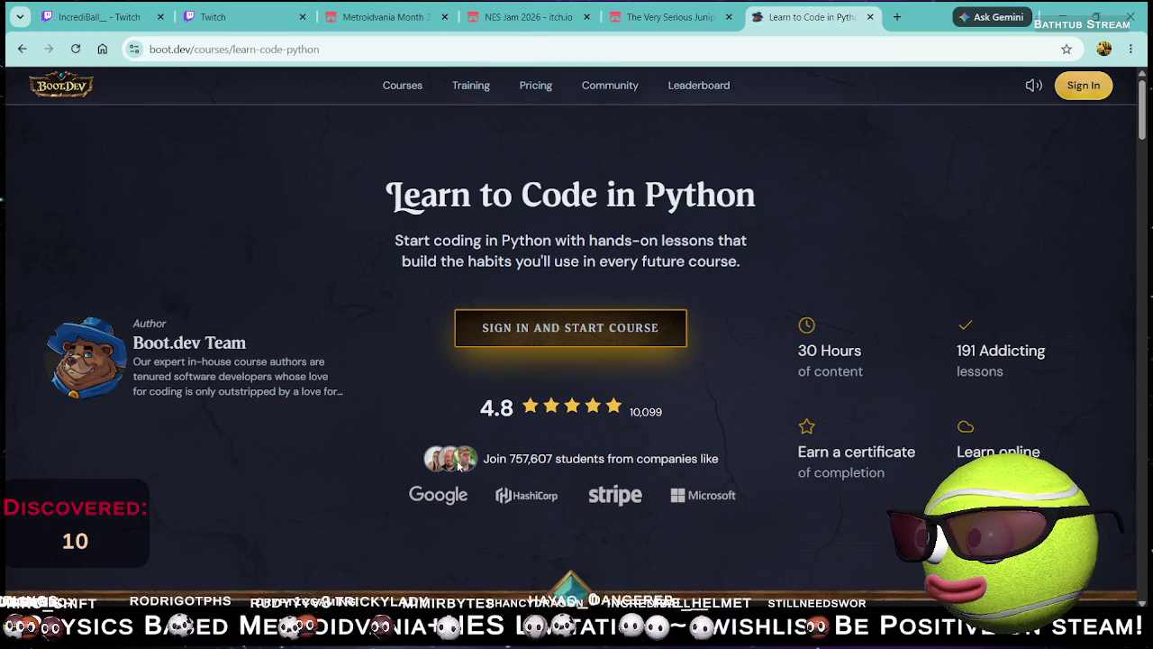
scroll(504, 440, down, 20)
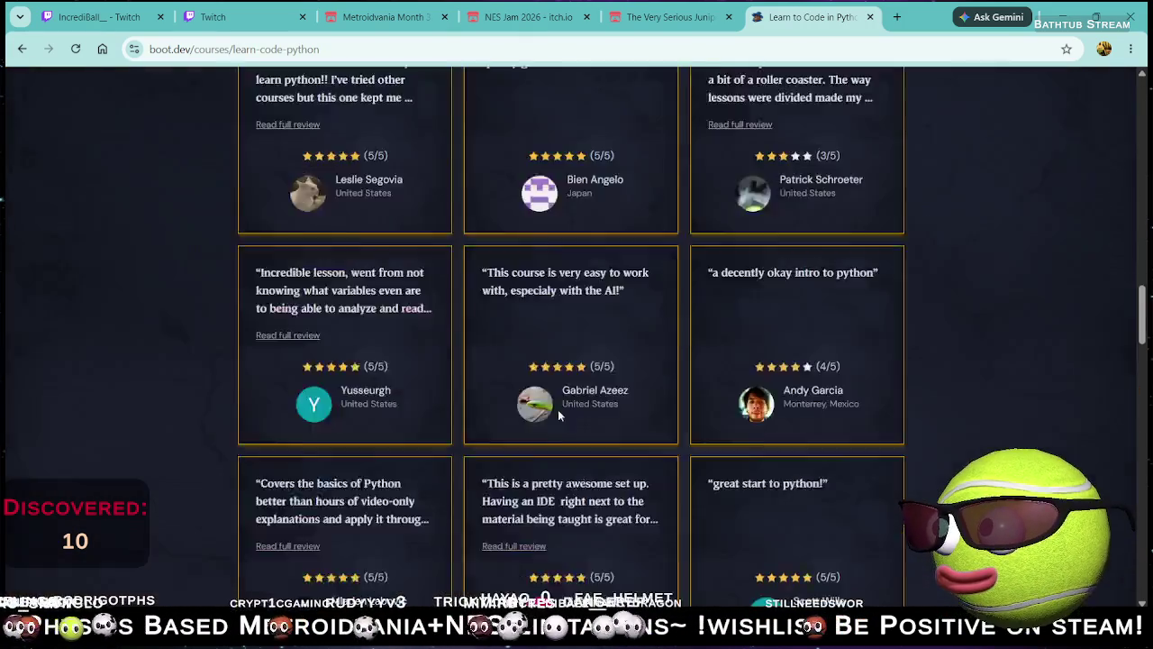
scroll(559, 414, up, 8)
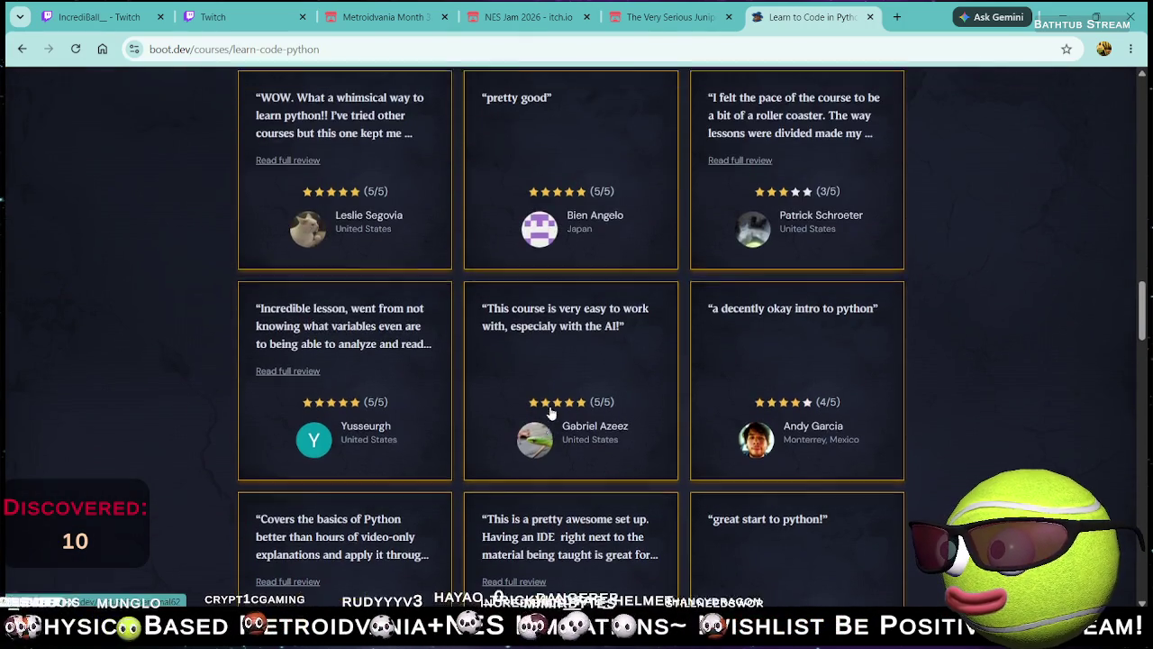
click(23, 49)
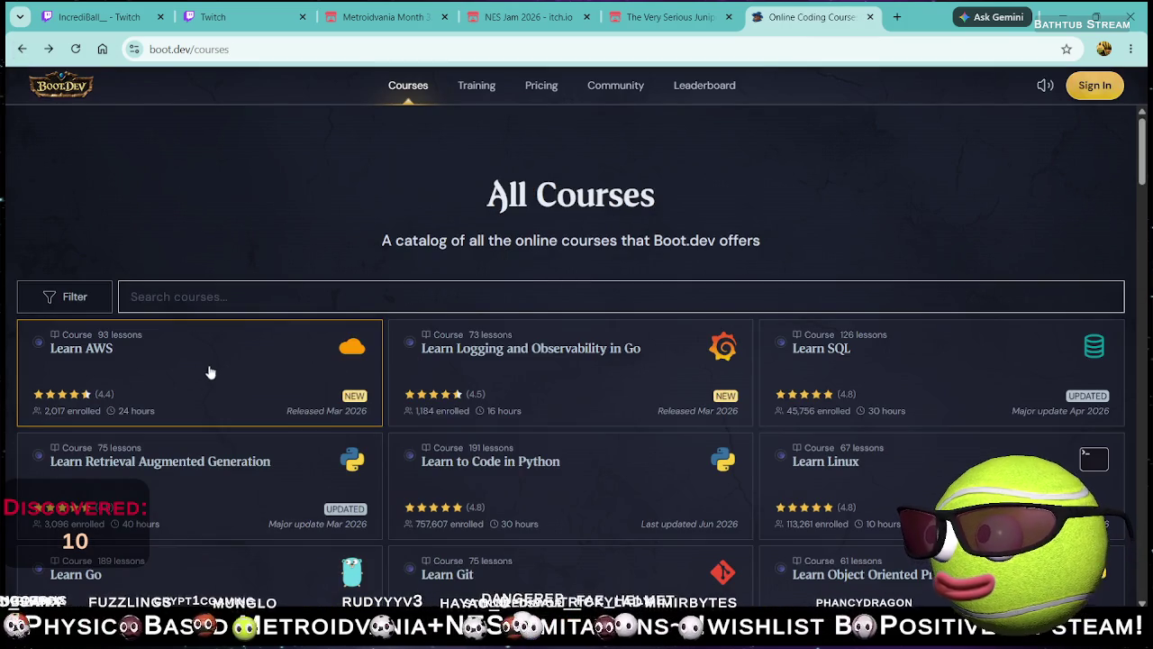
click(204, 369)
Step: Back in the catalog, view the Logging and Observability in Go and Learn SQL courses
scroll(310, 322, down, 3)
scroll(288, 314, up, 3)
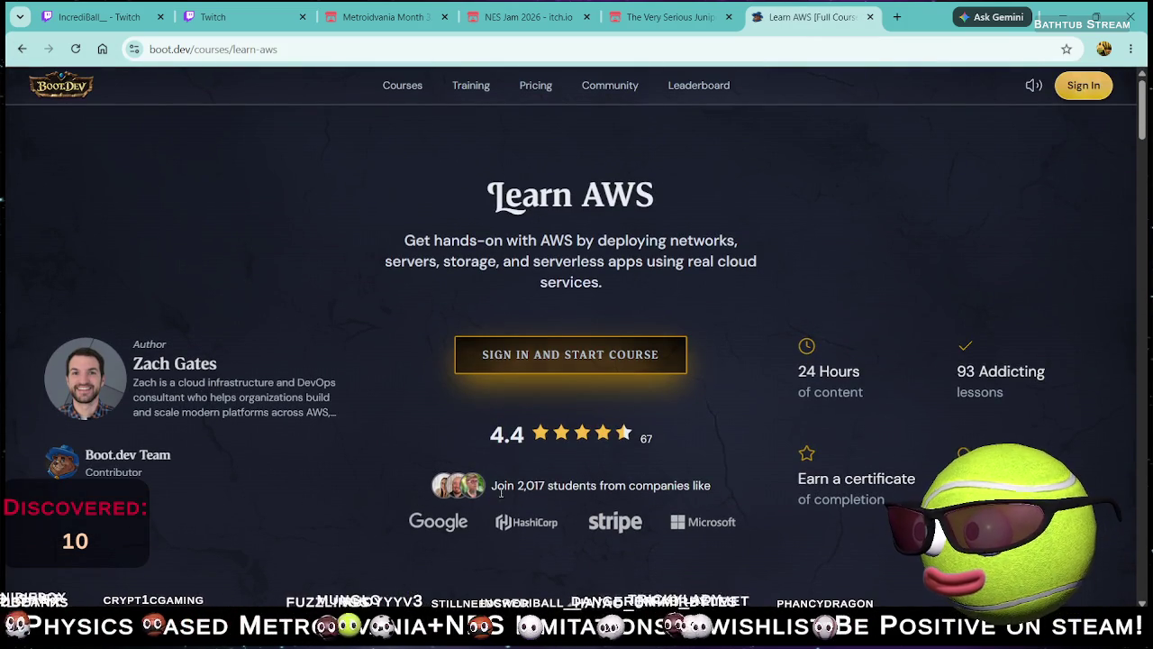
click(11, 47)
click(623, 382)
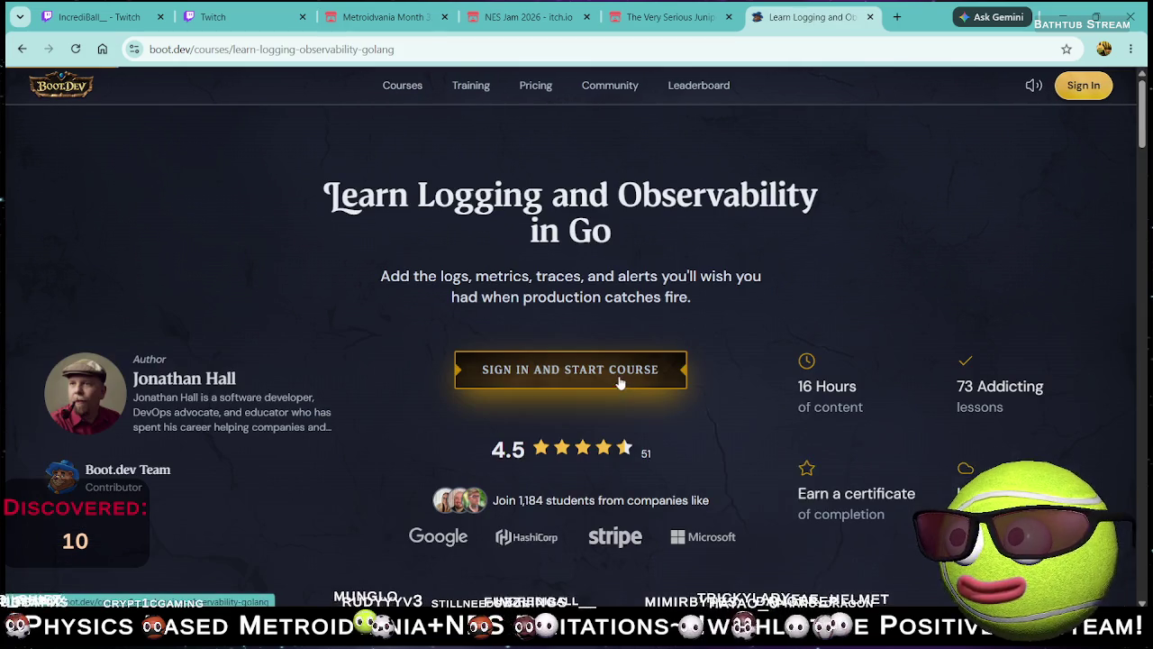
click(22, 50)
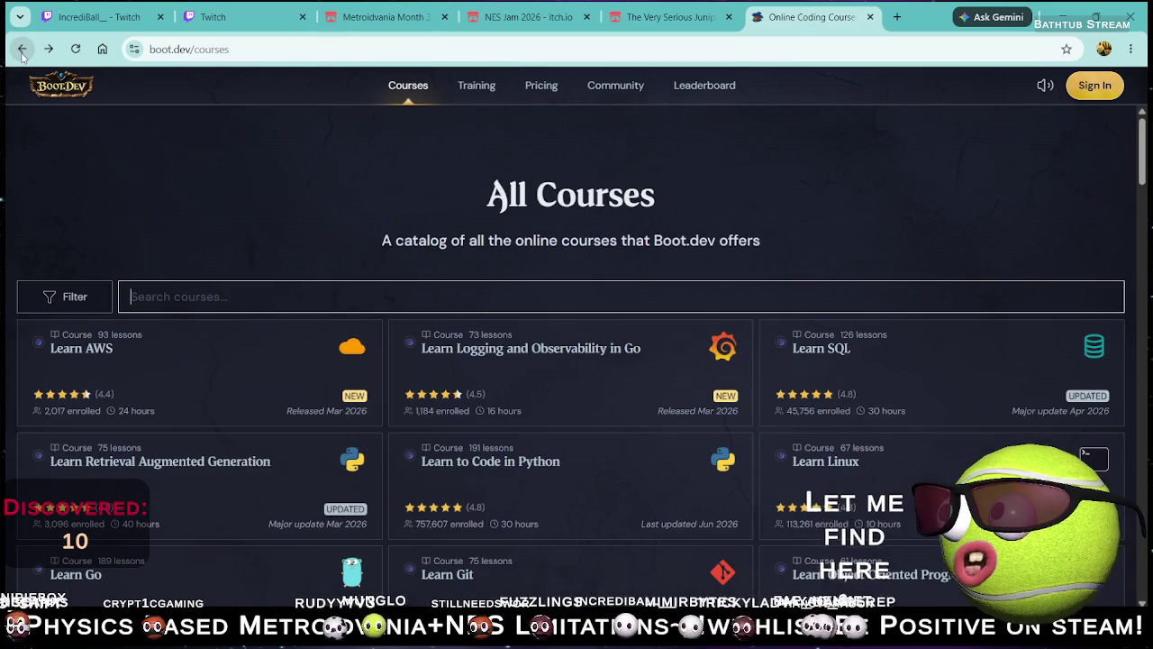
click(977, 391)
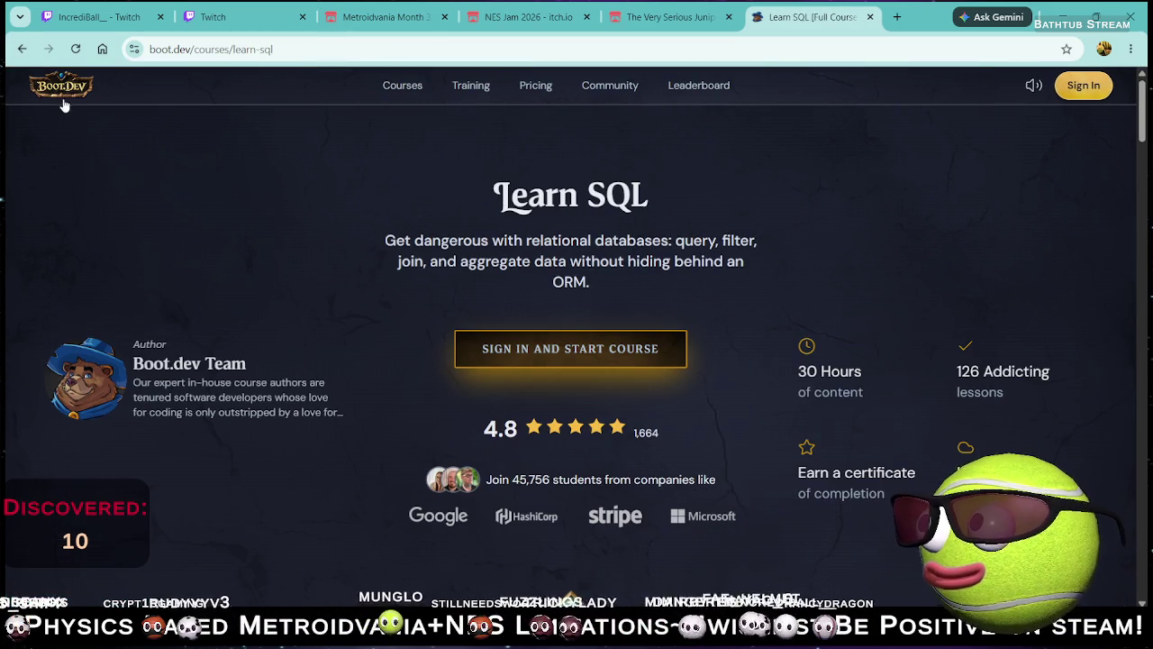
click(21, 50)
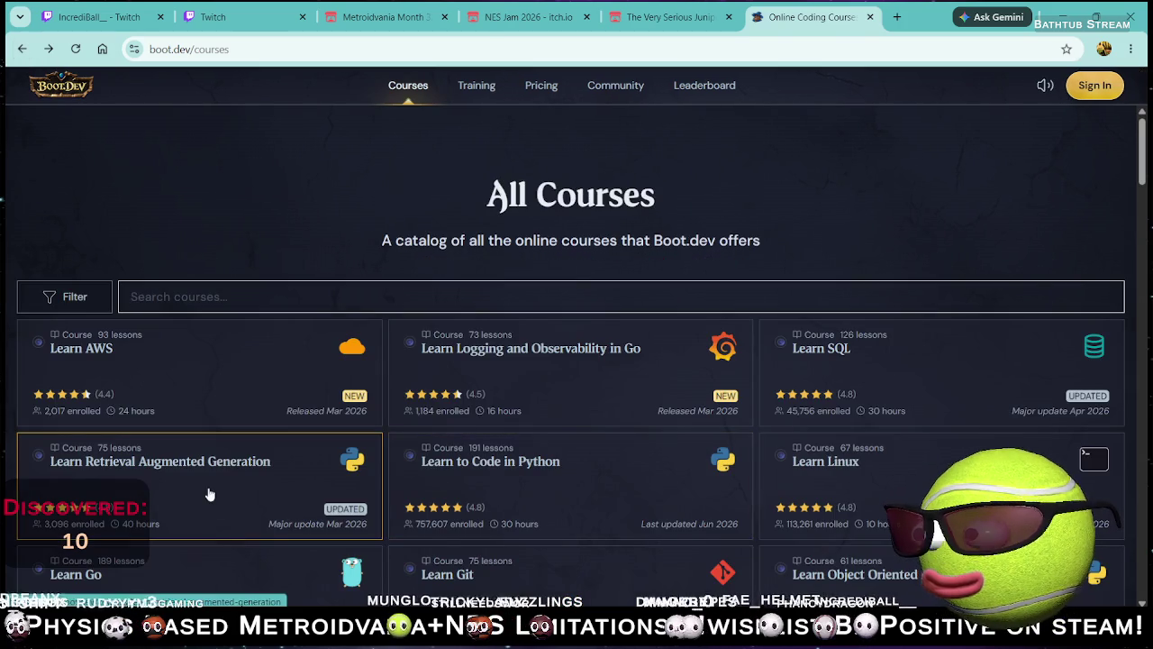
Step: View the Retrieval Augmented Generation, Learn to Code in Python and Learn Linux courses
click(216, 487)
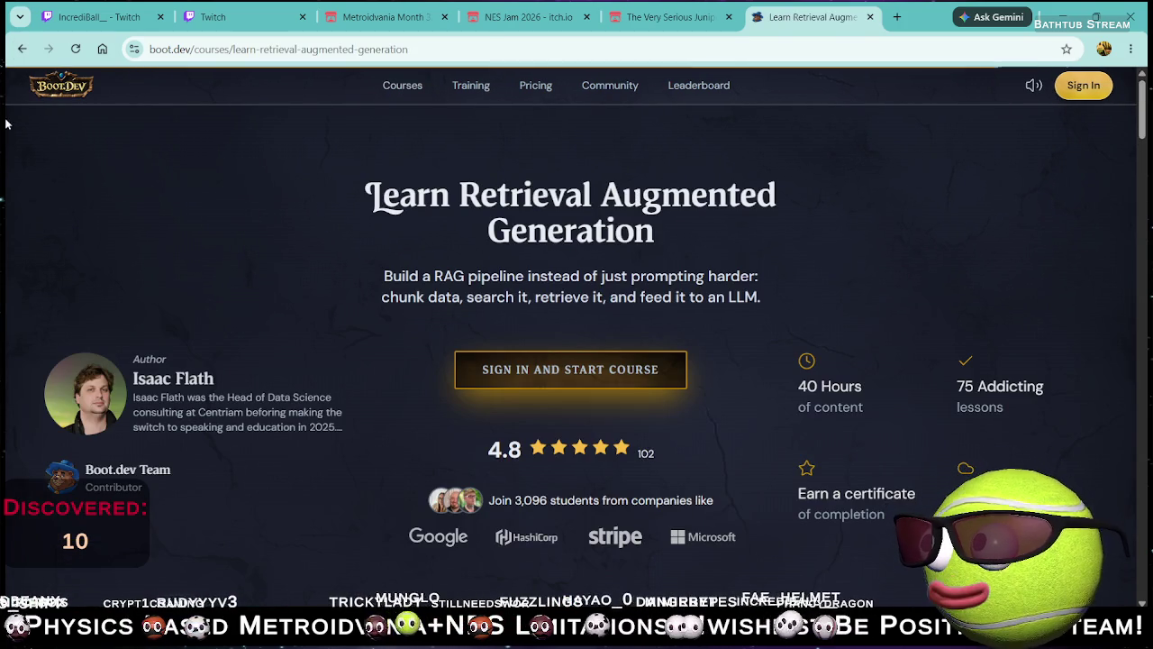
click(21, 53)
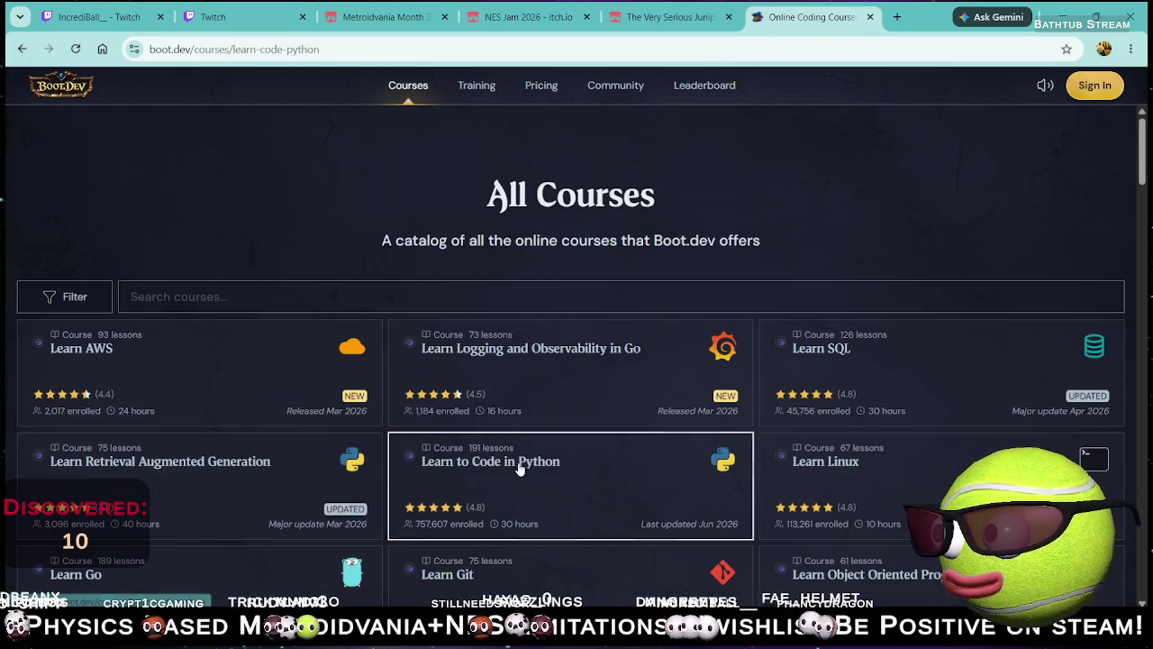
click(518, 462)
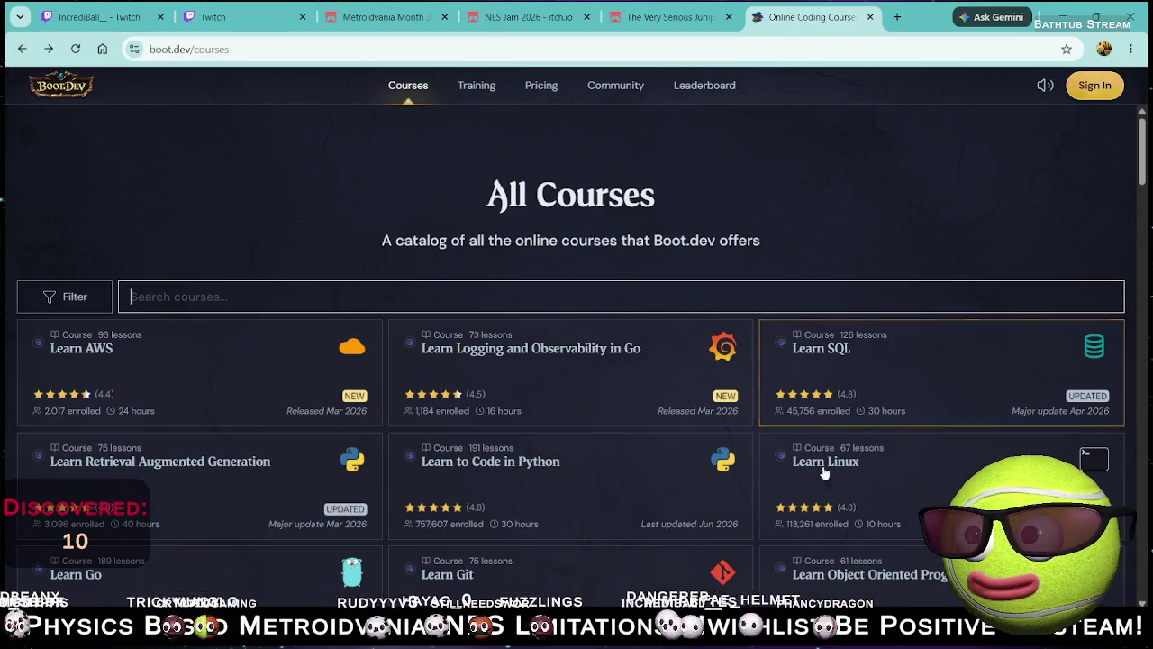
click(21, 49)
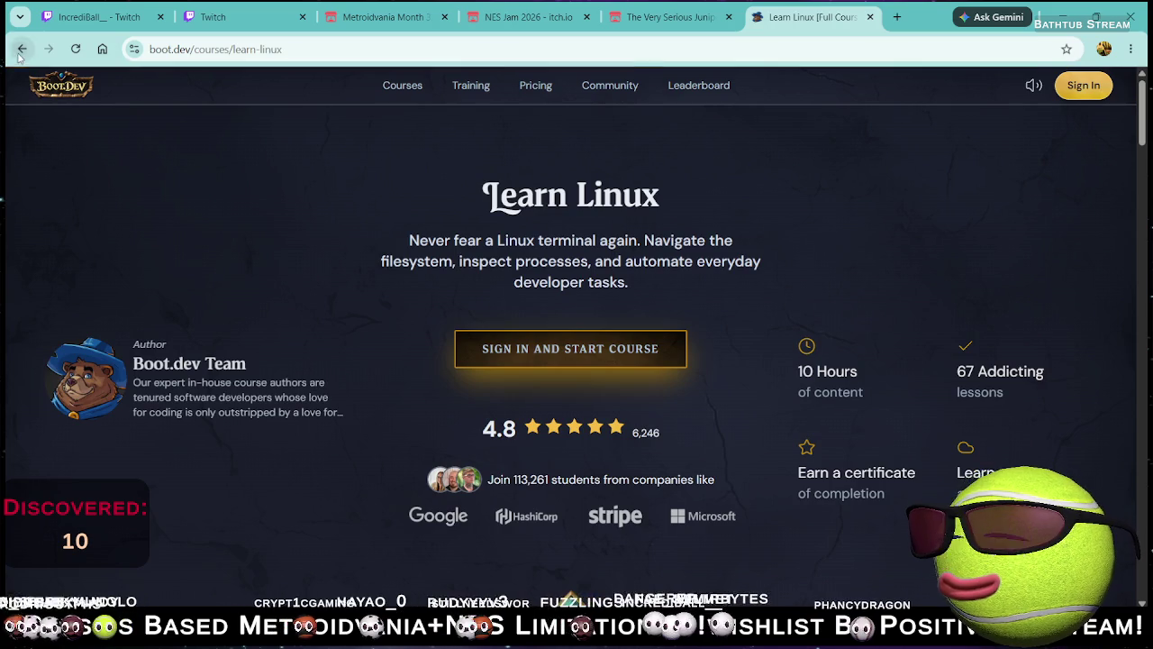
click(20, 51)
Step: View the Learn Go and Learn Git course pages from the catalog
scroll(195, 417, down, 3)
click(202, 303)
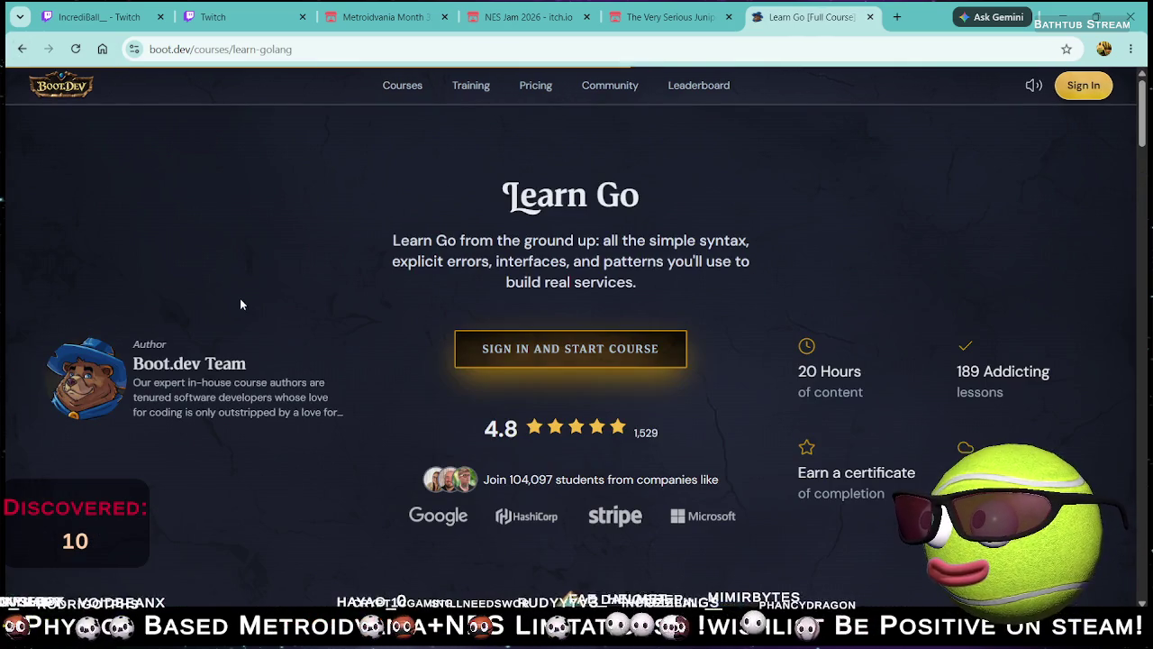
click(21, 48)
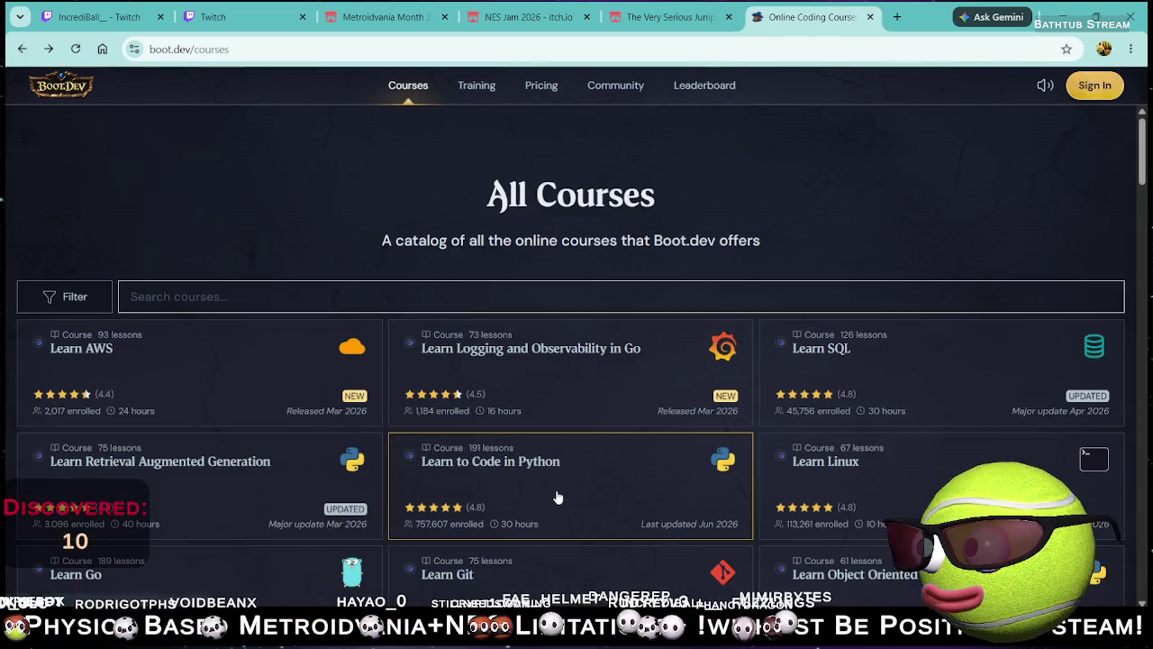
scroll(491, 470, down, 3)
click(520, 386)
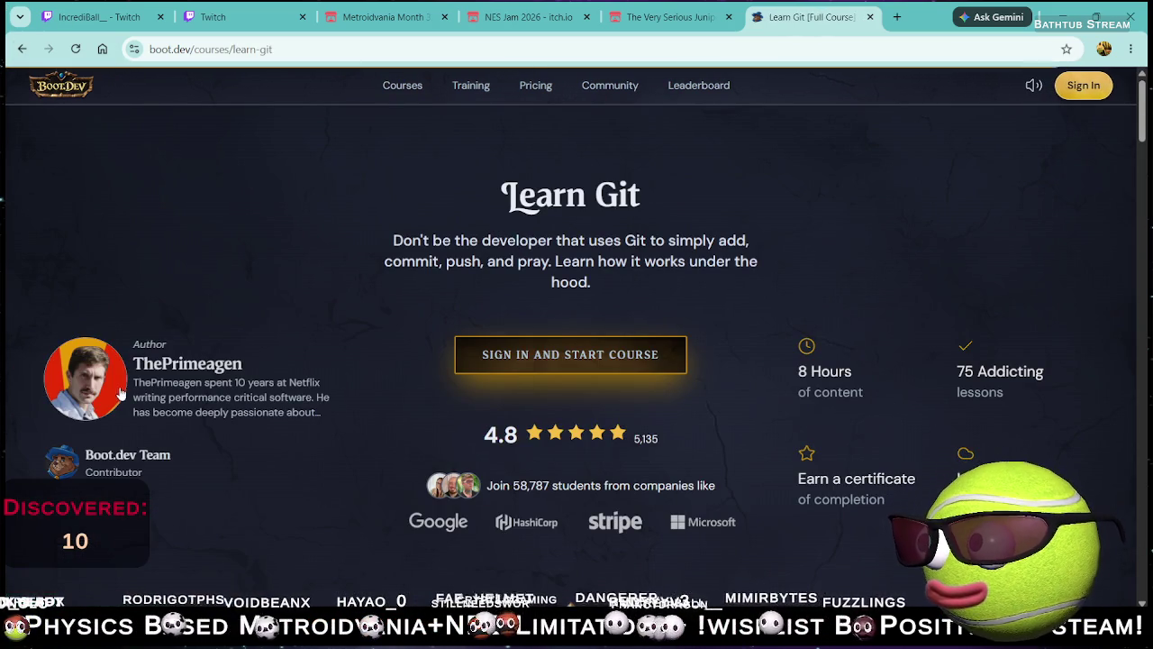
click(22, 49)
Step: View Object Oriented Programming in Python, then Learn Go again, ending on the catalog
scroll(784, 487, down, 3)
click(855, 301)
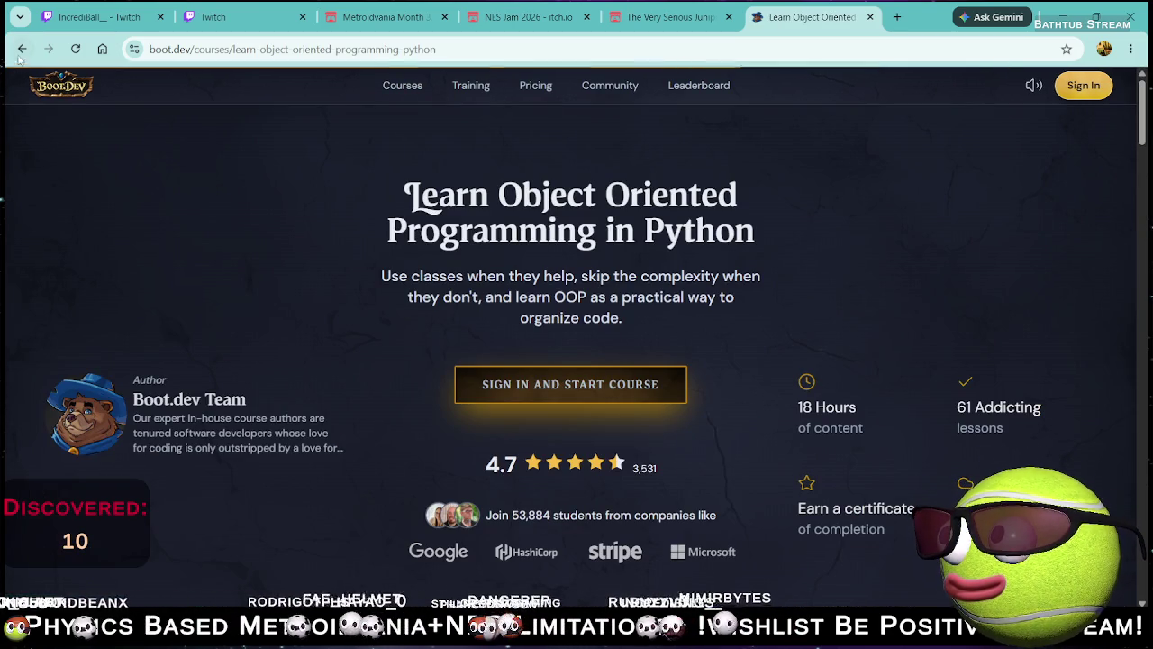
click(21, 49)
click(223, 374)
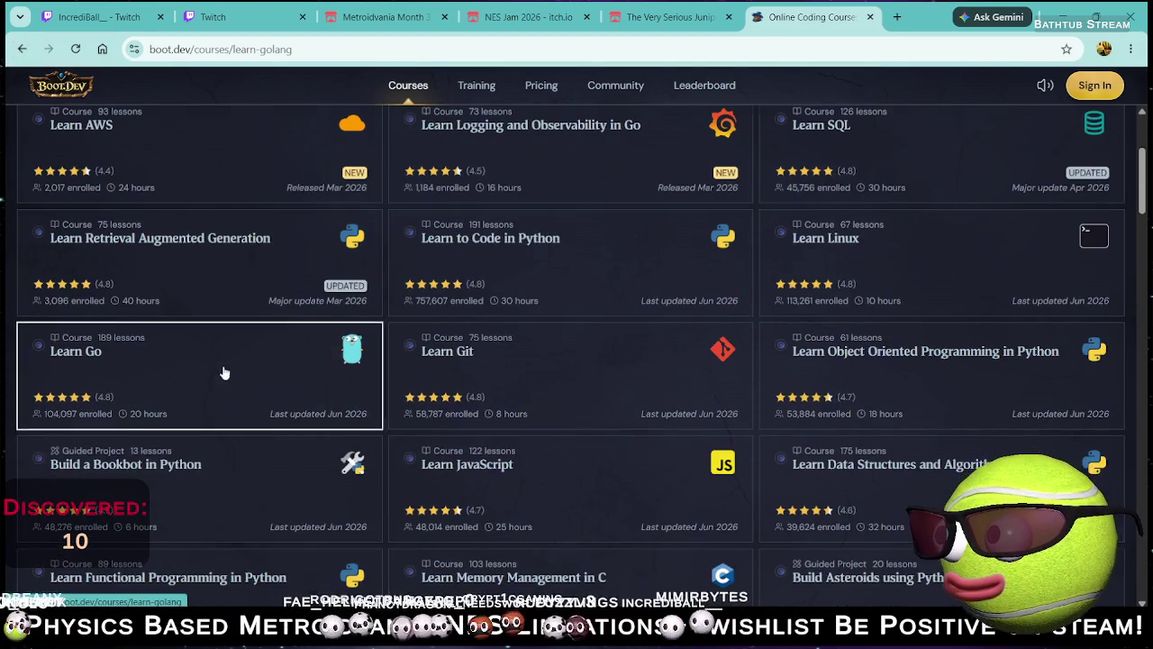
click(22, 48)
Step: View the Learn Memory Management in C course (24 hours, 103 lessons) and return to the catalog
scroll(545, 502, down, 3)
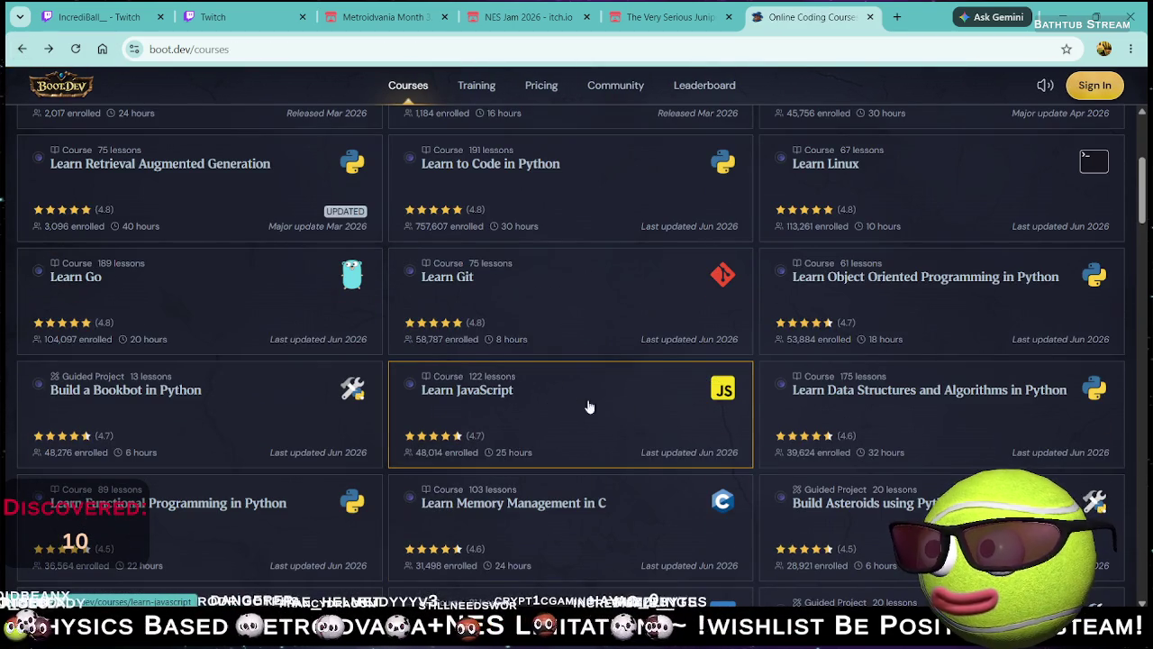
scroll(595, 418, down, 2)
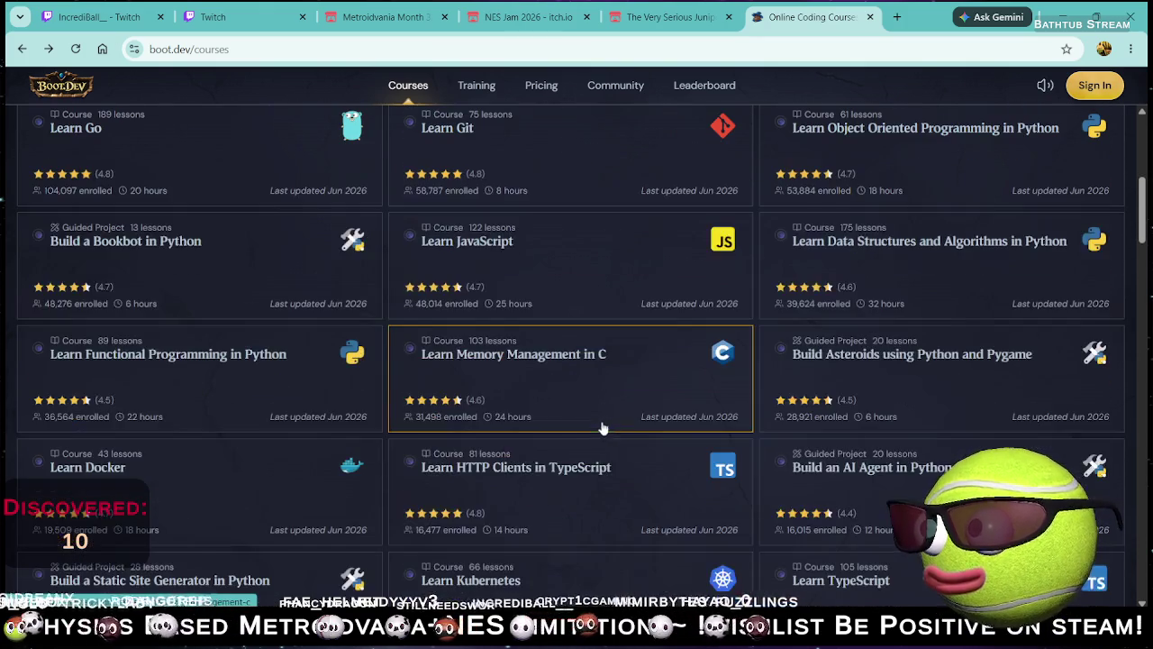
click(611, 392)
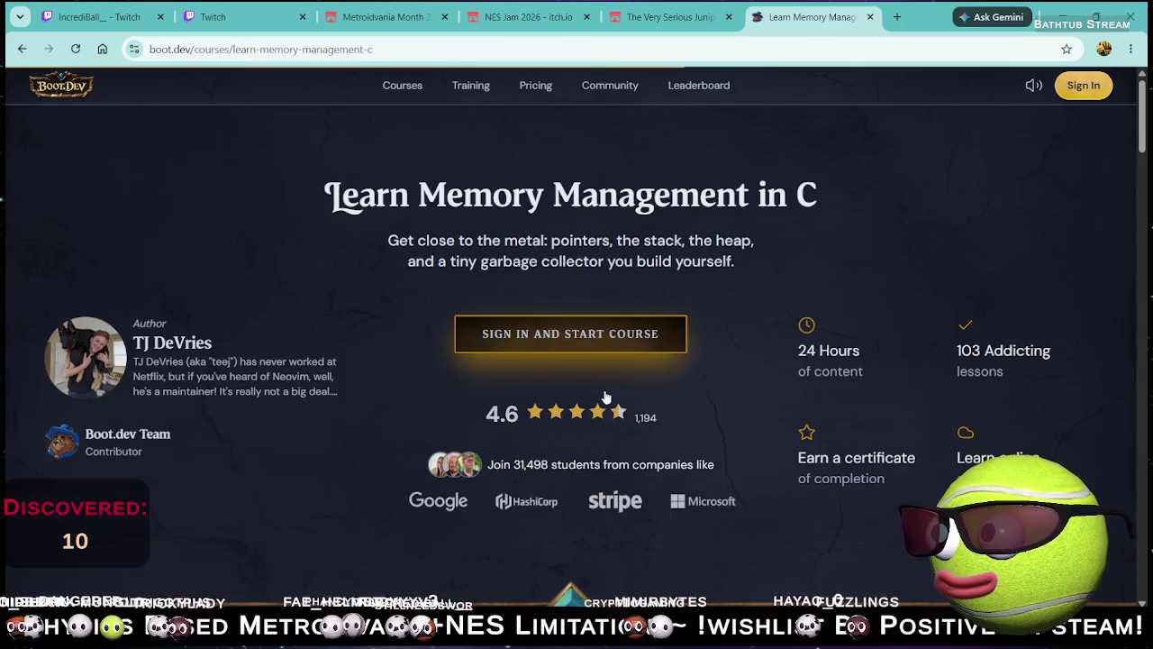
click(23, 49)
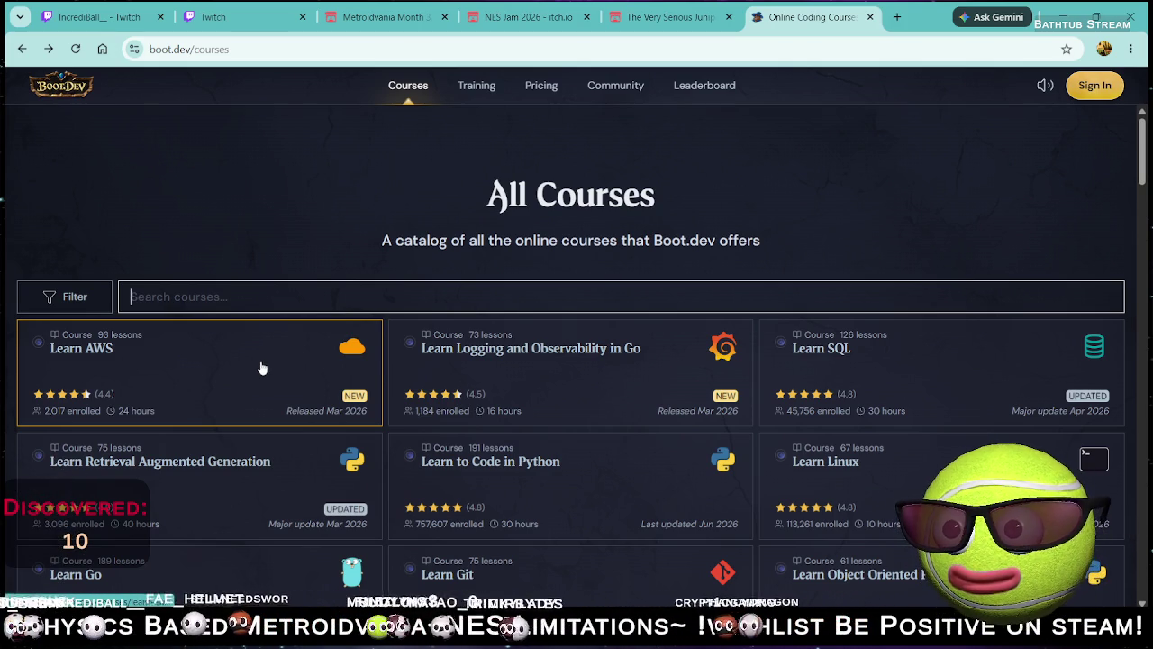
click(312, 54)
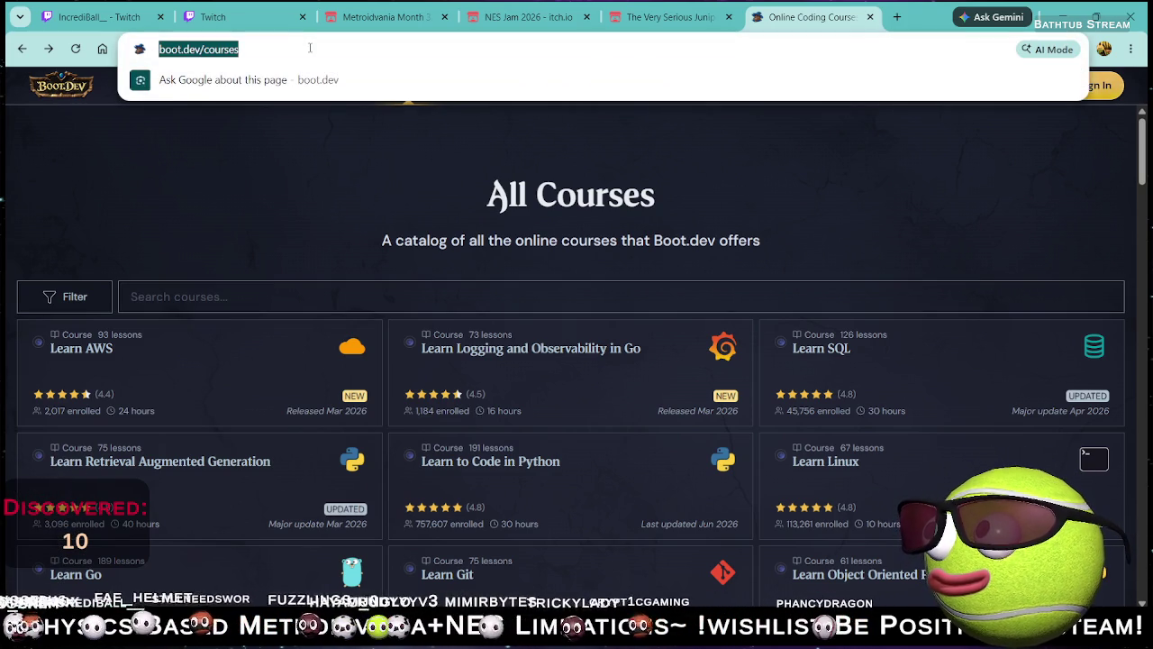
Step: Load the teacher-teams/boot-dev-dot address and scroll down to the Team Members grid
click(320, 49)
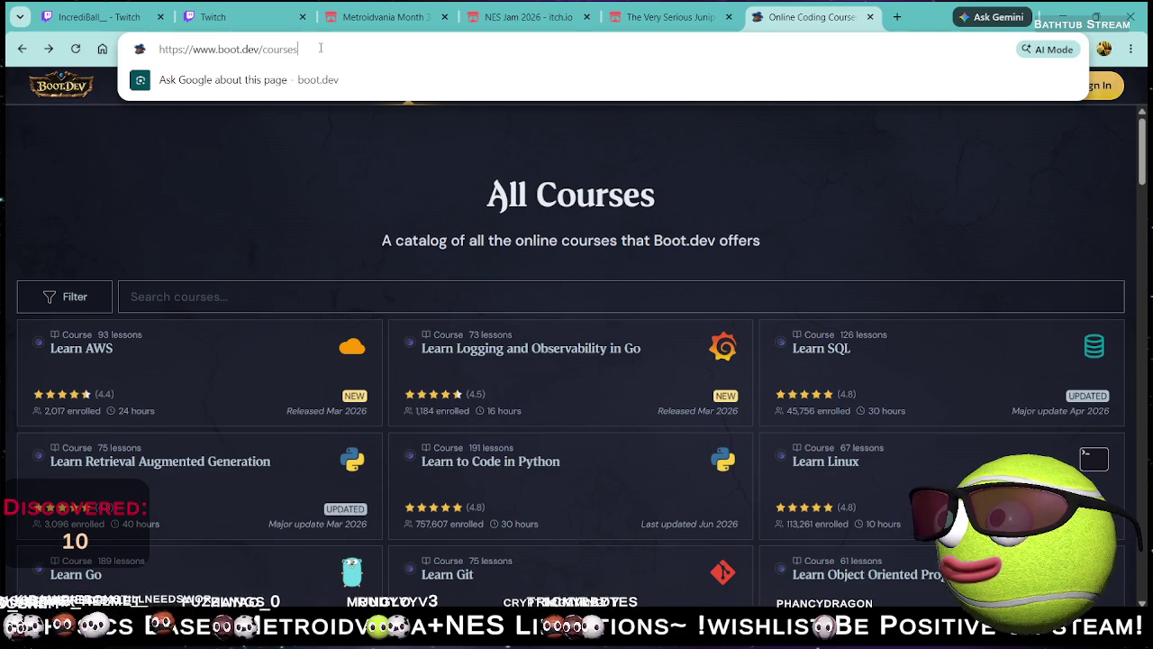
key(shift+Left)
key(shift+Left)
key(shift+Left)
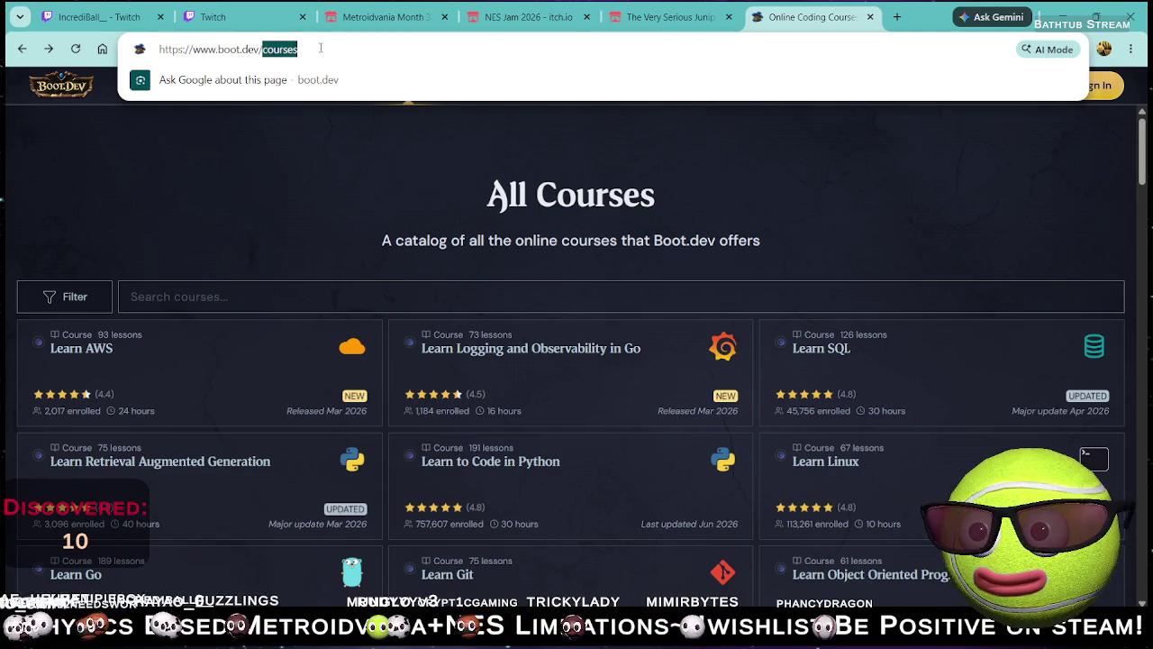
text(teacher)
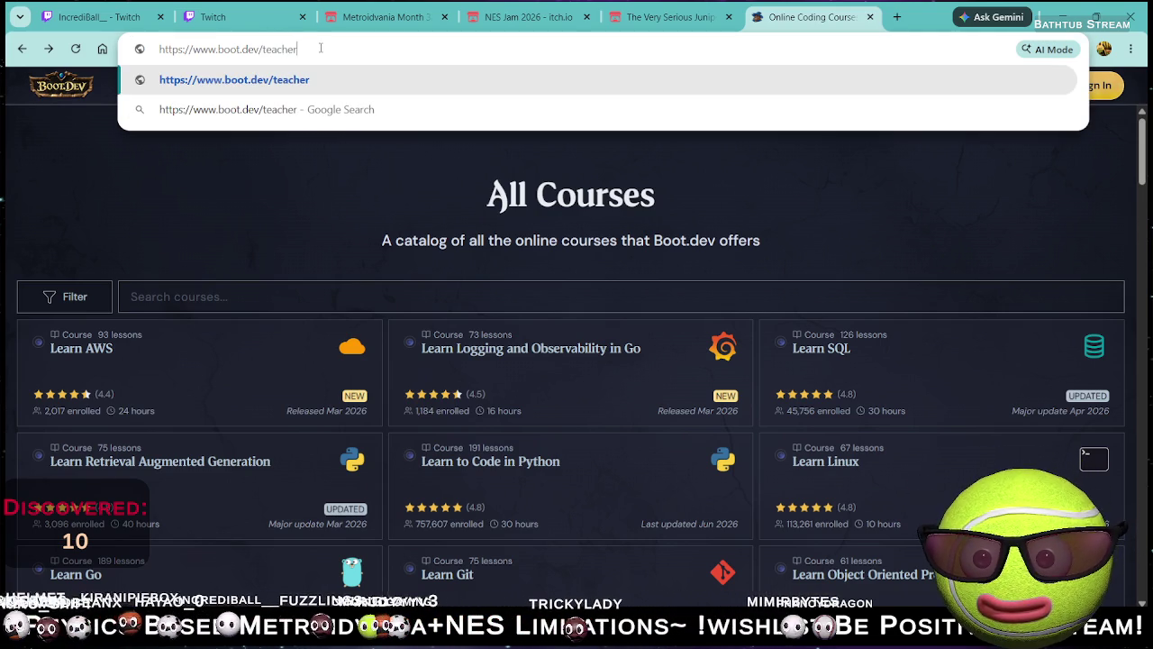
text(-team)
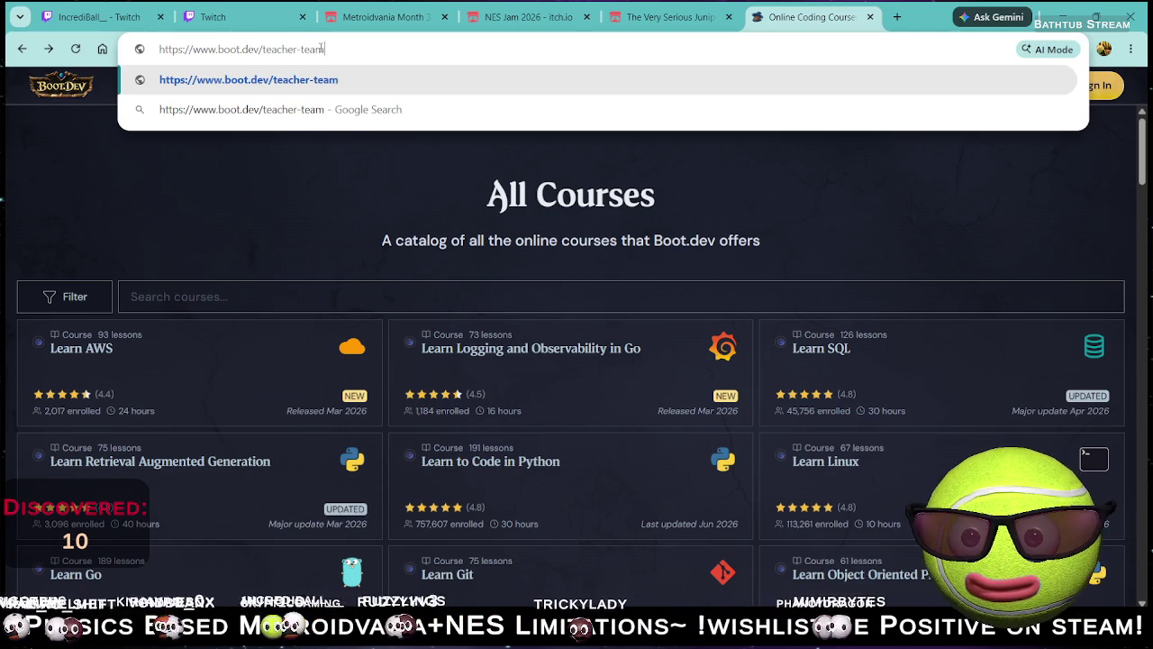
text(s/)
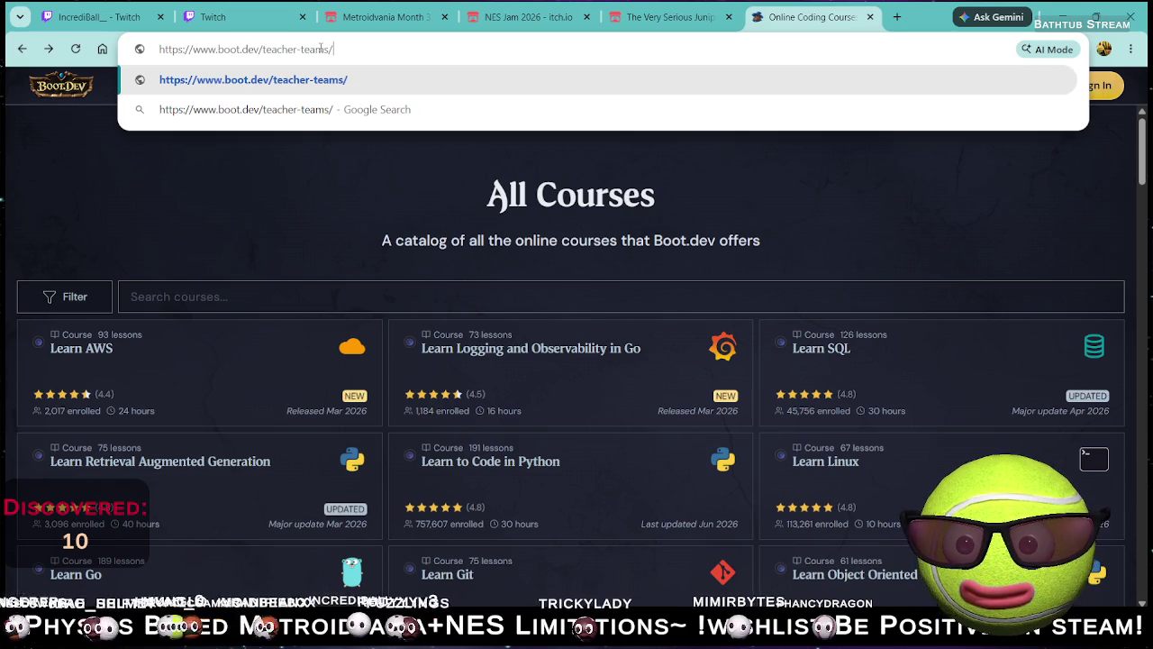
text(boot-dev)
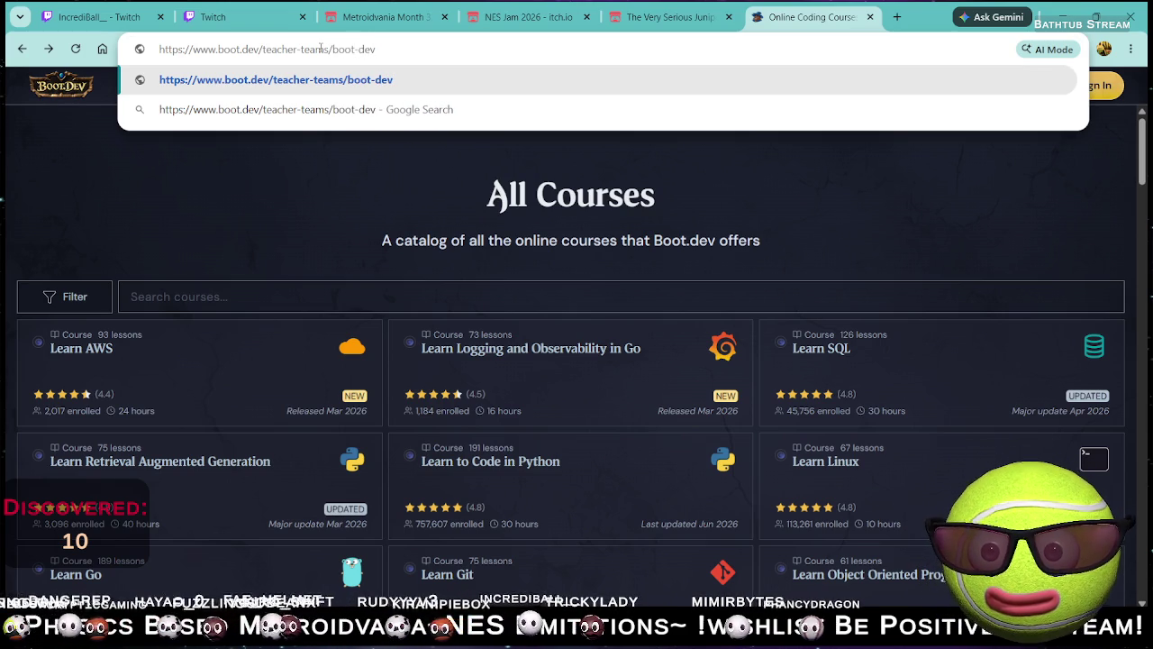
text(-dot)
key(Return)
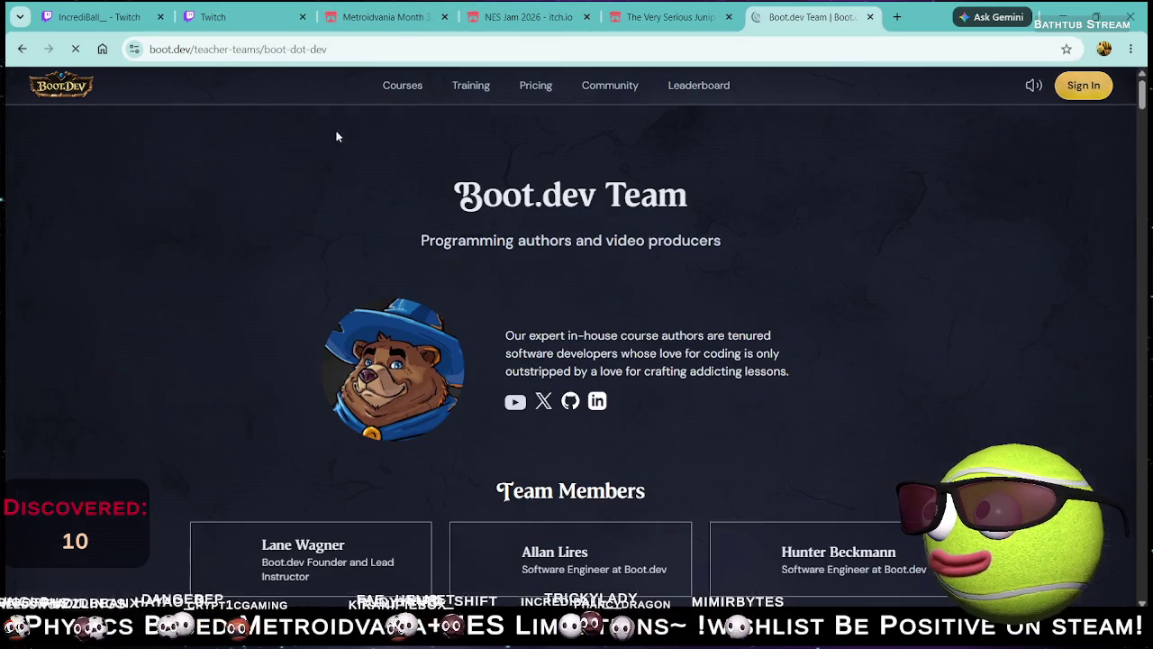
scroll(399, 283, down, 3)
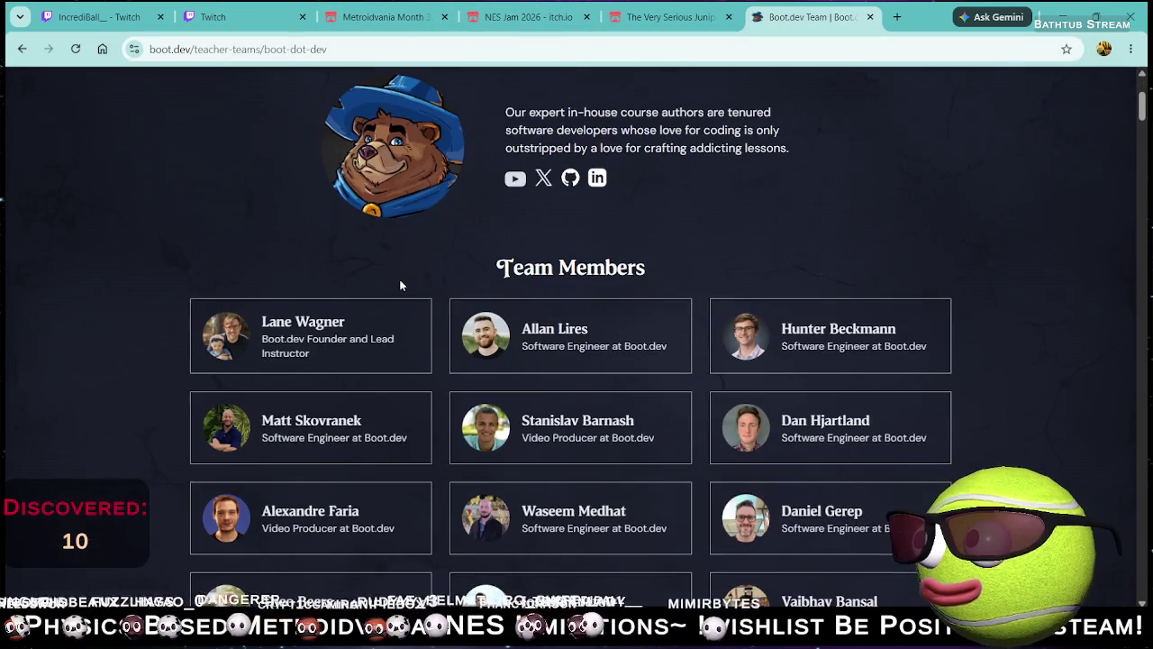
scroll(412, 263, down, 1)
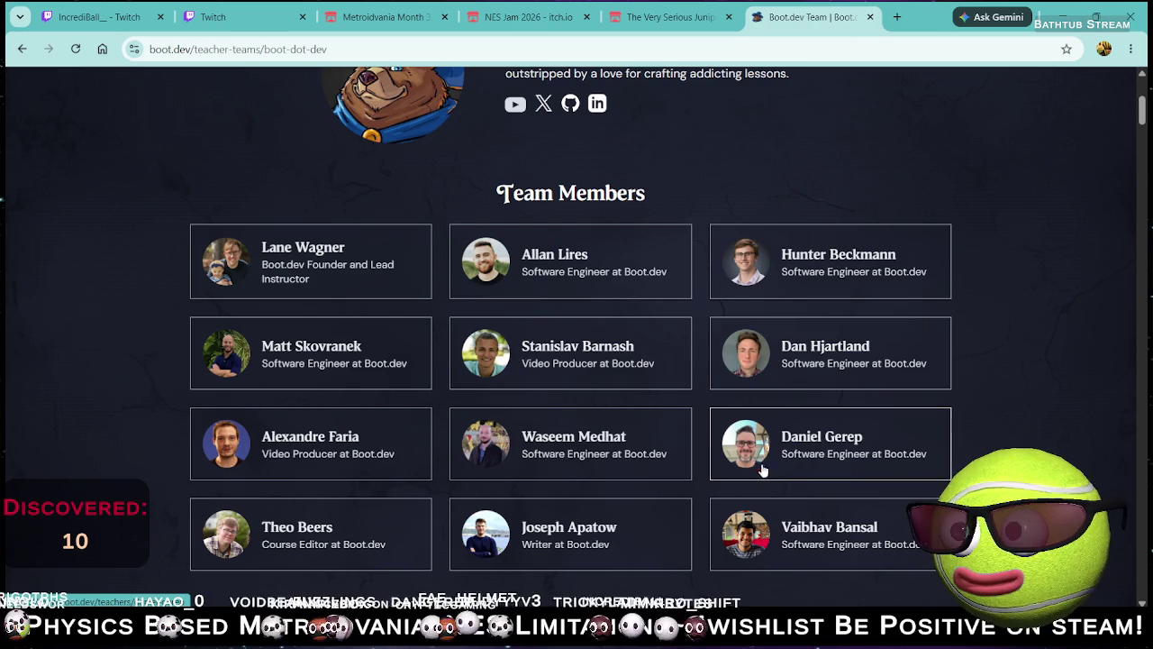
Step: Open a team member's profile and highlight 'into game development for fun.' in the bio
click(817, 462)
scroll(643, 360, down, 2)
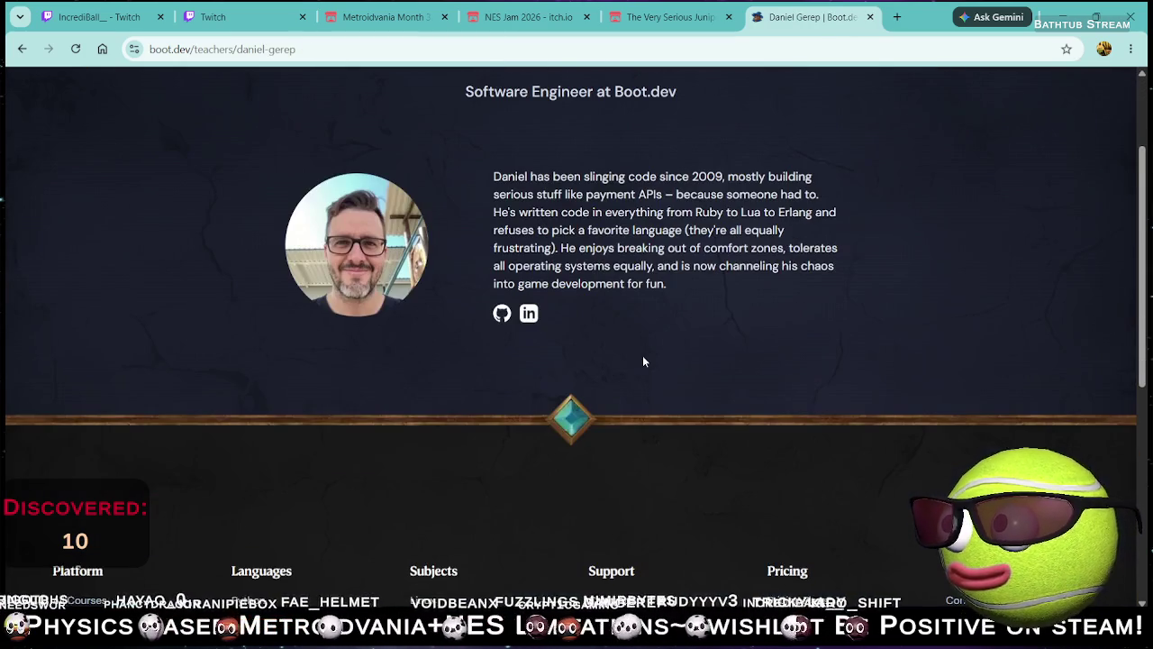
scroll(602, 326, up, 2)
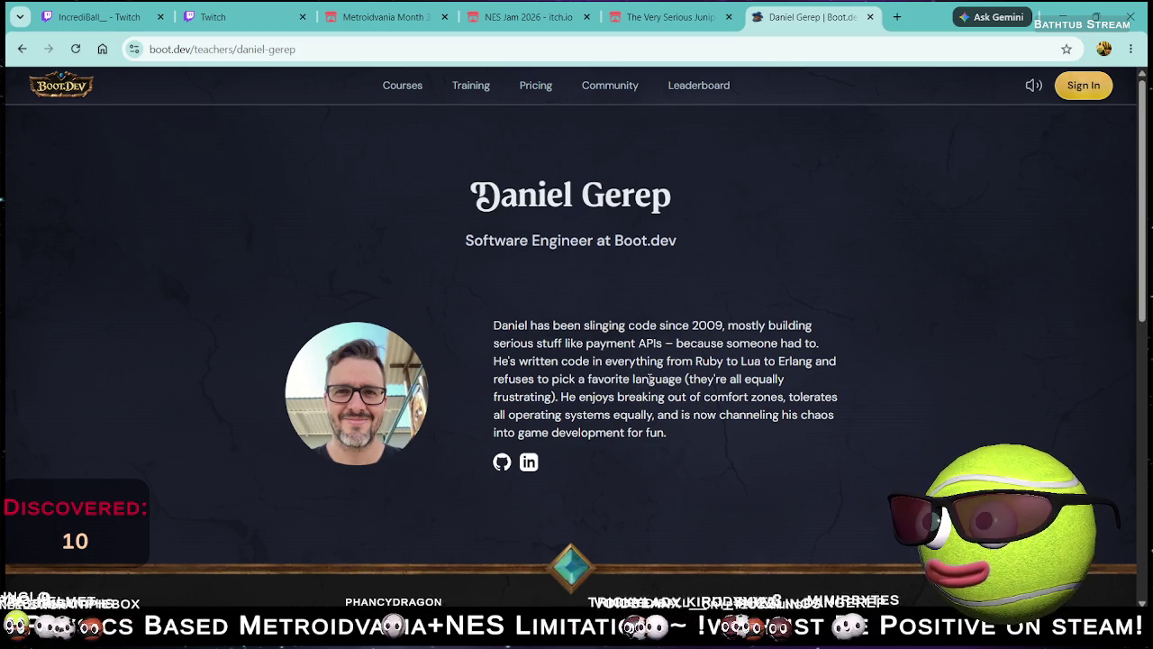
drag(520, 361, 838, 361)
click(775, 373)
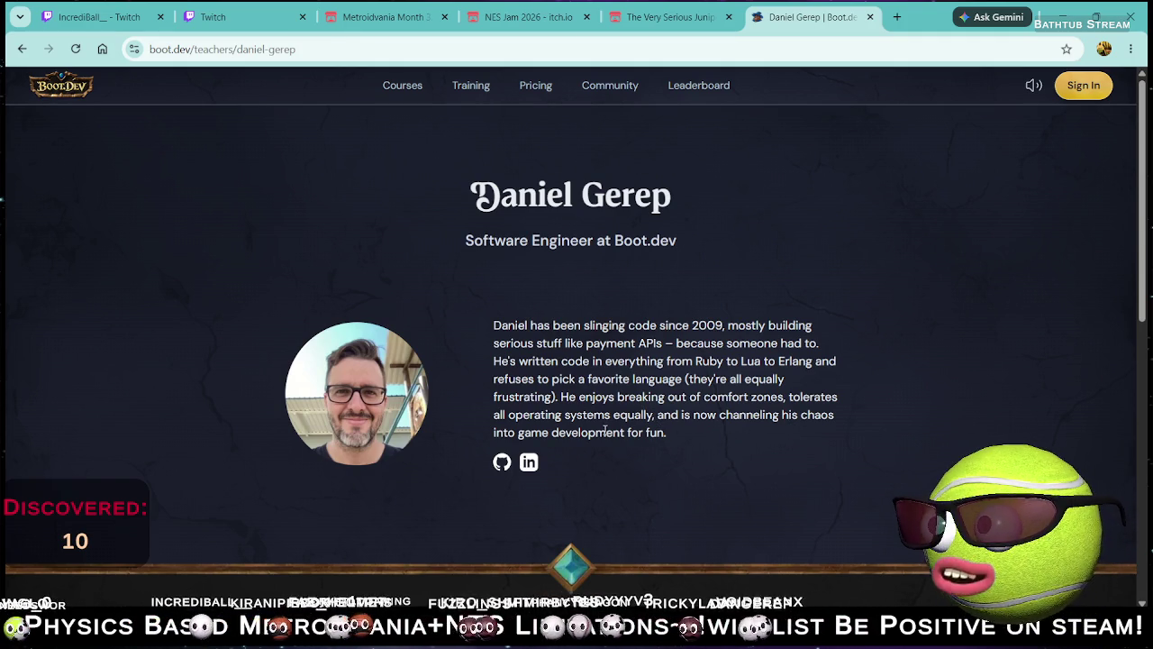
mouse_move(678, 437)
mouse_down()
mouse_move(510, 416)
mouse_move(500, 431)
mouse_up()
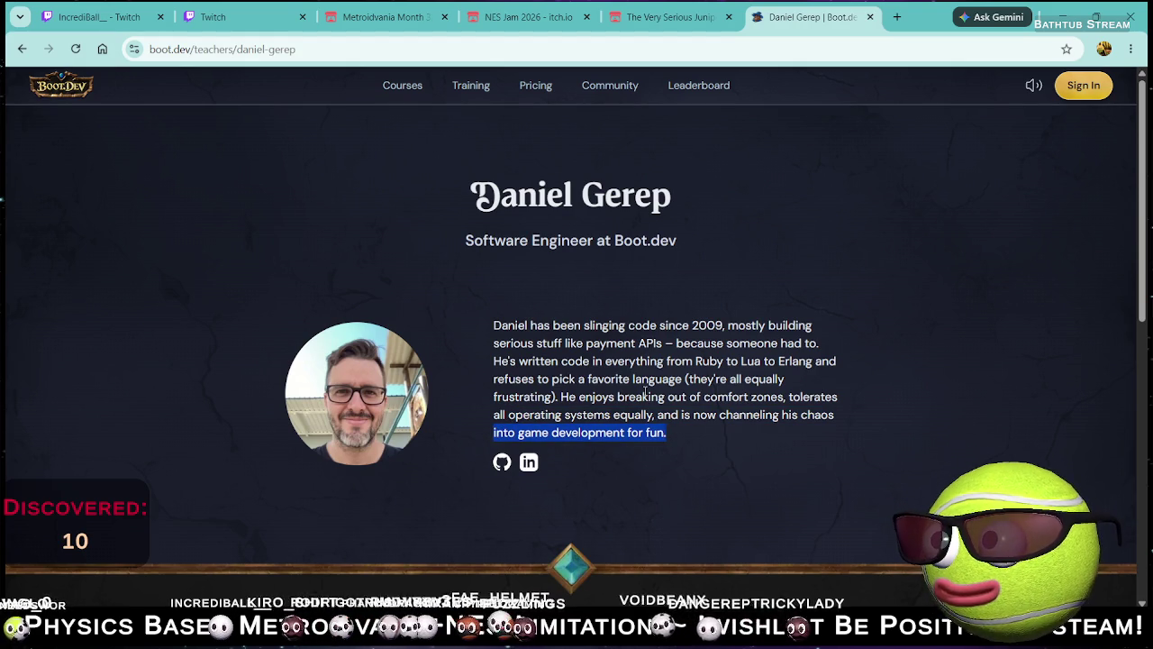
click(18, 47)
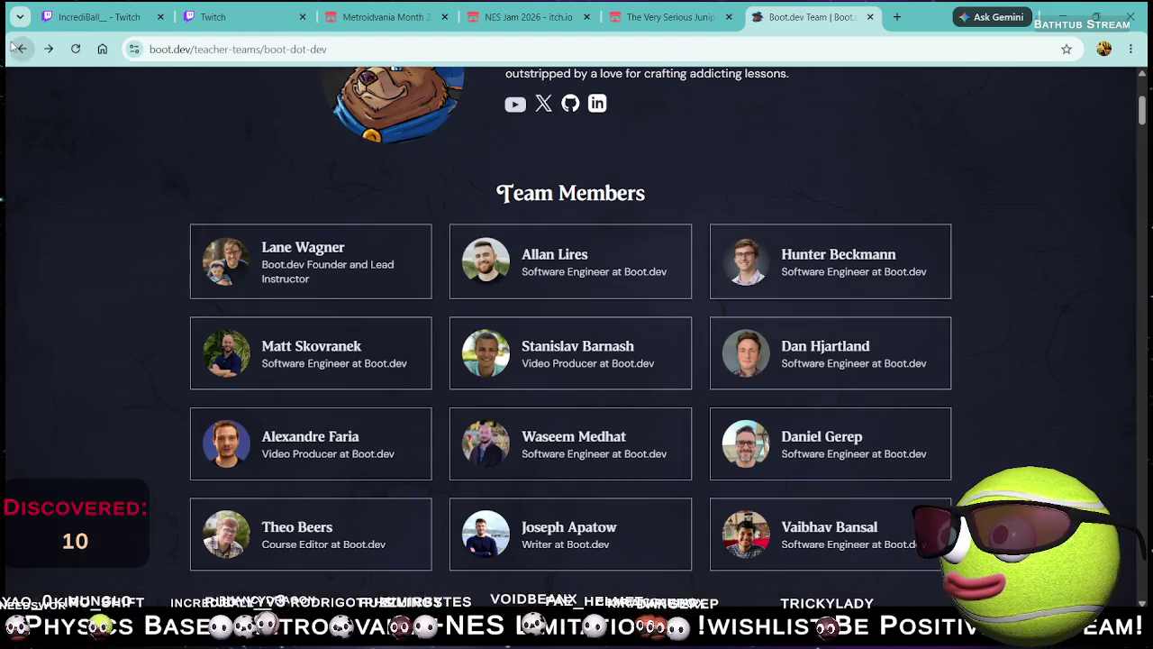
Step: Scroll the Boot.dev Team page back to the top, then switch to the Very Serious Juniper jam tab
scroll(883, 405, down, 2)
scroll(913, 420, up, 2)
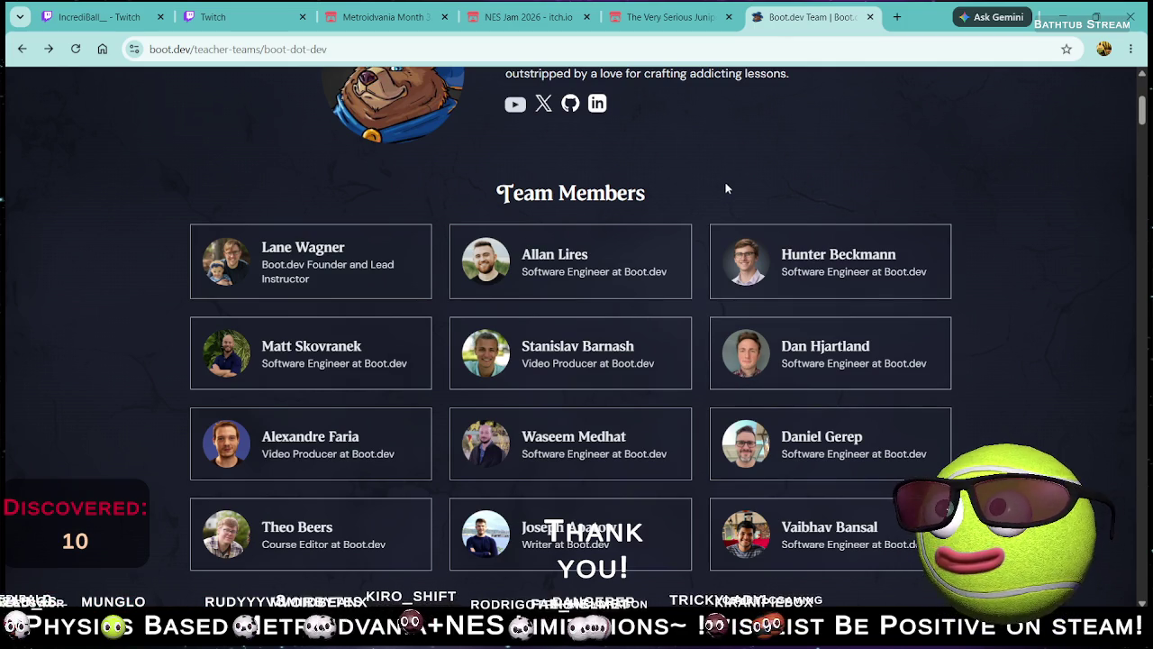
scroll(822, 158, up, 5)
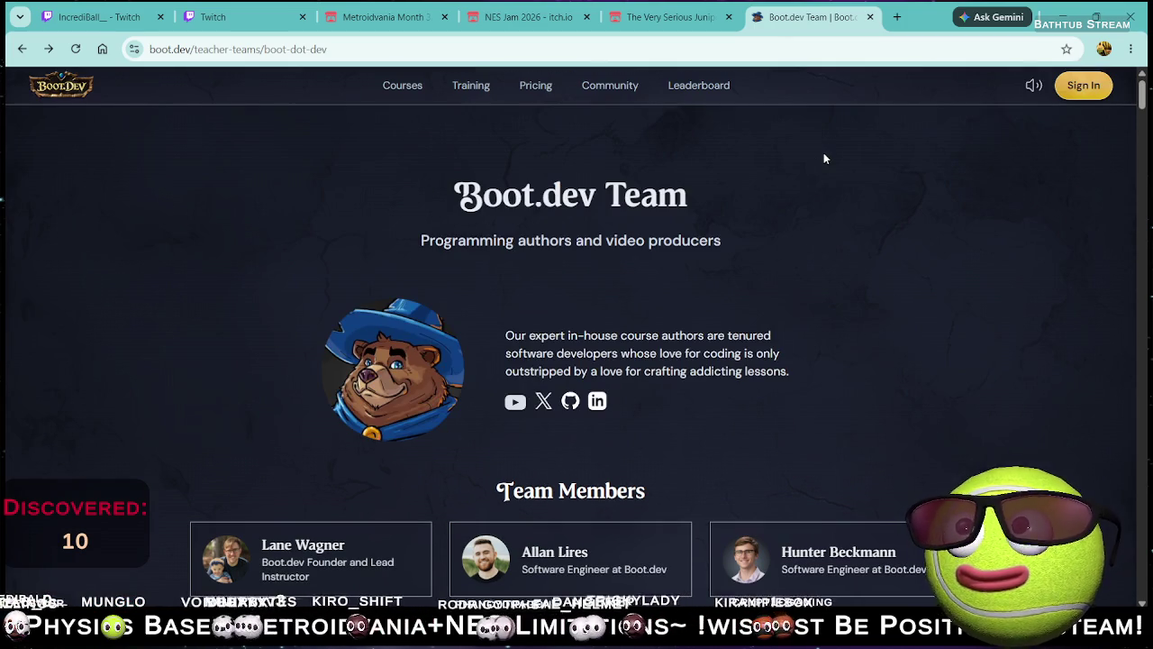
click(682, 17)
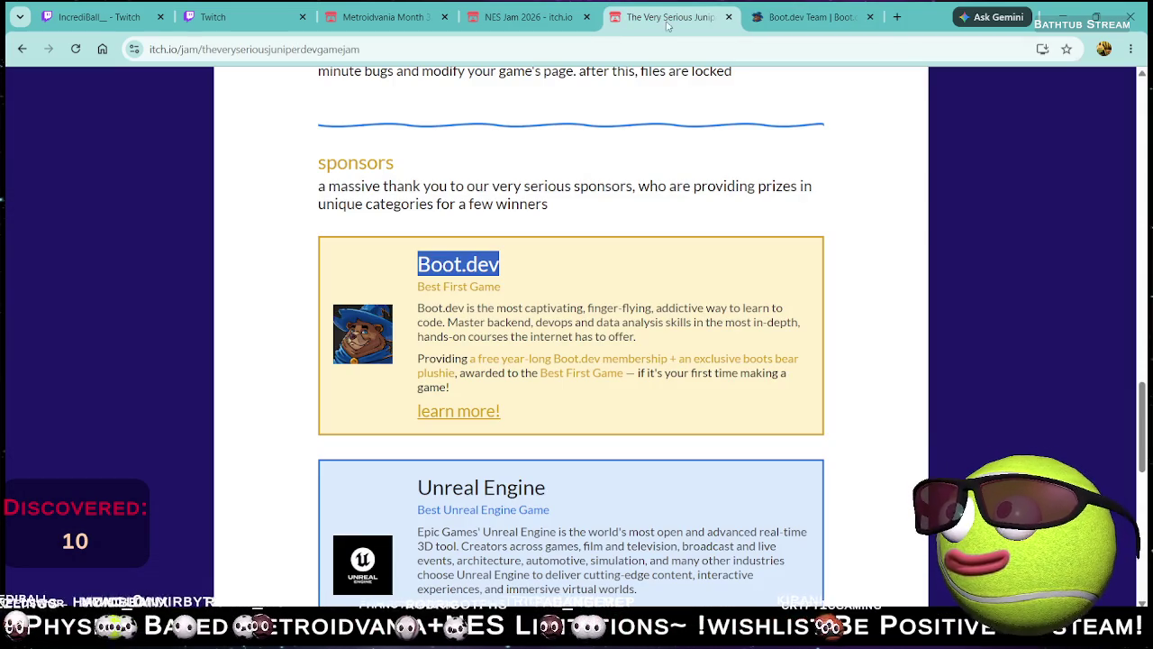
Step: Look over the Juniper Dev jam's sponsors and 8,642 joined count, then switch to NES Jam 2026
click(554, 232)
mouse_move(327, 186)
mouse_down()
mouse_move(387, 206)
mouse_move(522, 208)
mouse_up()
click(594, 230)
scroll(520, 341, up, 1)
scroll(520, 340, up, 15)
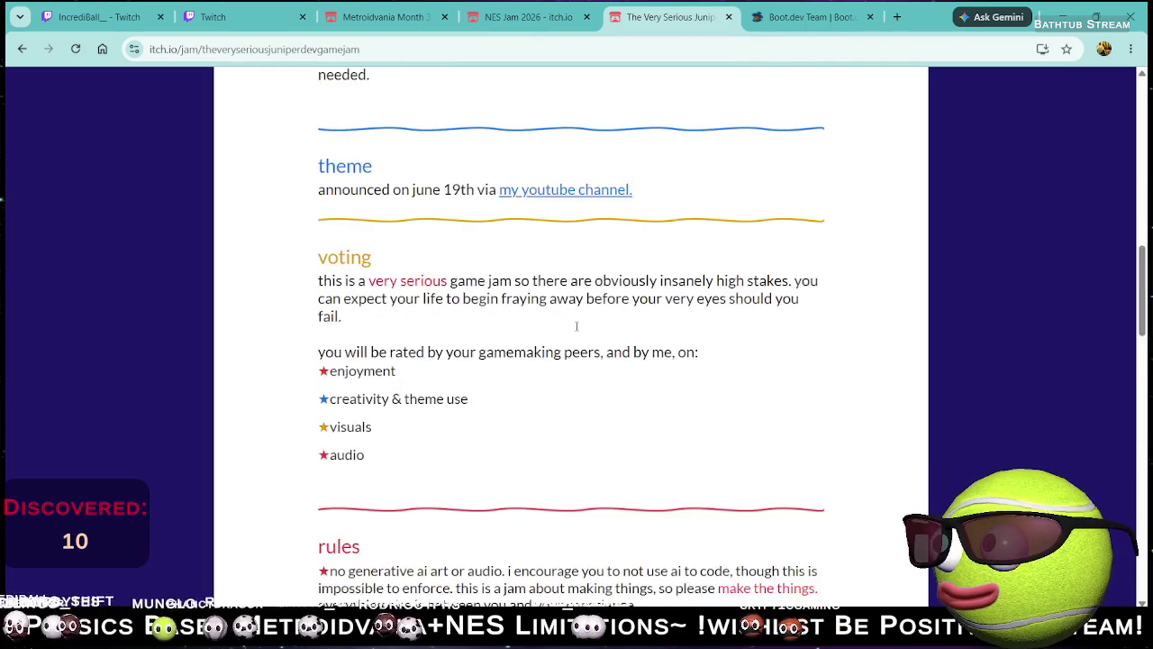
scroll(629, 408, down, 2)
scroll(629, 408, up, 4)
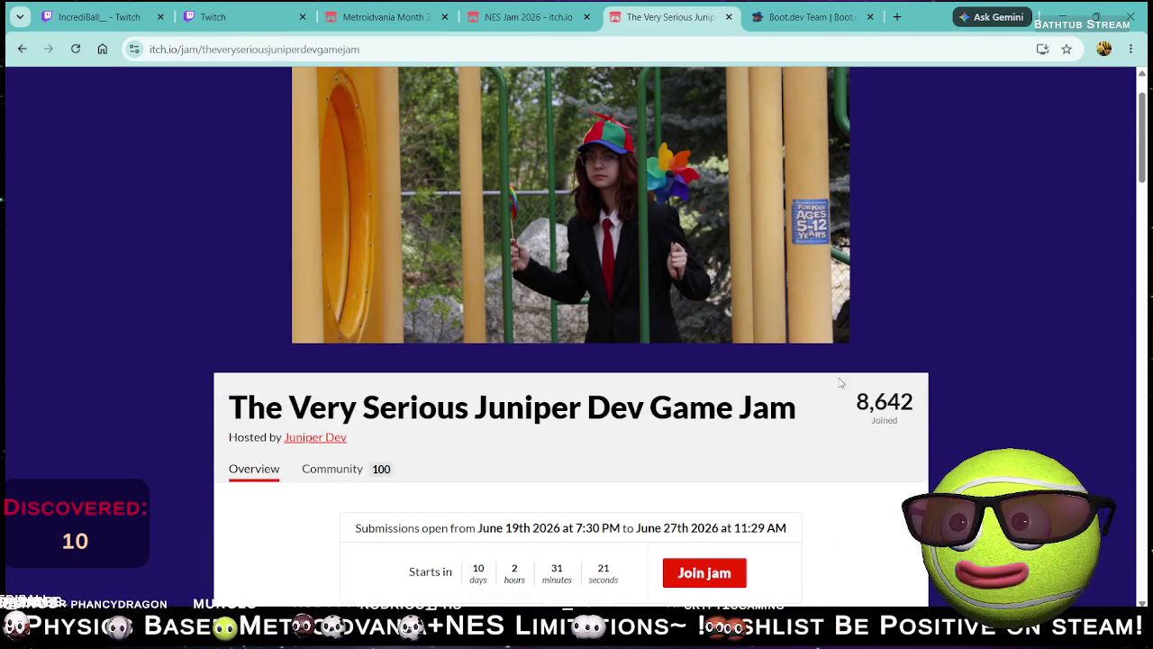
drag(853, 396, 968, 408)
click(919, 410)
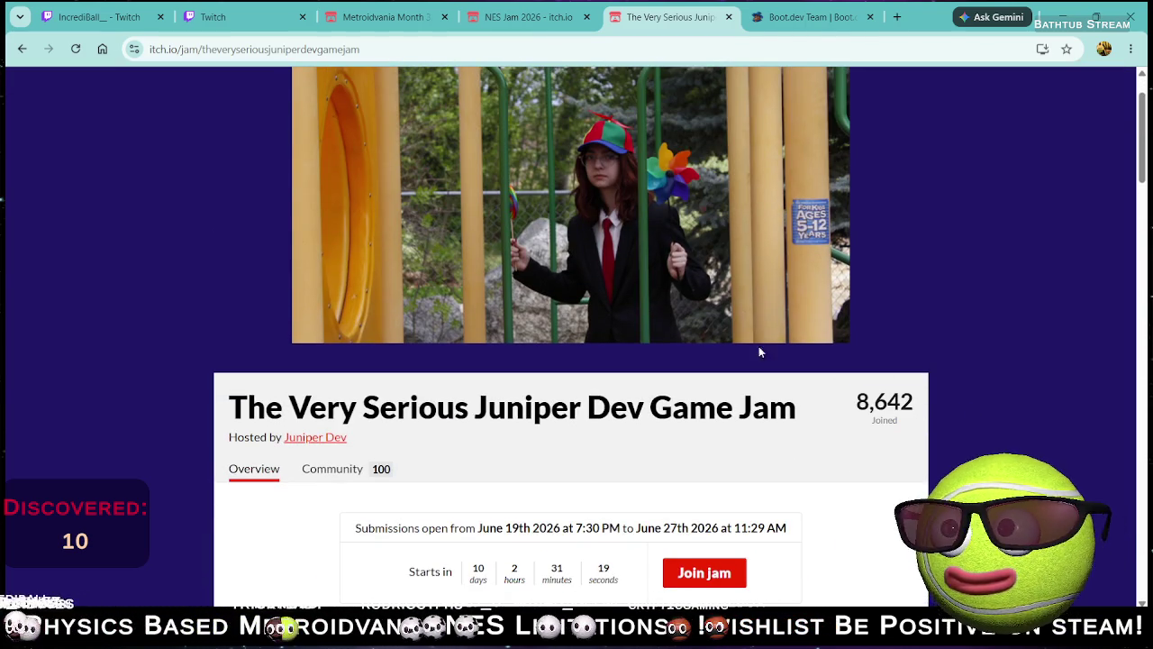
click(535, 12)
scroll(540, 144, up, 5)
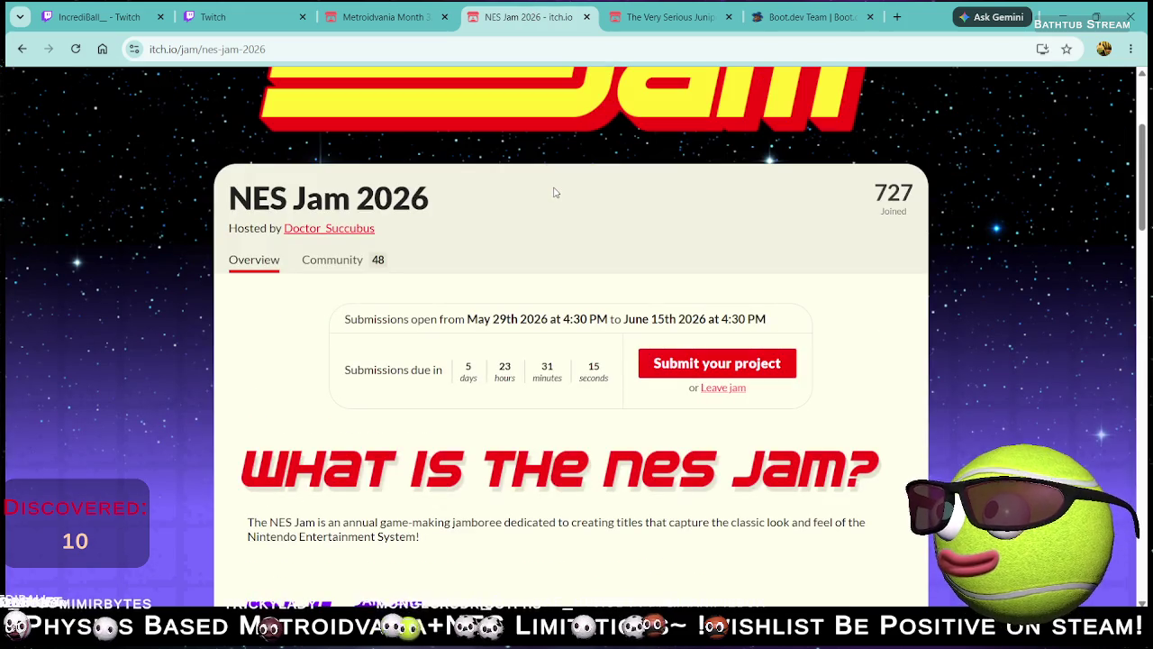
Step: Glance at the Metroidvania Month, NES Jam 2026 and Juniper Dev jam tabs, then return to itch.io/jams
click(386, 18)
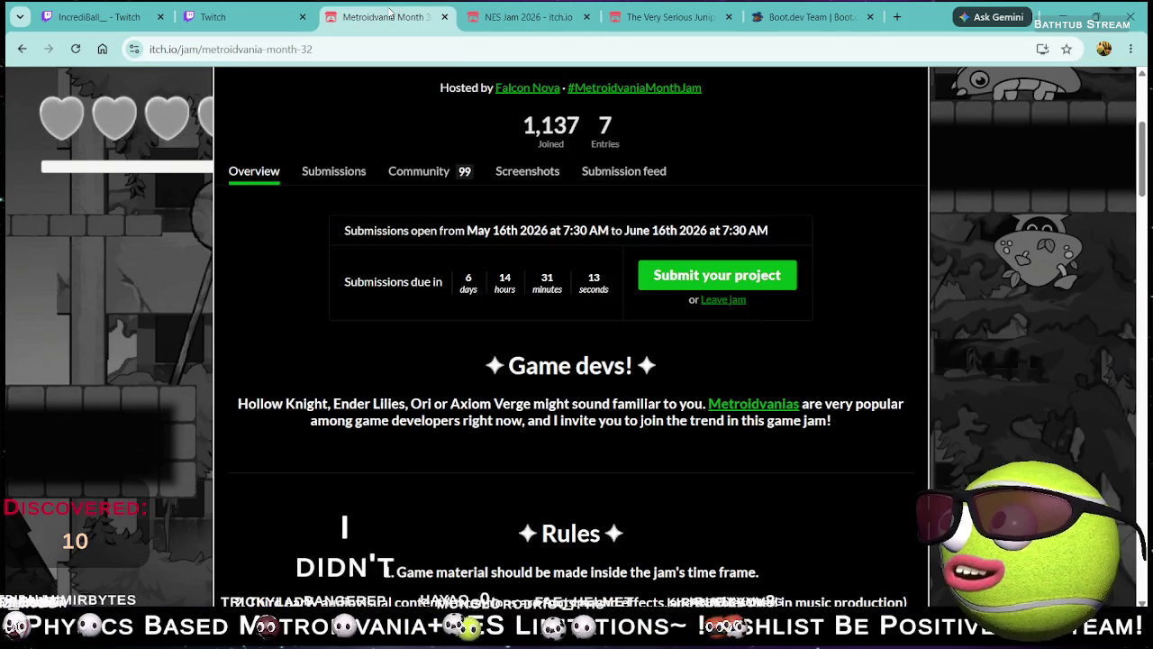
scroll(630, 270, up, 3)
scroll(631, 352, down, 1)
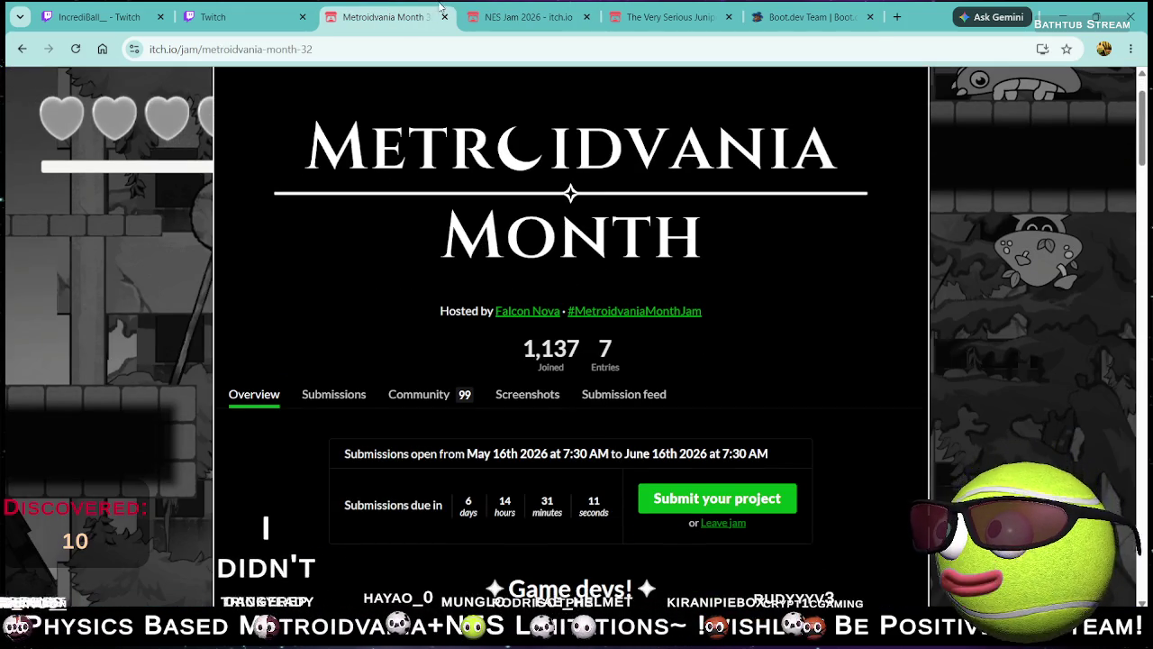
click(516, 13)
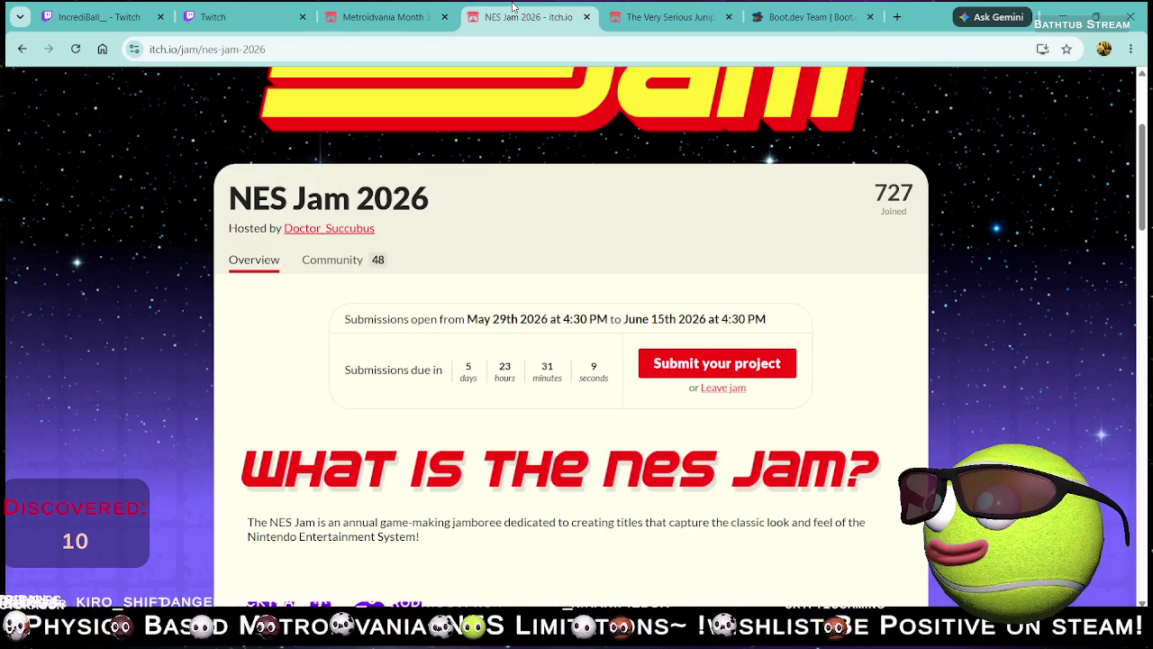
click(662, 16)
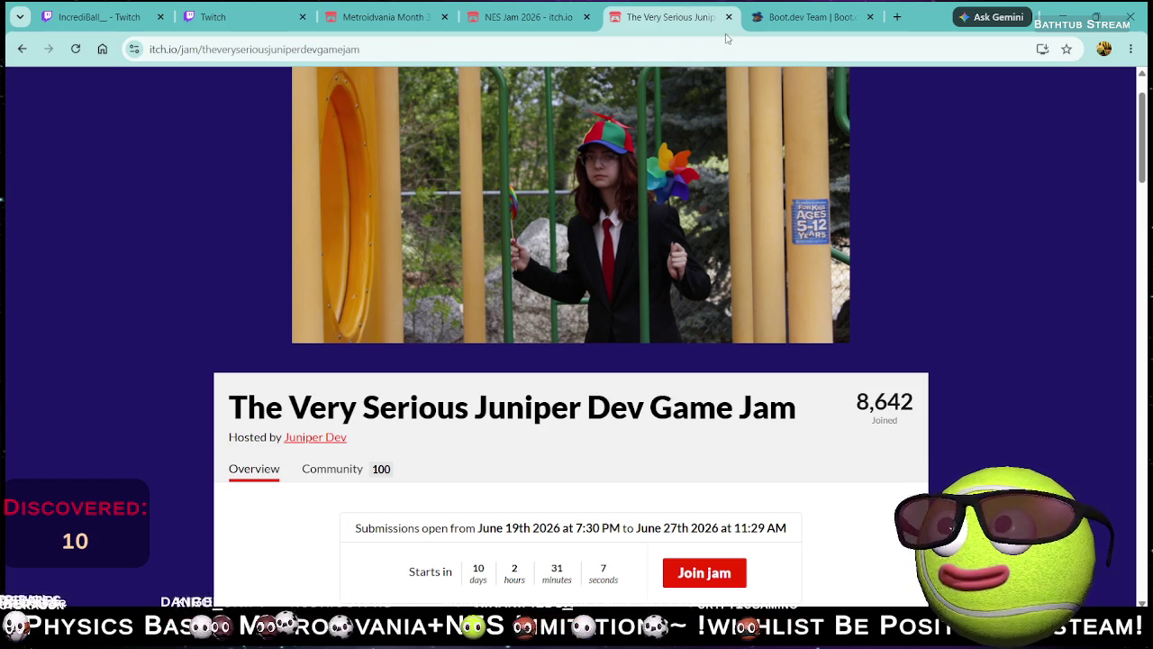
click(20, 50)
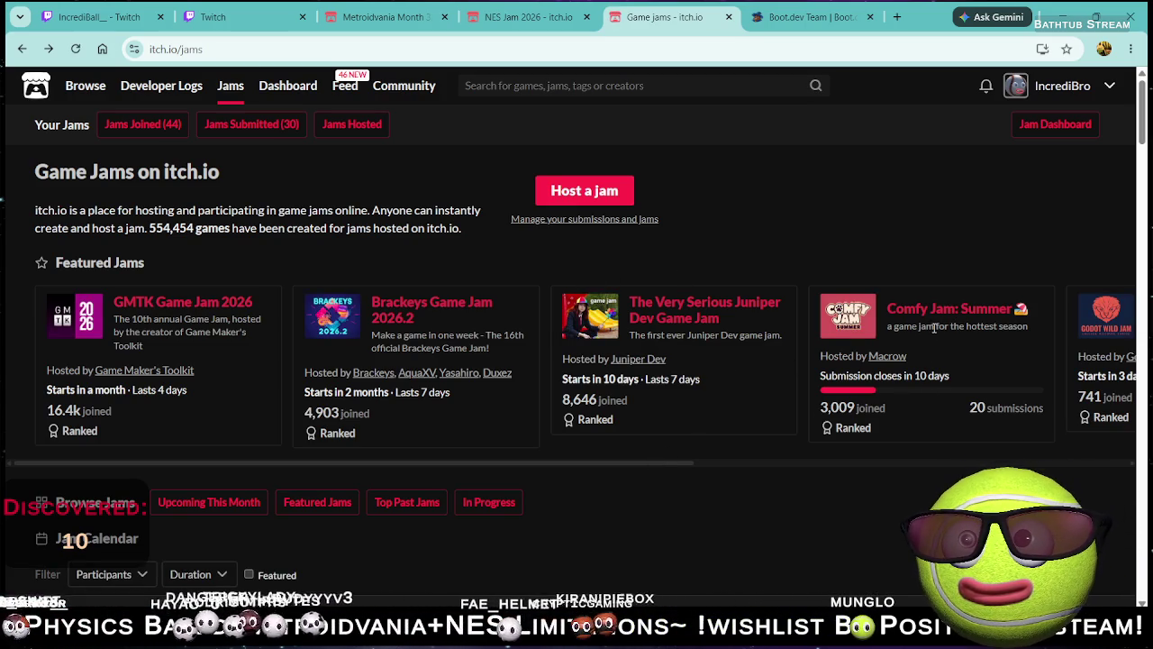
click(844, 323)
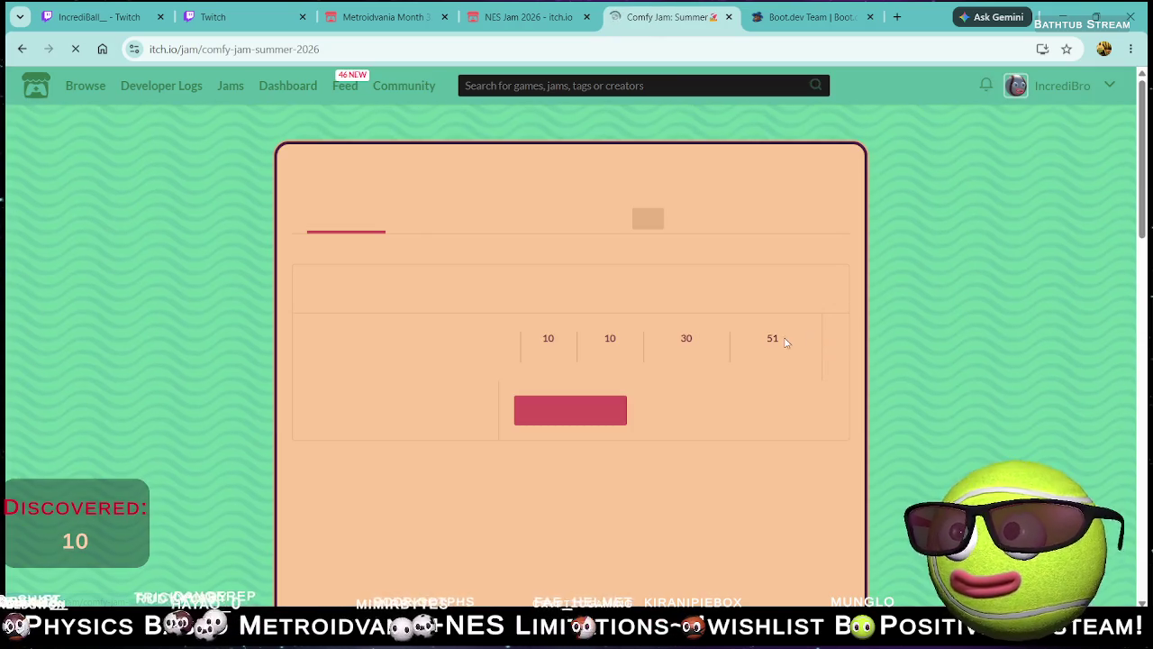
scroll(637, 321, down, 6)
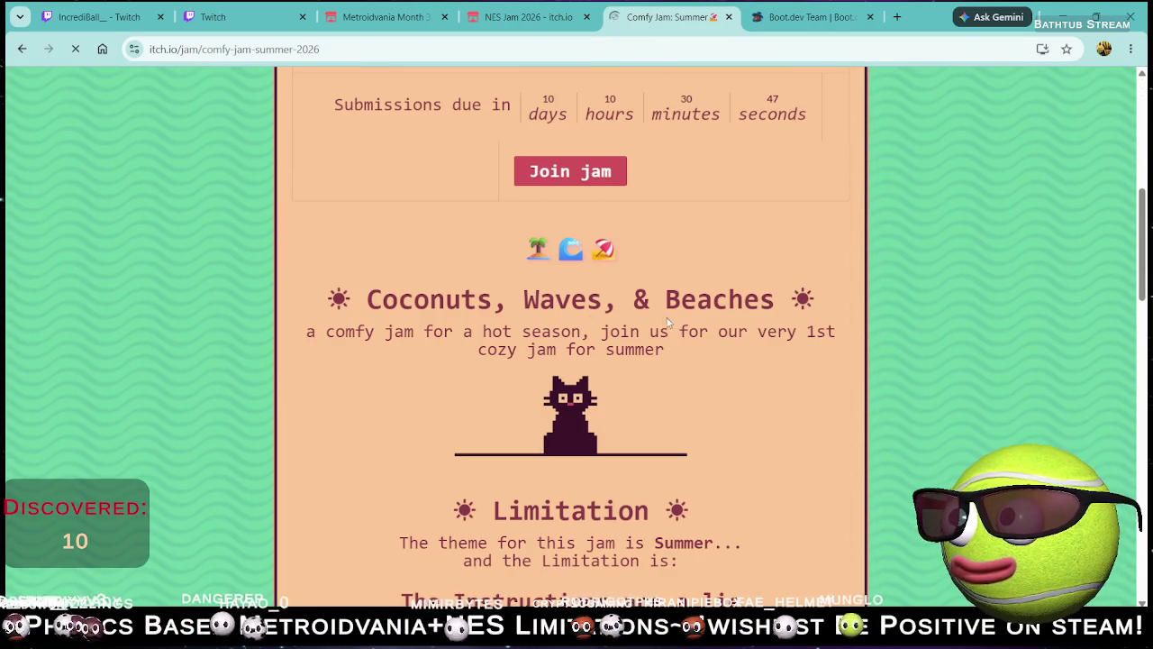
scroll(701, 322, down, 2)
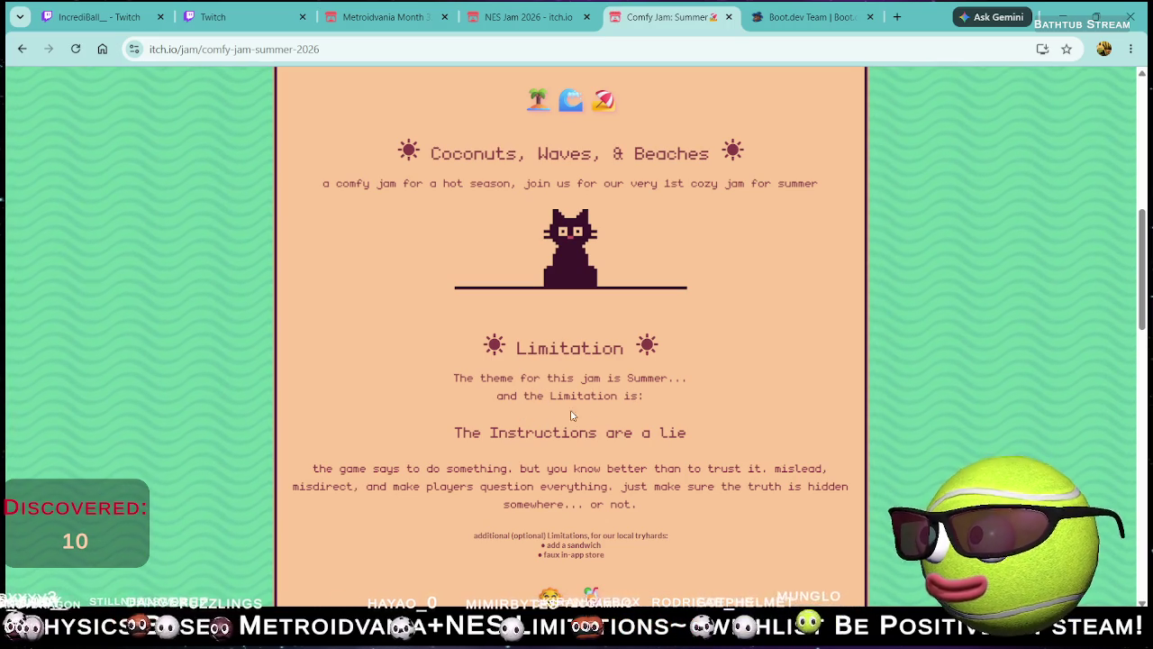
mouse_move(455, 439)
mouse_down()
mouse_move(548, 468)
mouse_move(687, 435)
mouse_up()
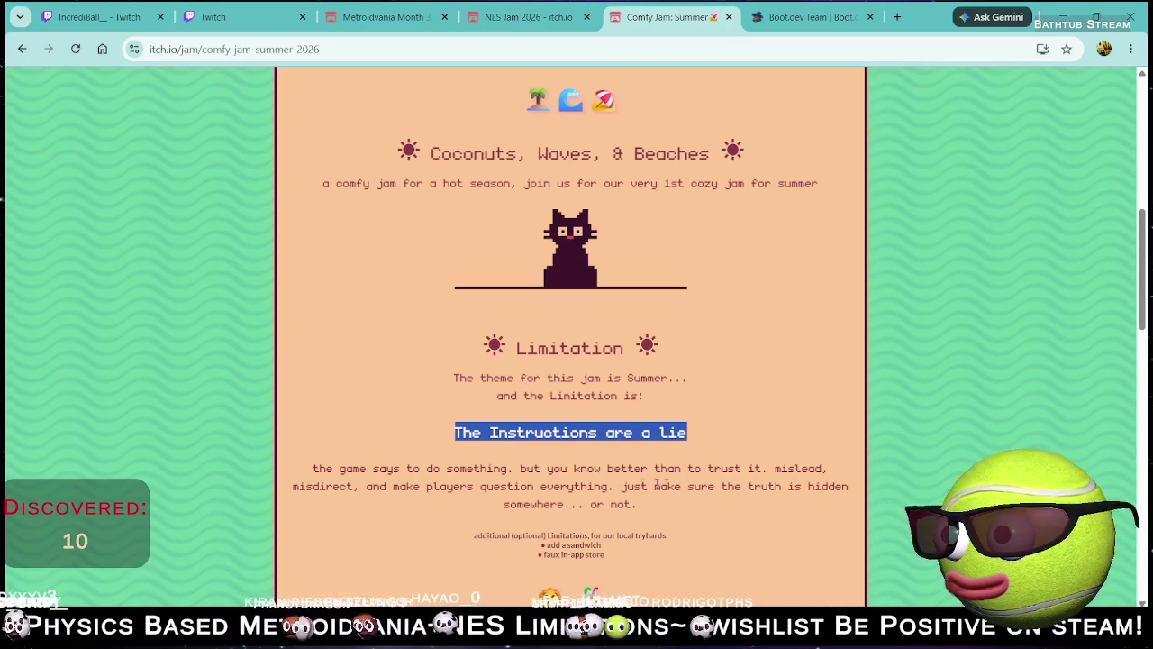
scroll(698, 473, down, 2)
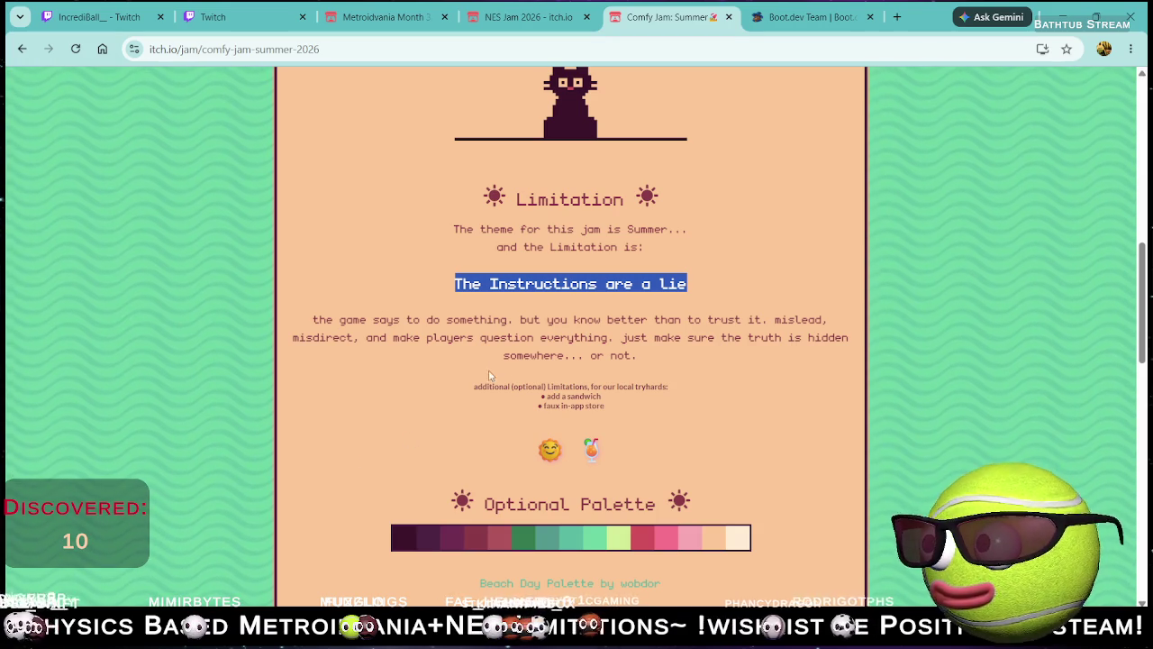
key(F5)
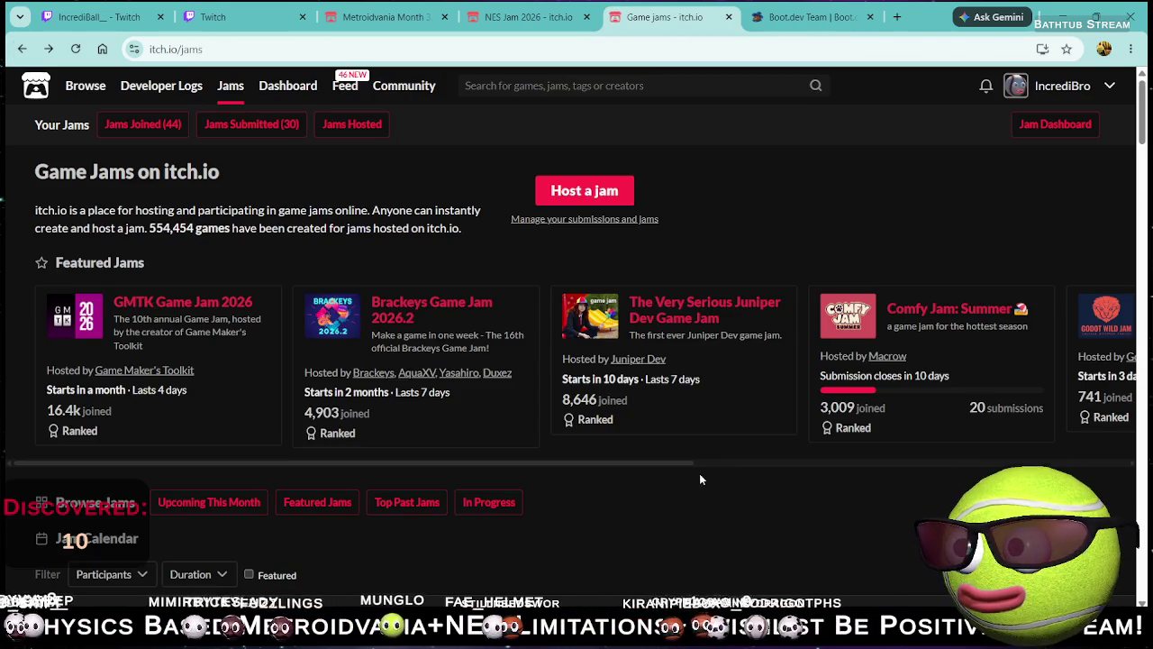
Step: Open the Godot Wild Jam #94 page and expand its Jam Process section
drag(701, 463, 712, 463)
scroll(787, 365, right, 5)
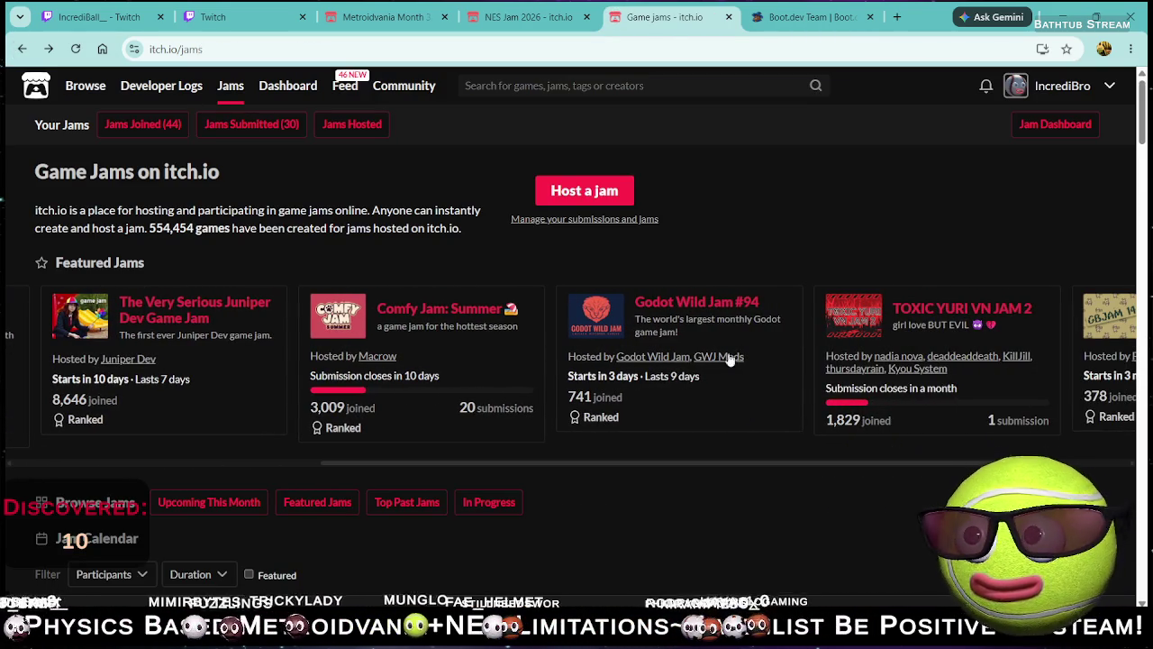
click(697, 309)
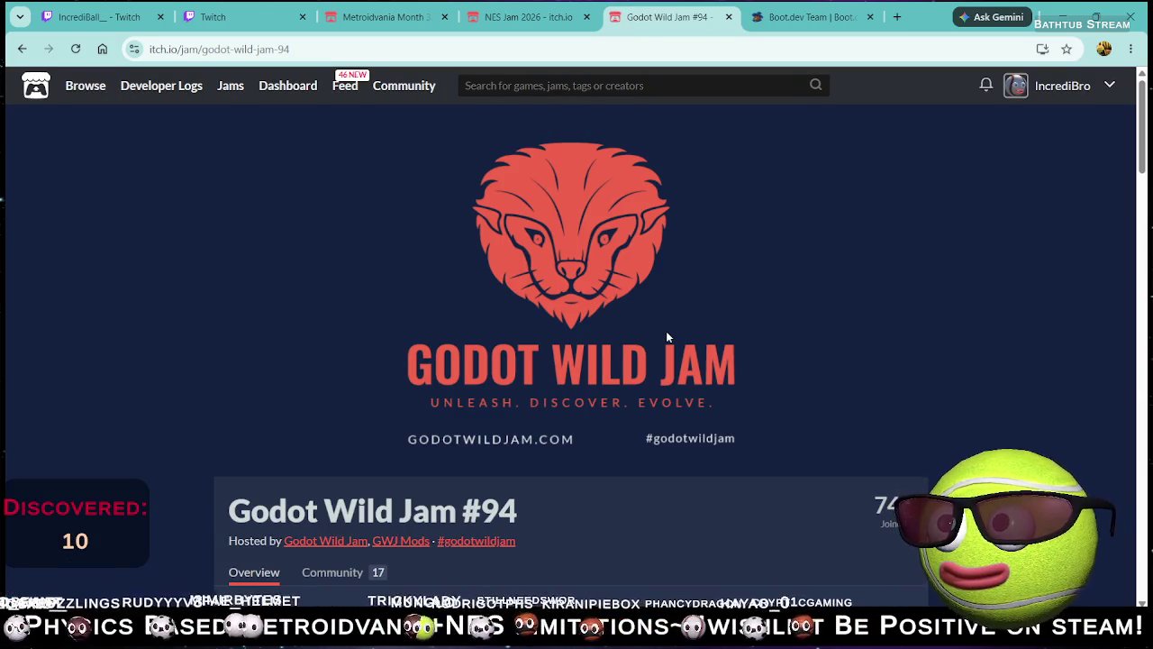
scroll(666, 331, down, 4)
scroll(595, 375, down, 3)
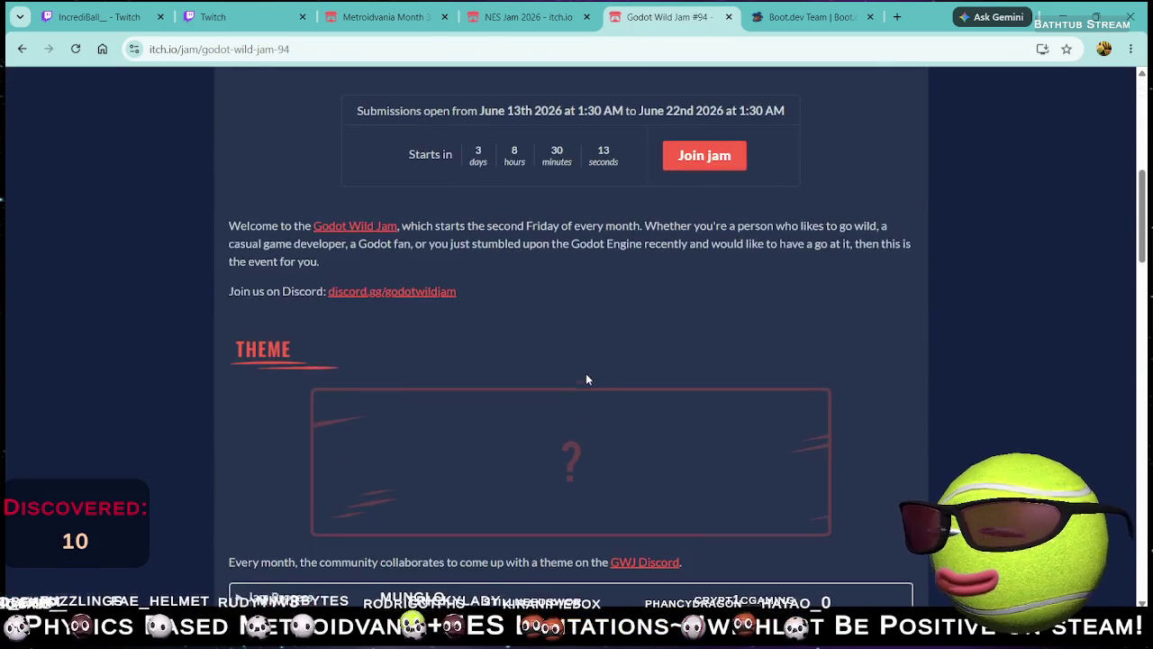
click(418, 448)
scroll(418, 383, down, 4)
scroll(395, 346, up, 2)
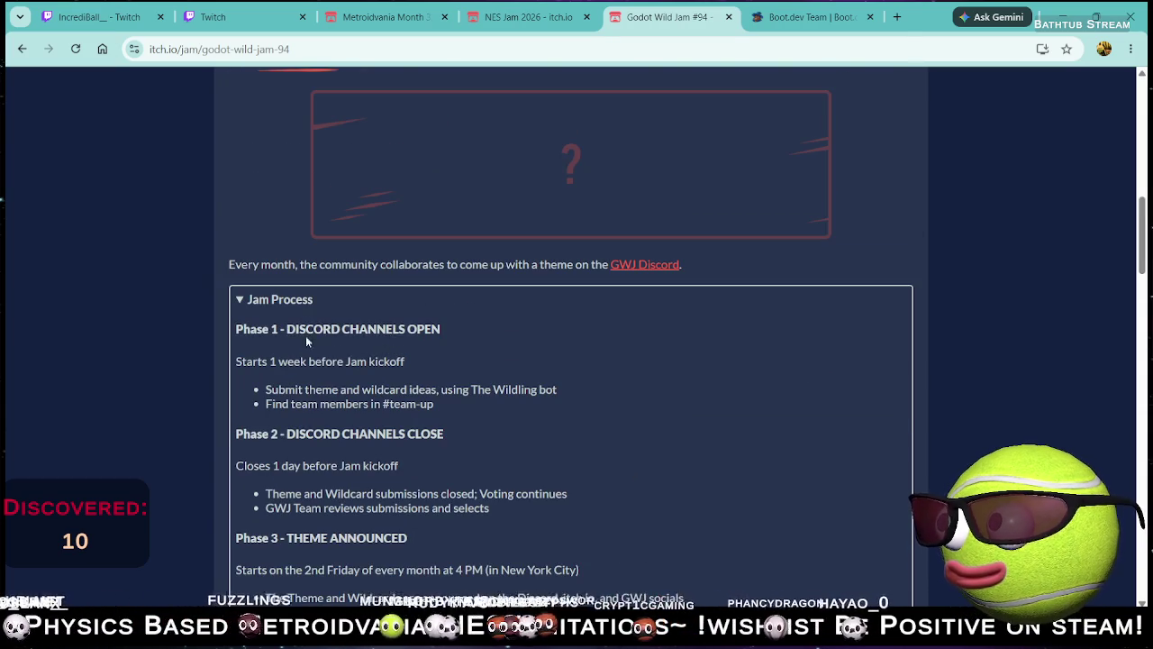
scroll(326, 341, down, 3)
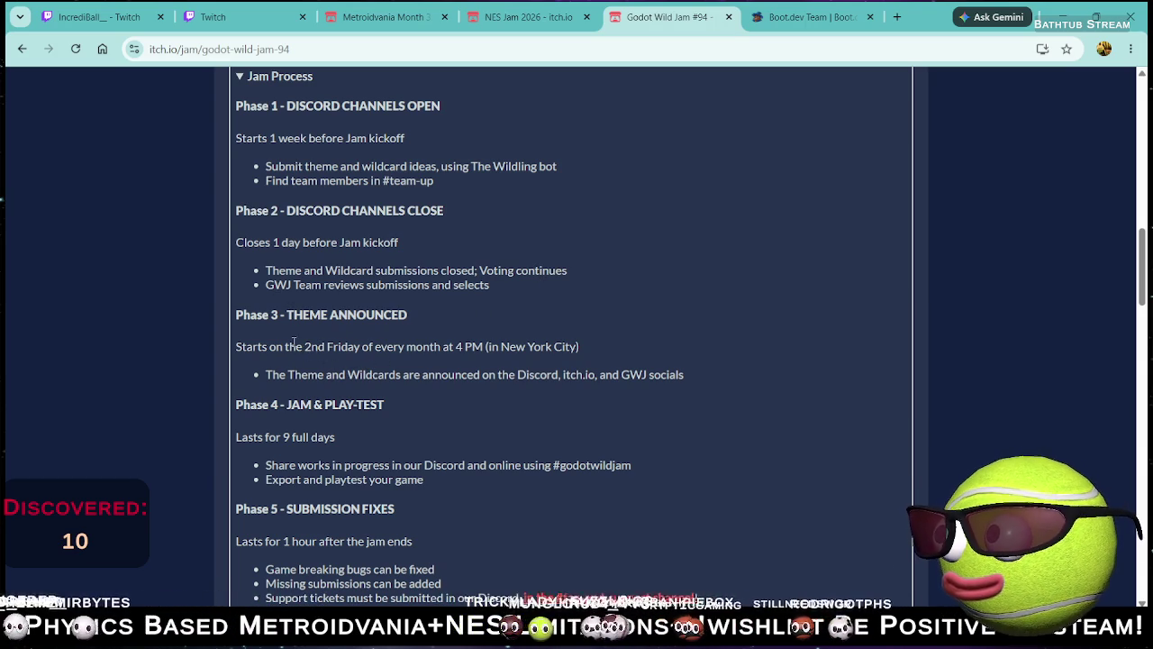
Step: Highlight the Phase 3 start-time line and the Phase 4 bullet lines while reading
drag(363, 347, 579, 349)
click(374, 403)
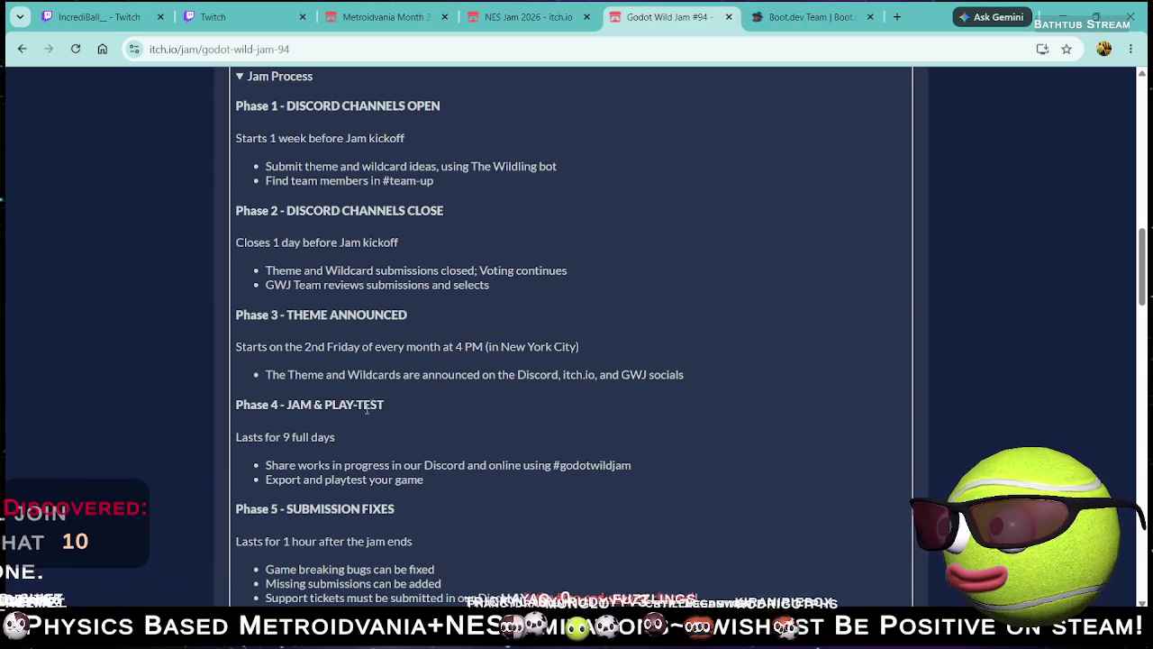
drag(305, 465, 393, 478)
click(297, 436)
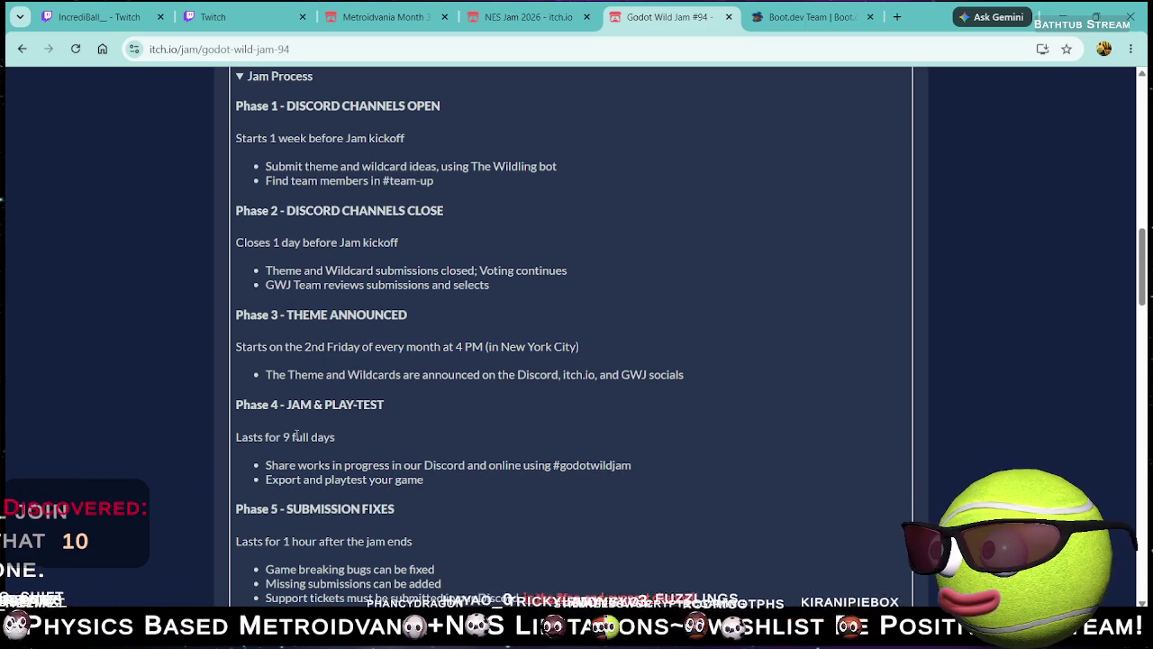
click(518, 478)
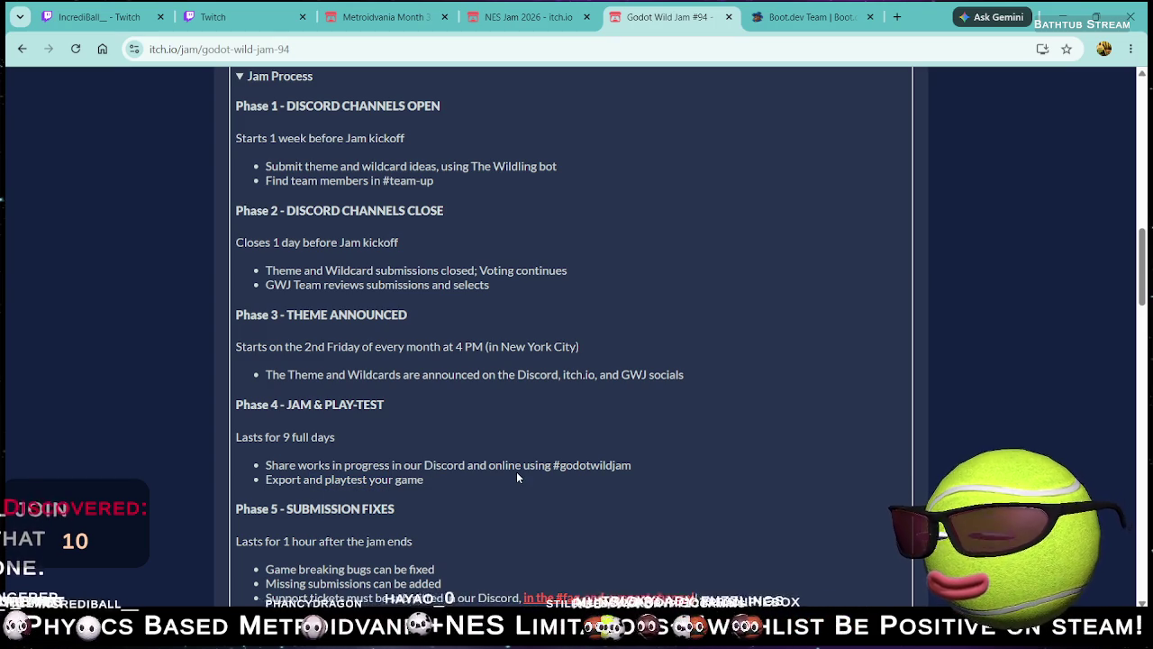
Step: Read further and highlight Phase 5's missing submissions line and support tickets note
scroll(307, 500, down, 2)
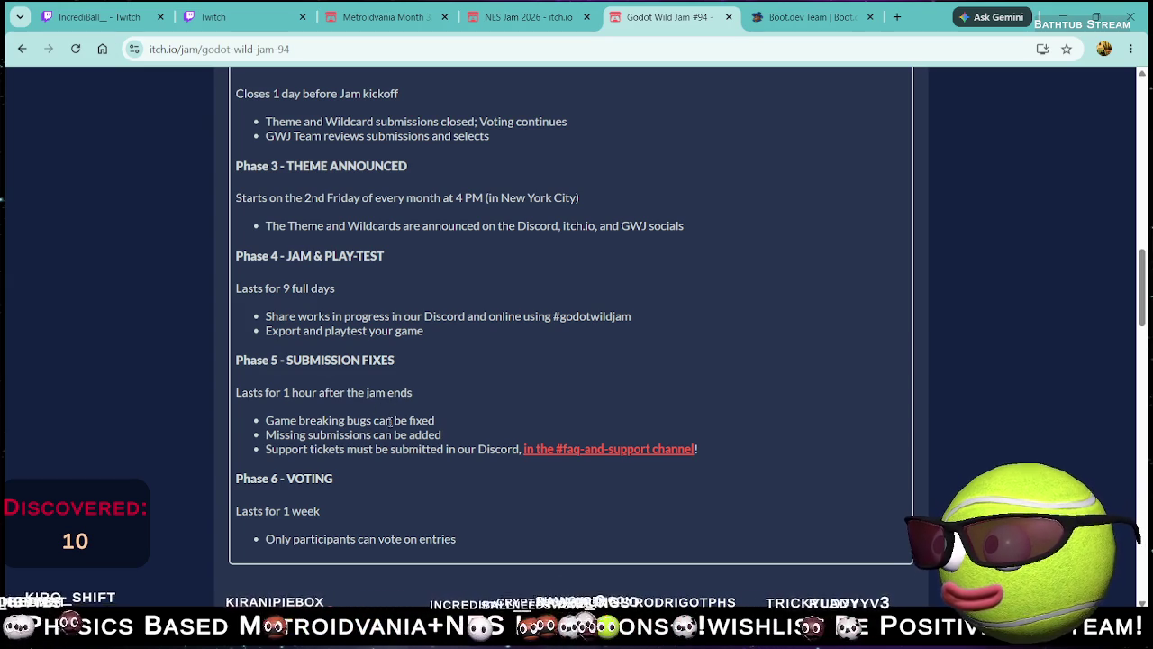
drag(277, 436, 393, 438)
click(420, 446)
drag(299, 451, 495, 449)
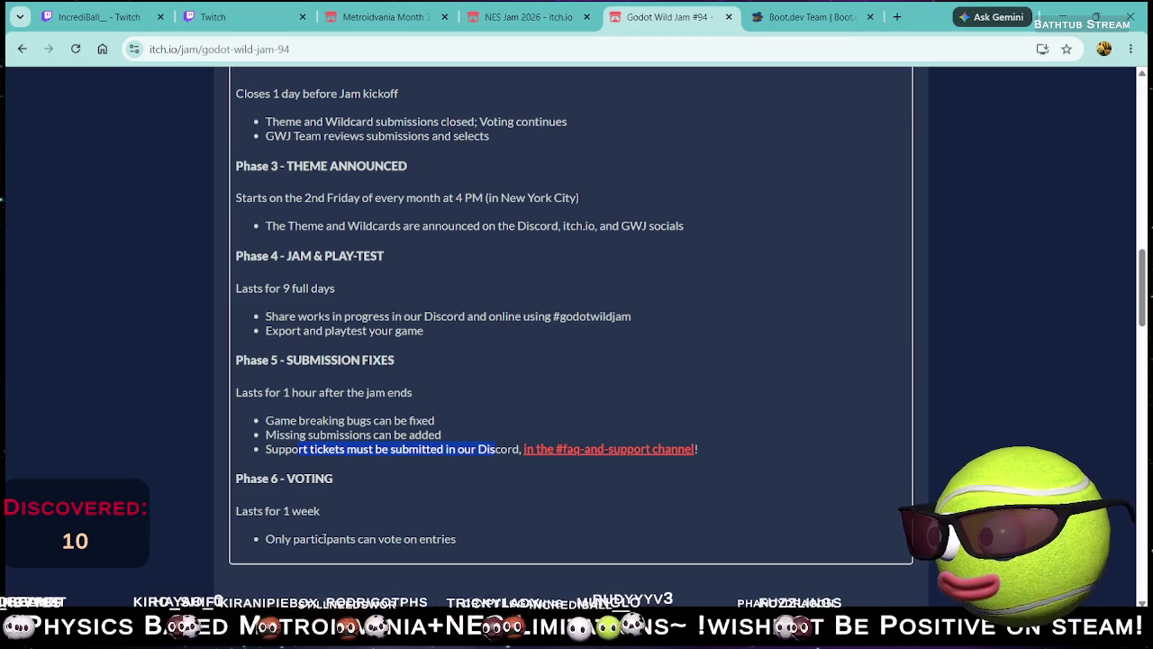
click(306, 530)
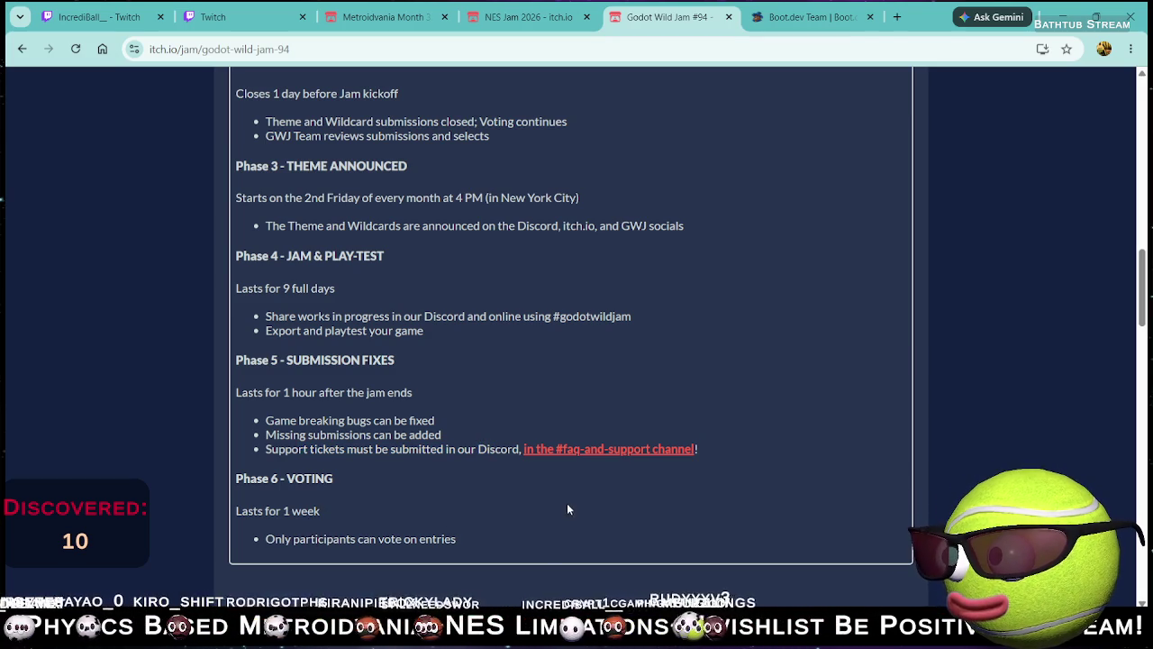
Step: Scroll down through the Wildcards, Rules, Help, FAQ, Links and Judging sections
scroll(567, 511, down, 5)
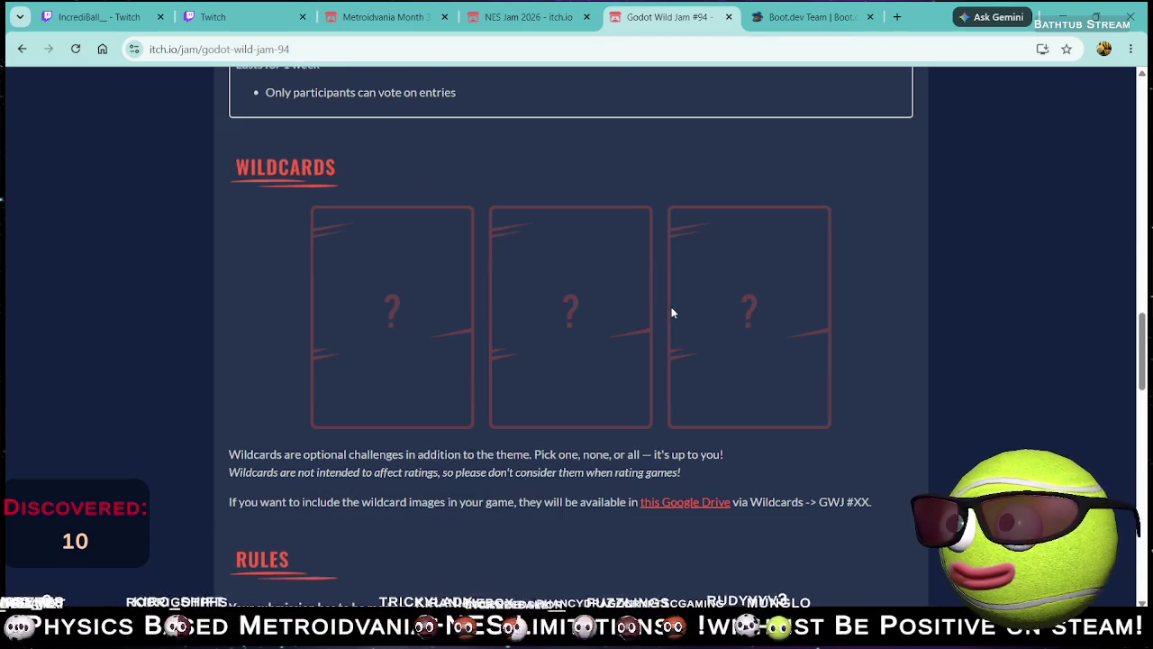
scroll(510, 387, down, 2)
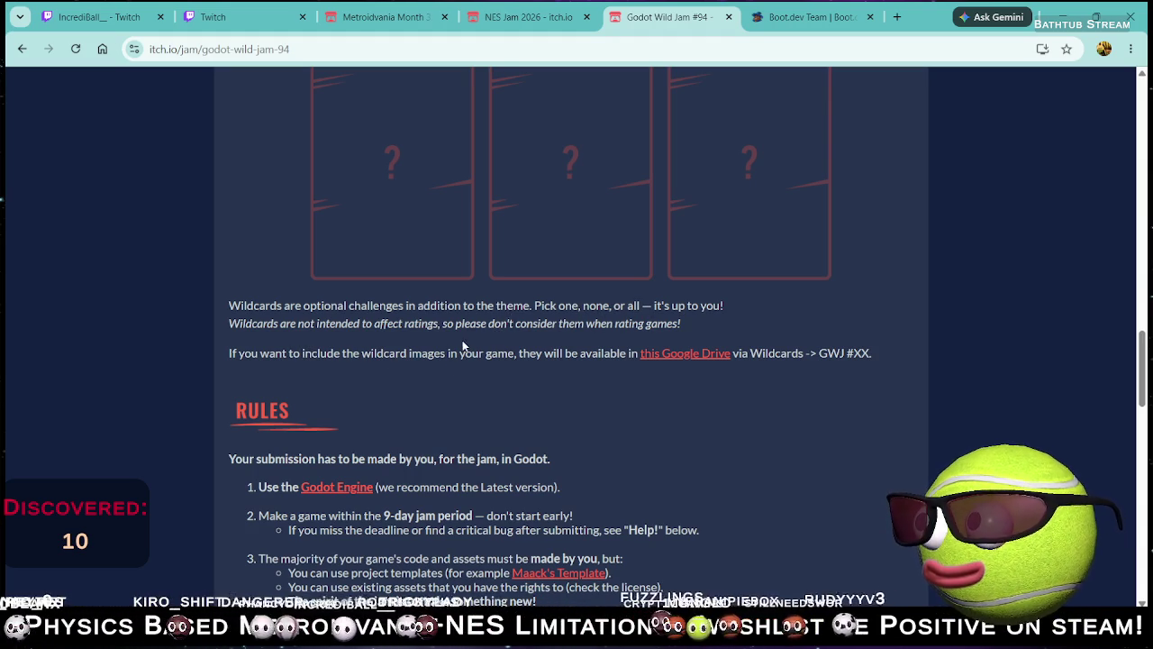
scroll(421, 328, down, 3)
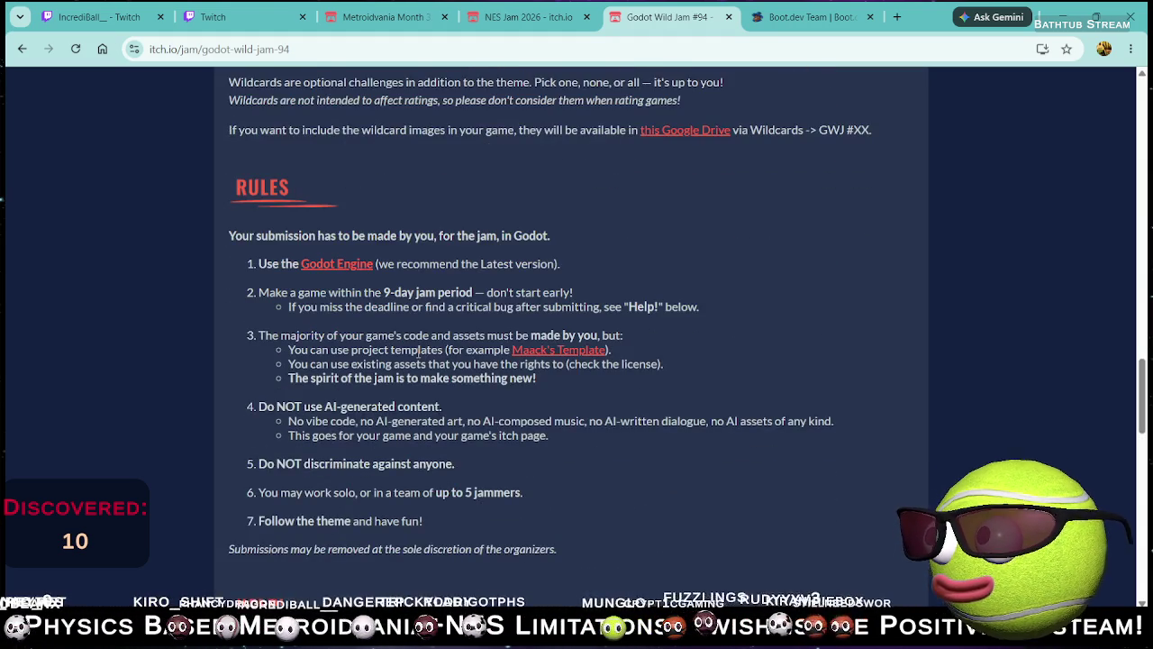
scroll(418, 352, down, 6)
scroll(418, 353, down, 10)
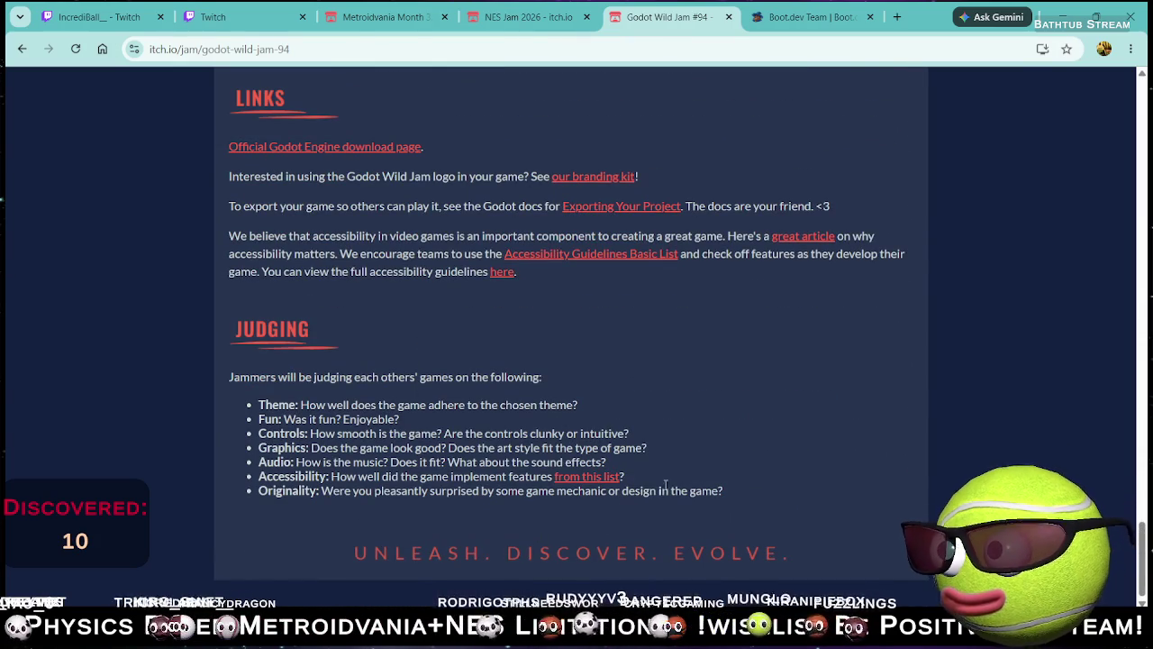
Step: Scroll back to the page top showing 741 joined and June 13–22 submissions
scroll(655, 455, up, 20)
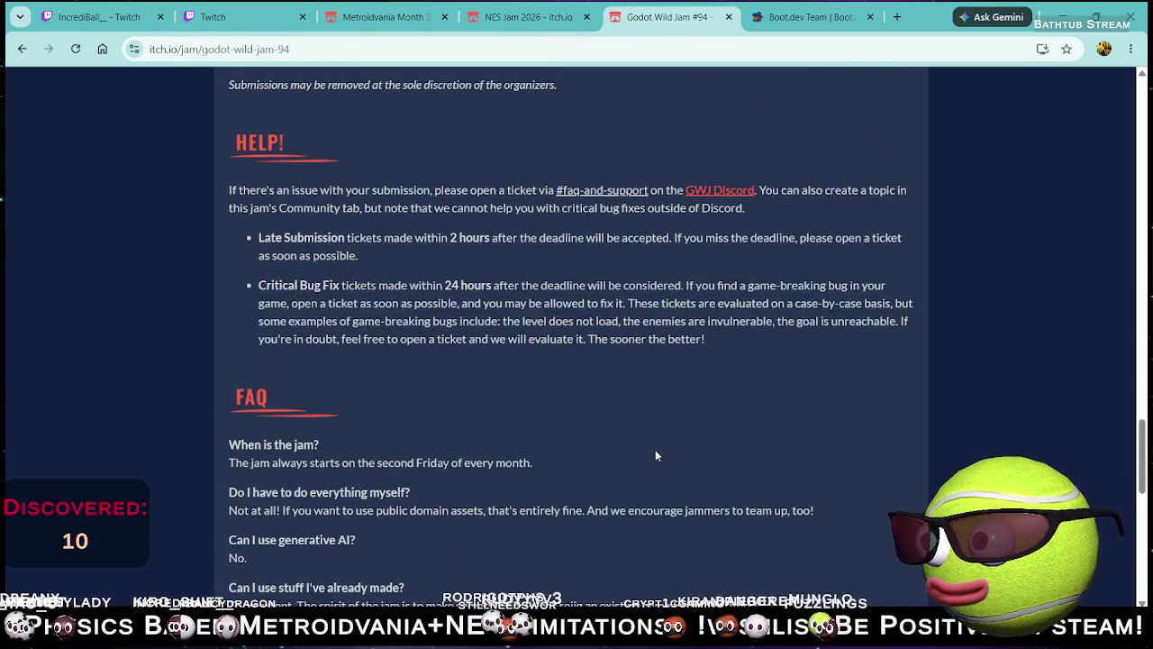
scroll(643, 455, up, 15)
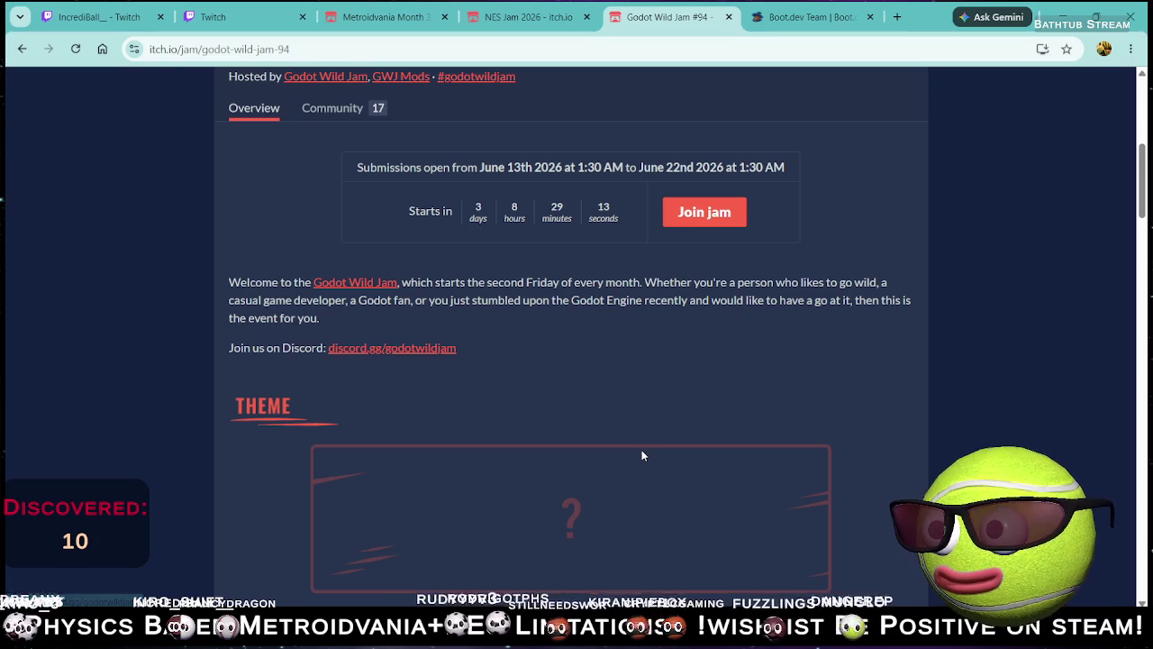
scroll(634, 449, down, 7)
scroll(630, 451, up, 6)
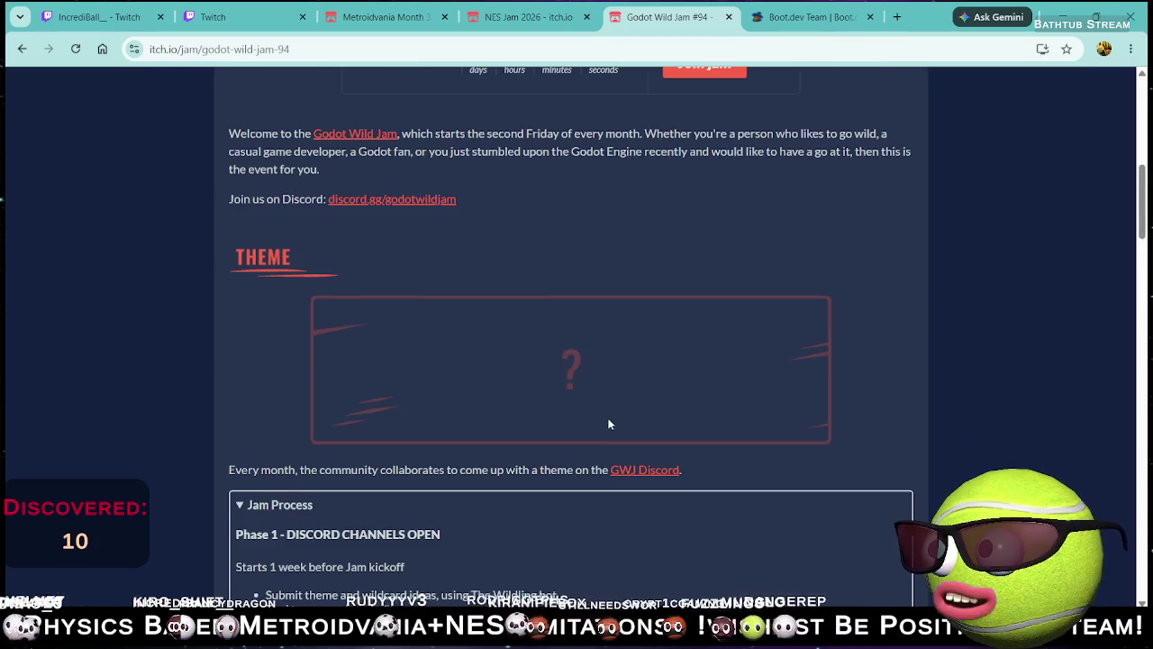
scroll(599, 349, down, 7)
scroll(597, 372, up, 4)
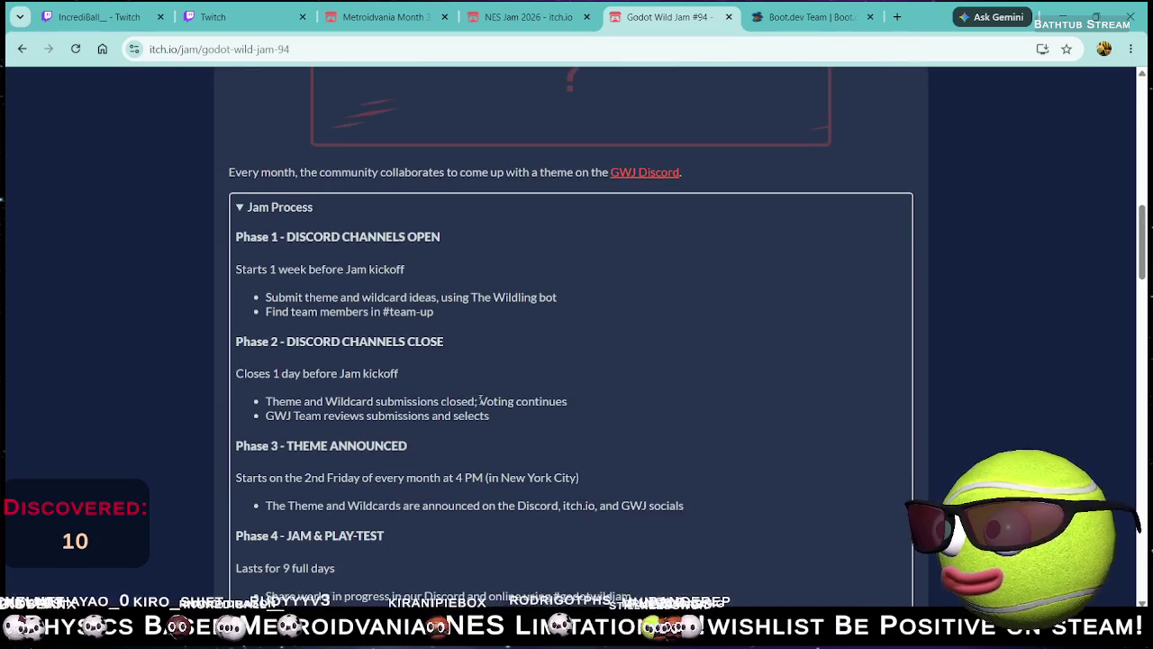
scroll(478, 400, down, 4)
scroll(489, 360, up, 12)
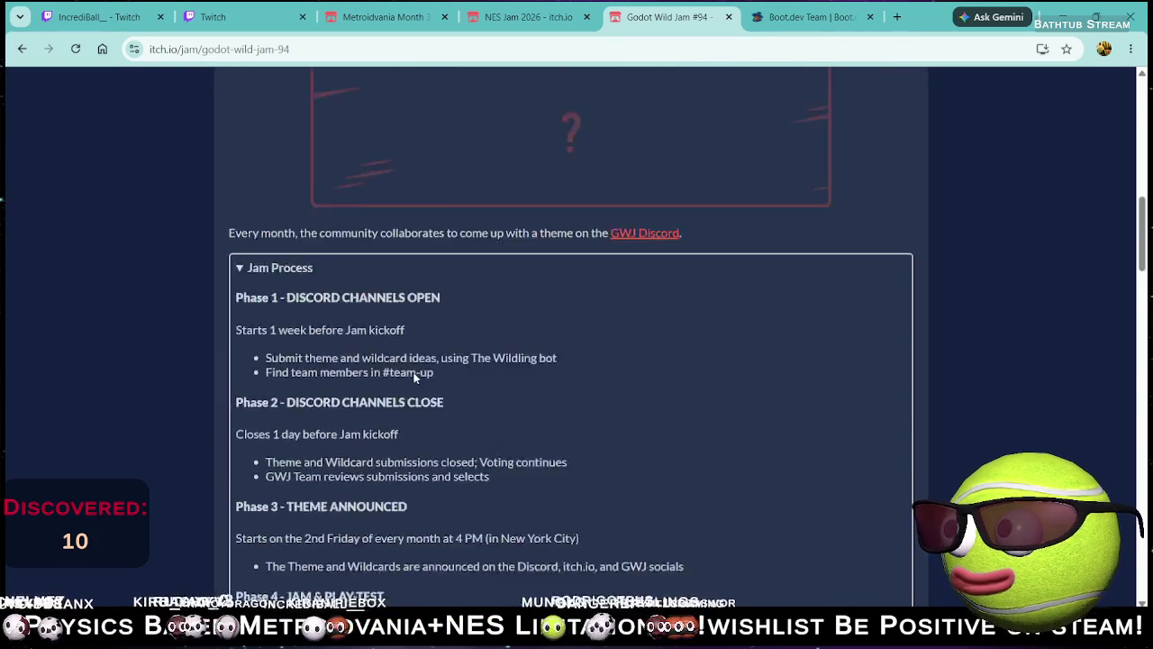
scroll(448, 375, up, 3)
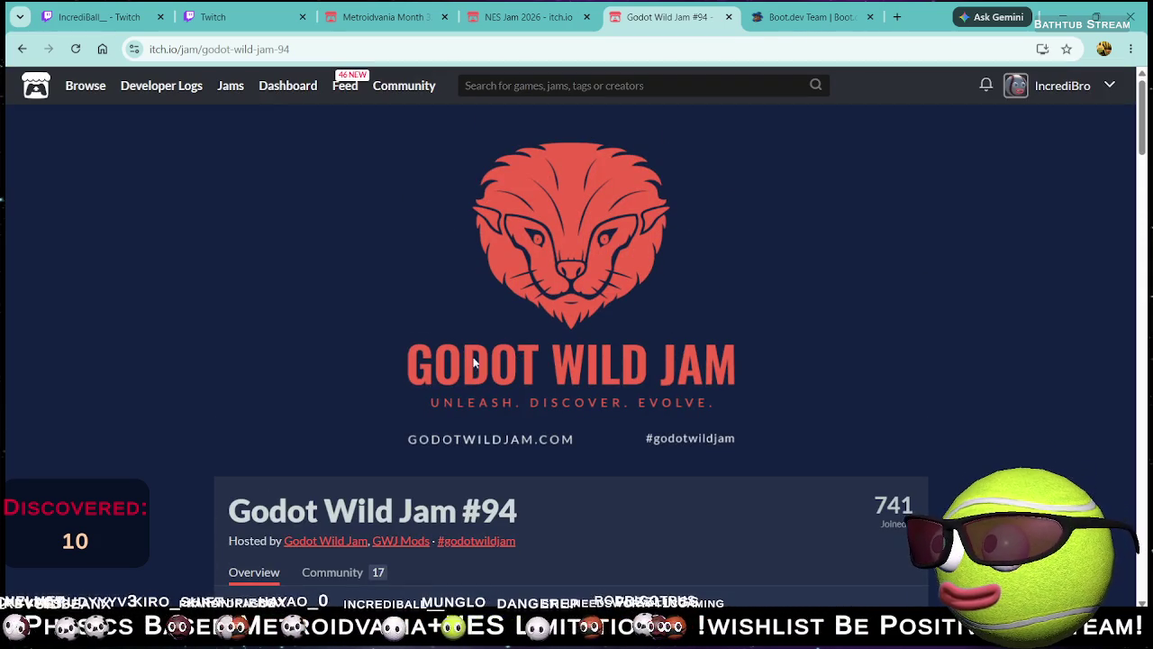
Step: Return to the jams listing, browse Featured Jams, and highlight the Godot jam's 742 joined count
click(21, 49)
drag(687, 463, 980, 466)
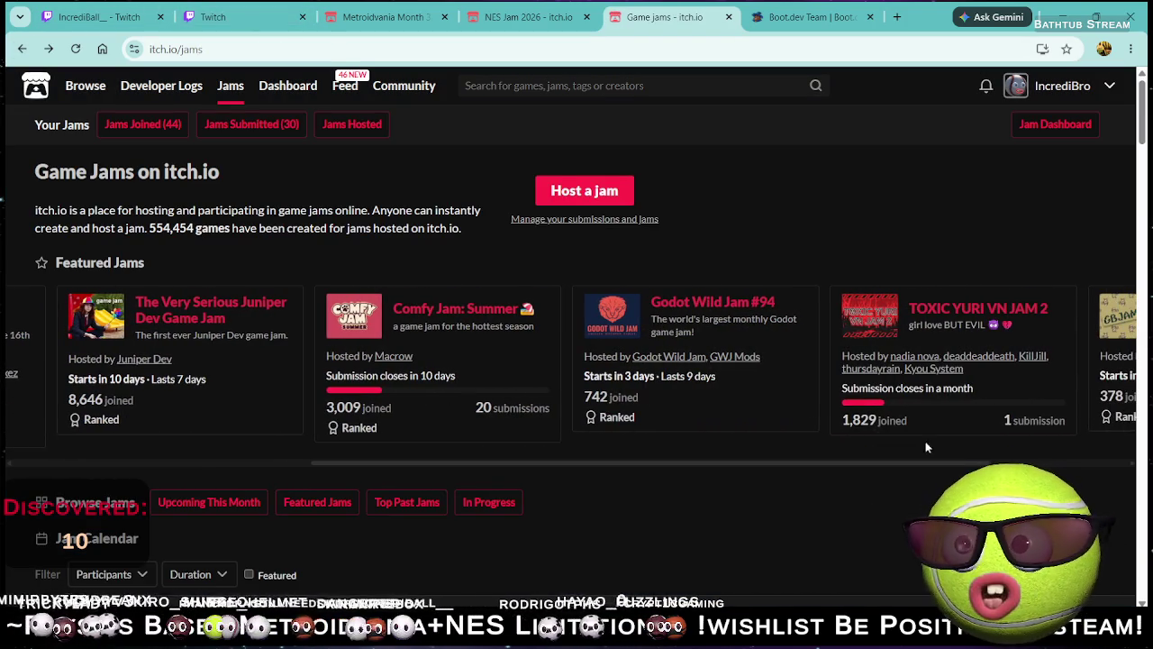
drag(583, 395, 638, 398)
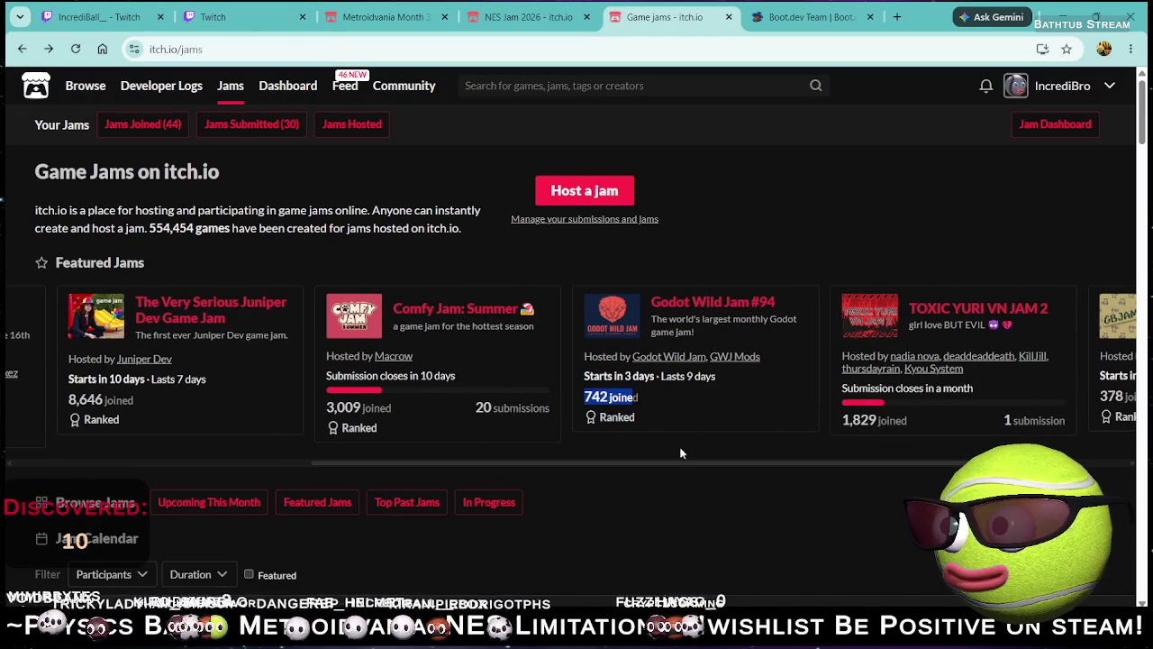
click(712, 453)
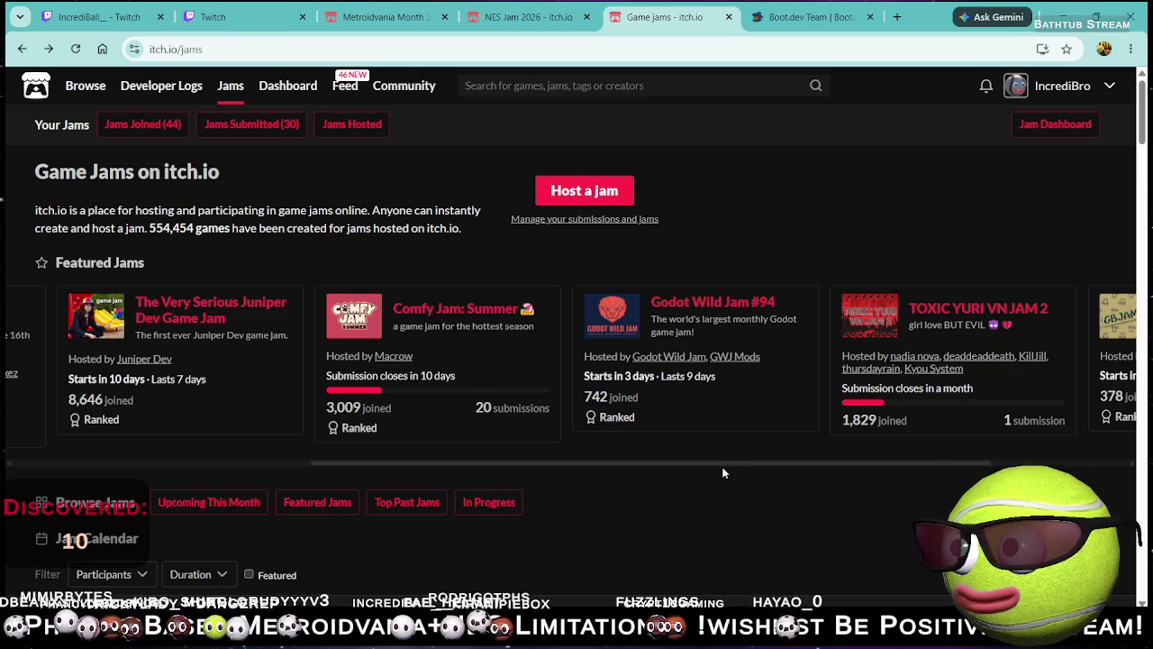
mouse_move(729, 466)
mouse_down()
mouse_move(863, 467)
mouse_move(44, 461)
mouse_up()
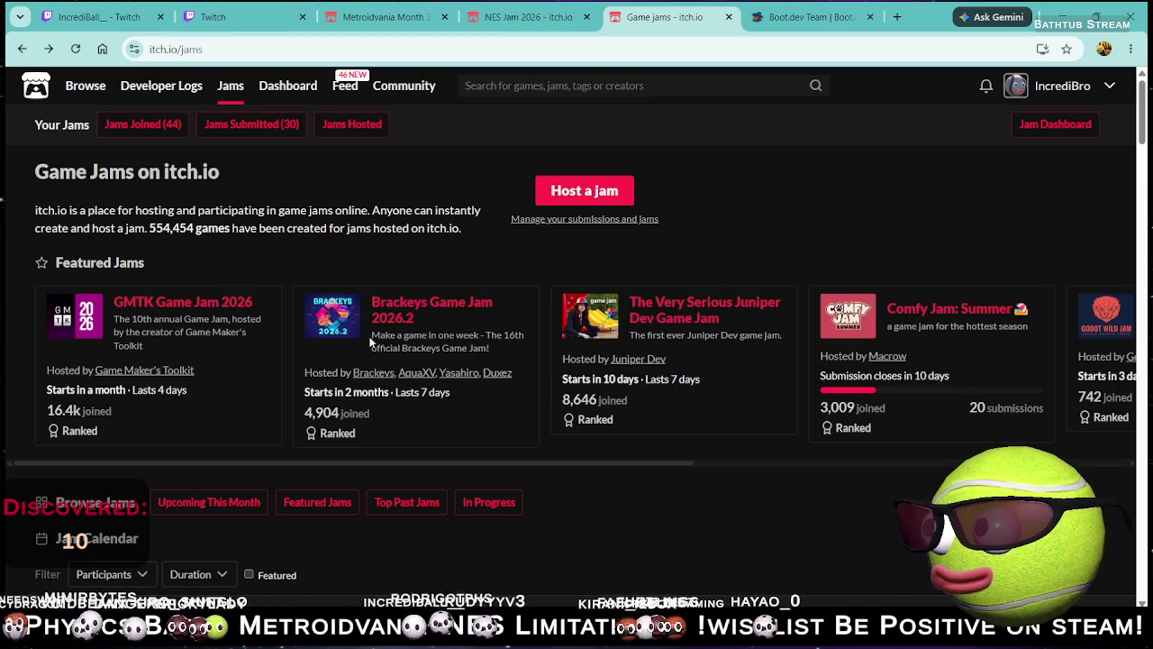
Step: Open Brackeys Game Jam 2026.2 and read down to its Sponsored By CrazyGames section
click(418, 308)
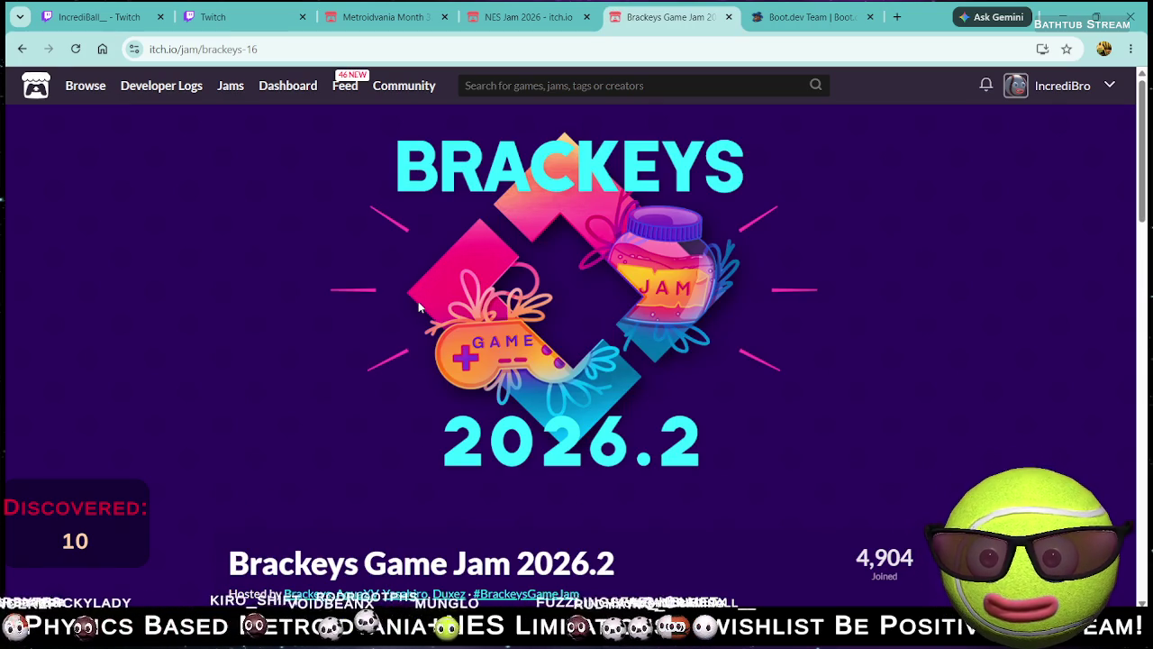
scroll(471, 291, down, 3)
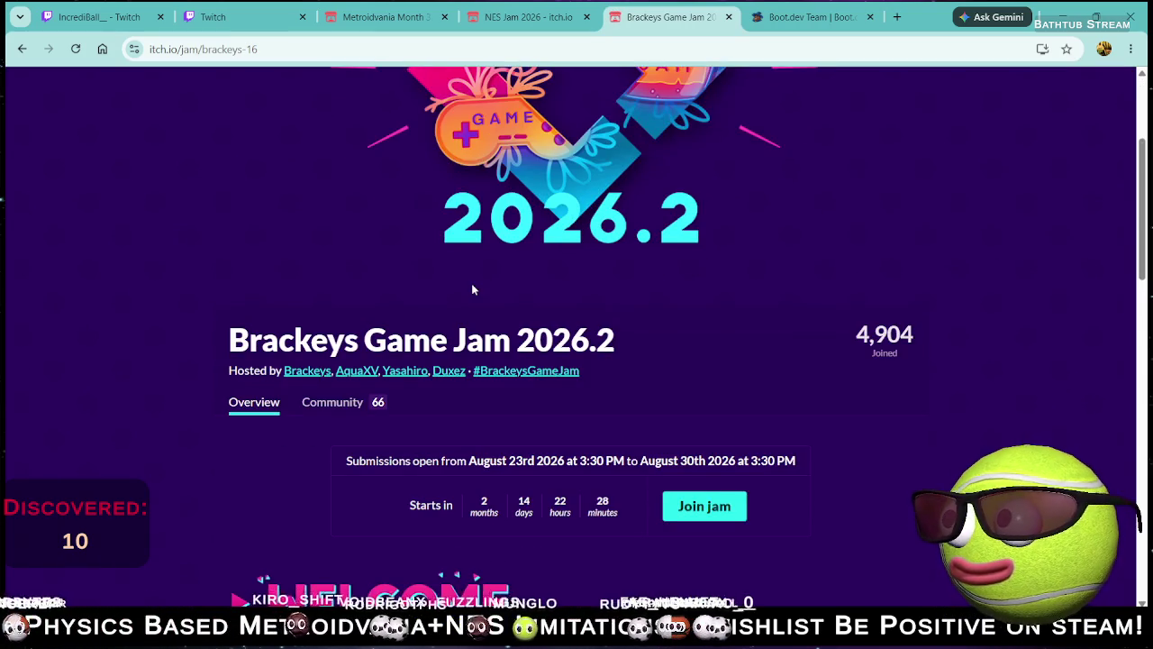
scroll(464, 323, down, 2)
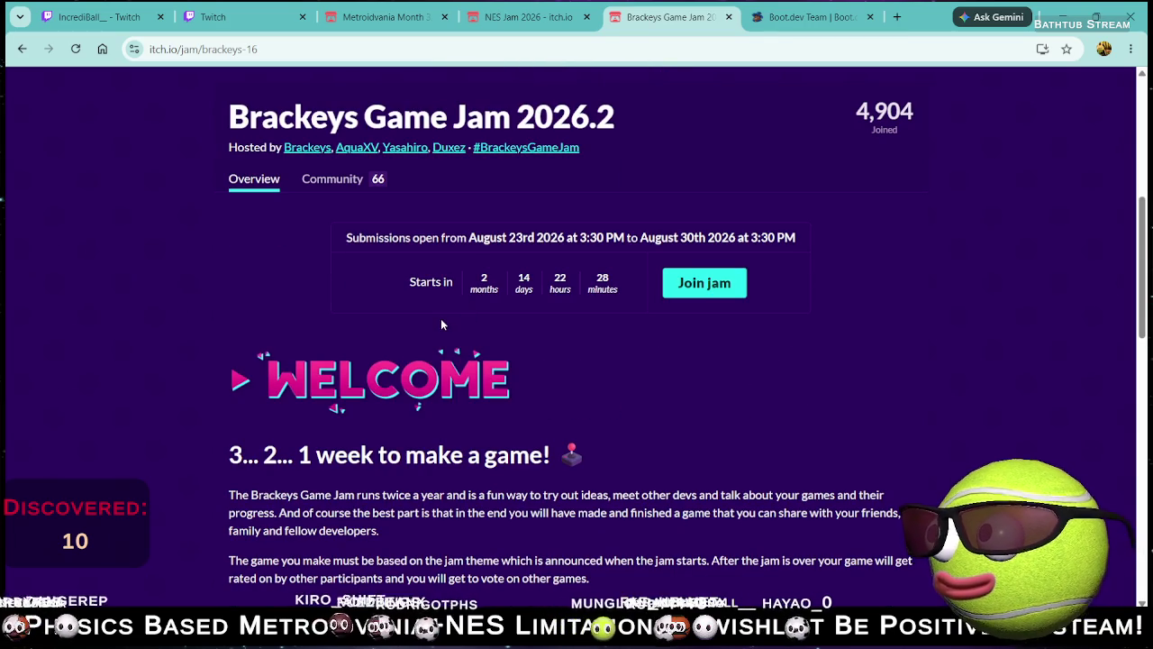
scroll(341, 351, down, 2)
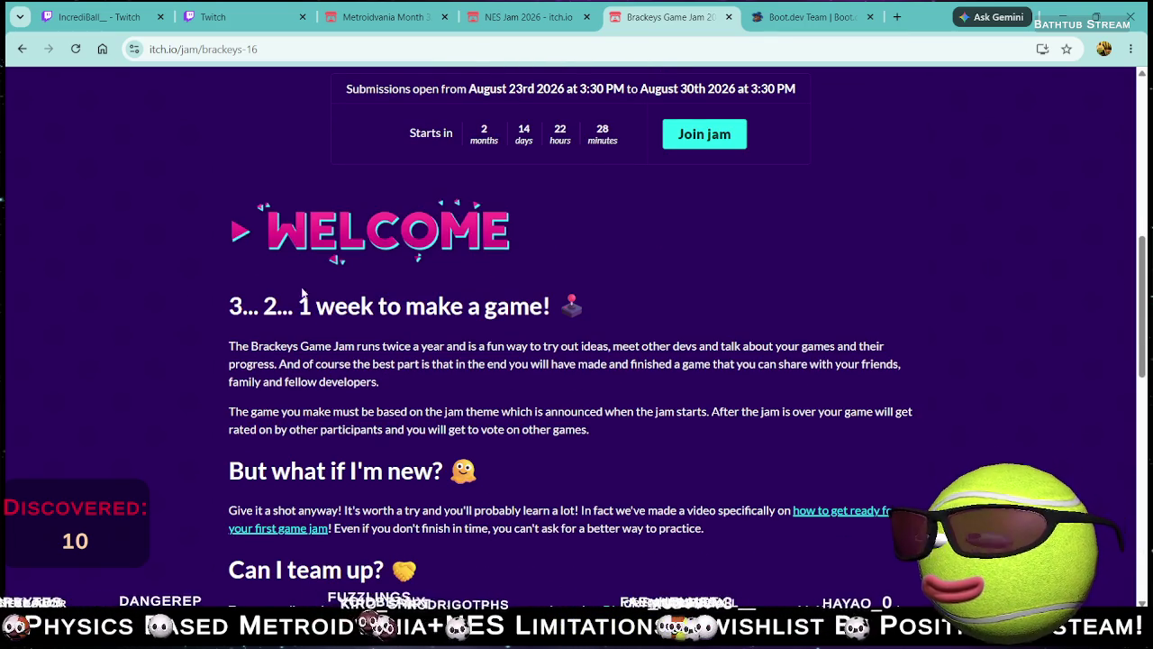
scroll(369, 341, down, 3)
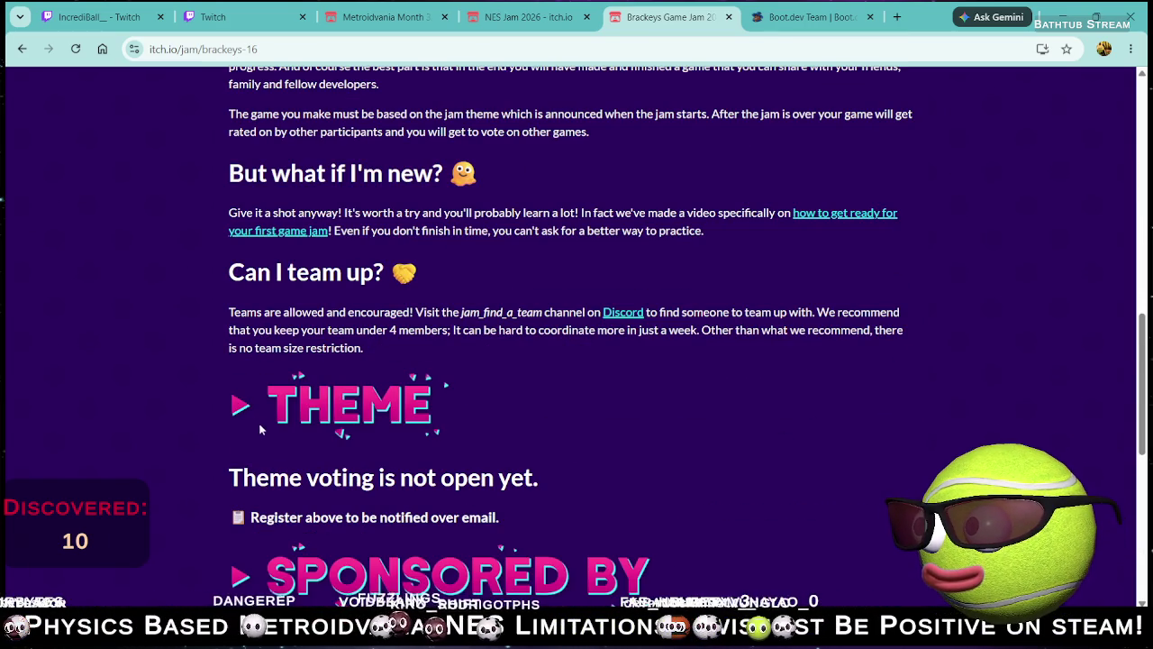
scroll(430, 441, down, 3)
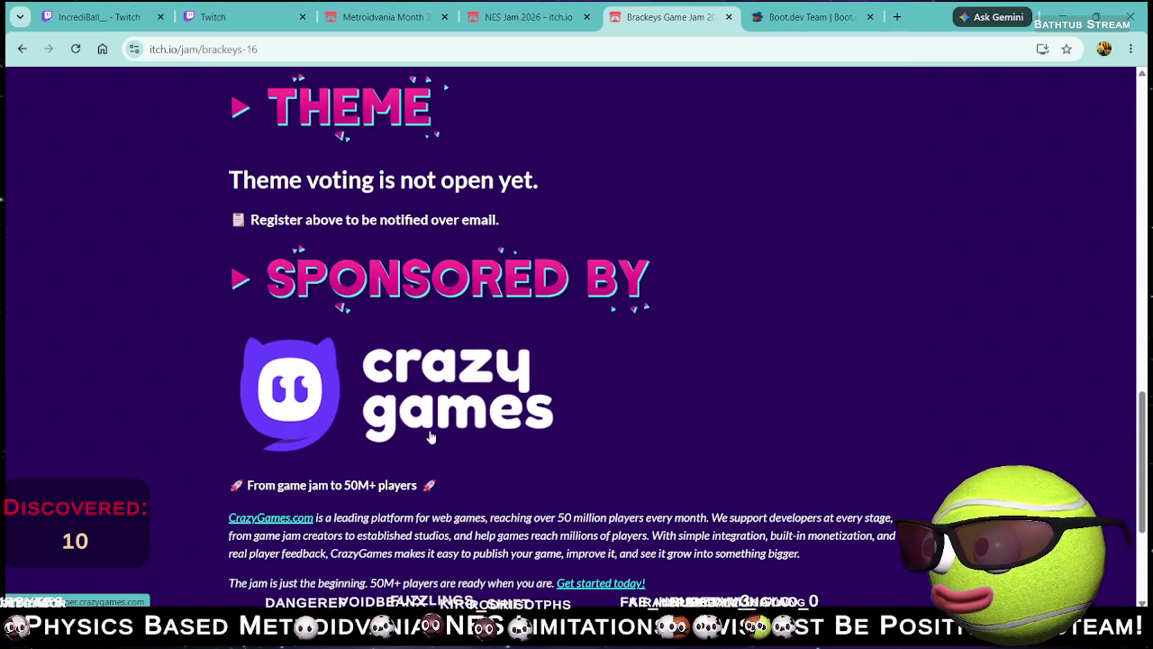